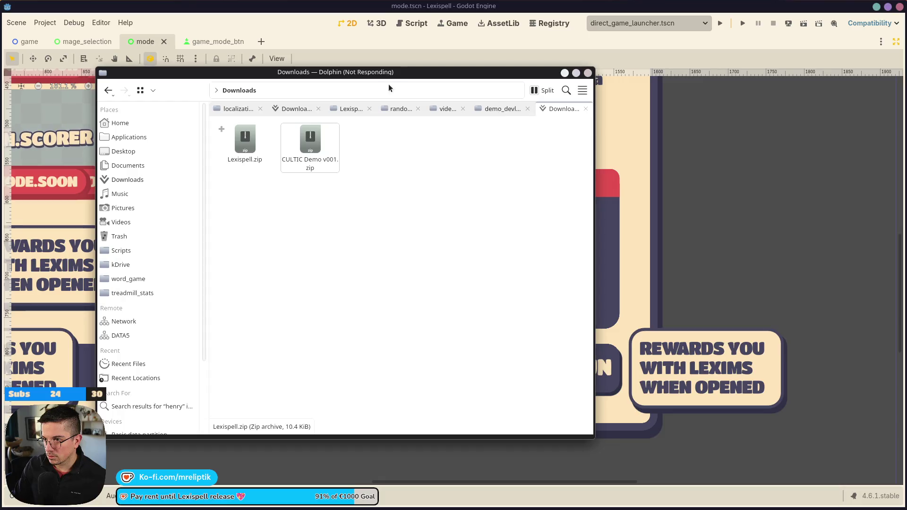
Step: Reposition Dolphin and launch a Konsole terminal from the Downloads folder holding Lexispell.zip
mouse_move(369, 73)
left_mouse_down()
mouse_move(388, 96)
mouse_move(381, 99)
left_mouse_up()
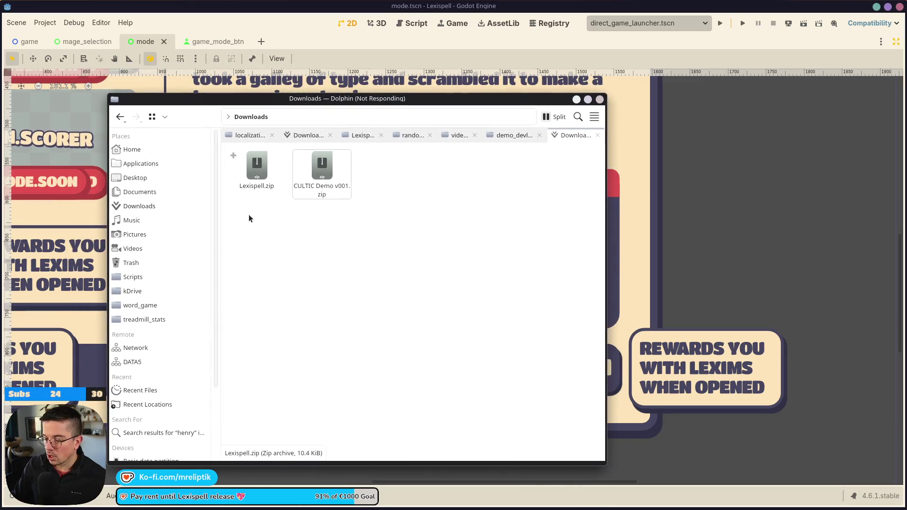
mouse_move(100, 503)
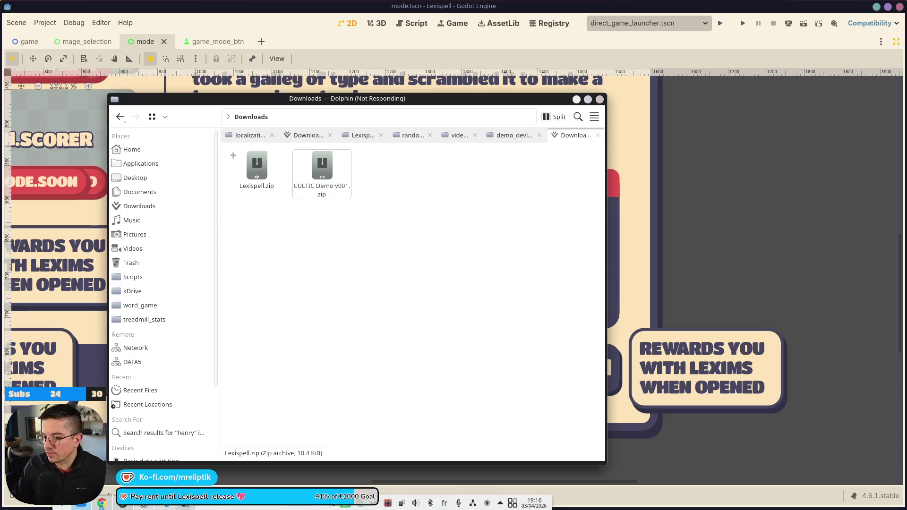
right_click(299, 345)
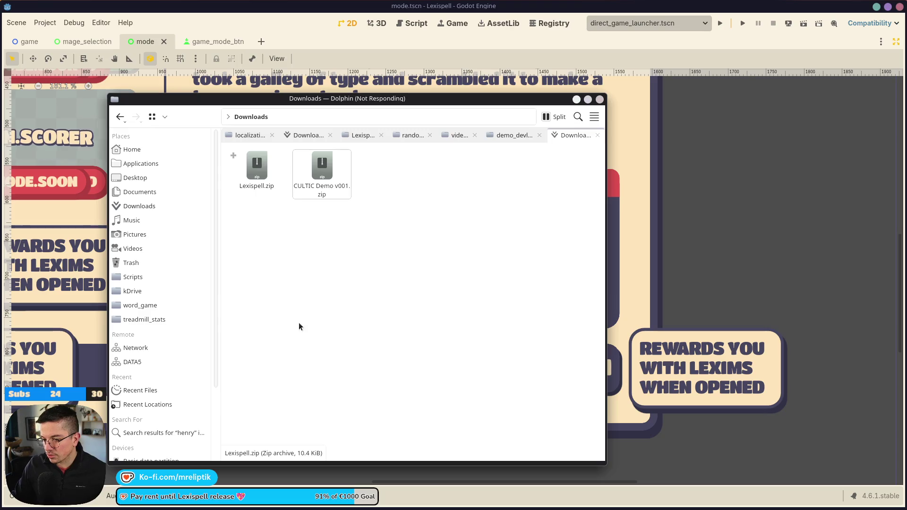
key("ctrl+alt+t")
type("cd Downloads/")
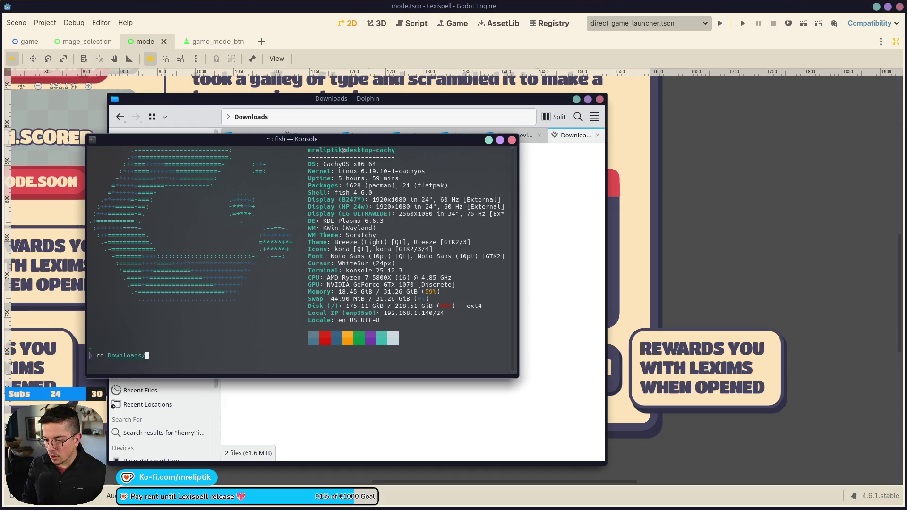
Step: Run cd Downloads/ and unzip Lexispell.zip, close Konsole, and select the six extracted PNGs
key("Return")
type("unzip Lexispell.zip")
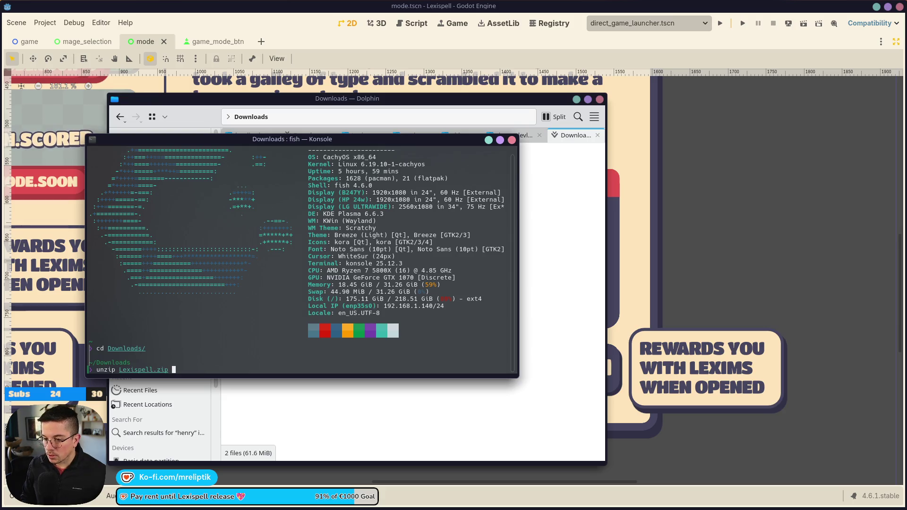
key("Return")
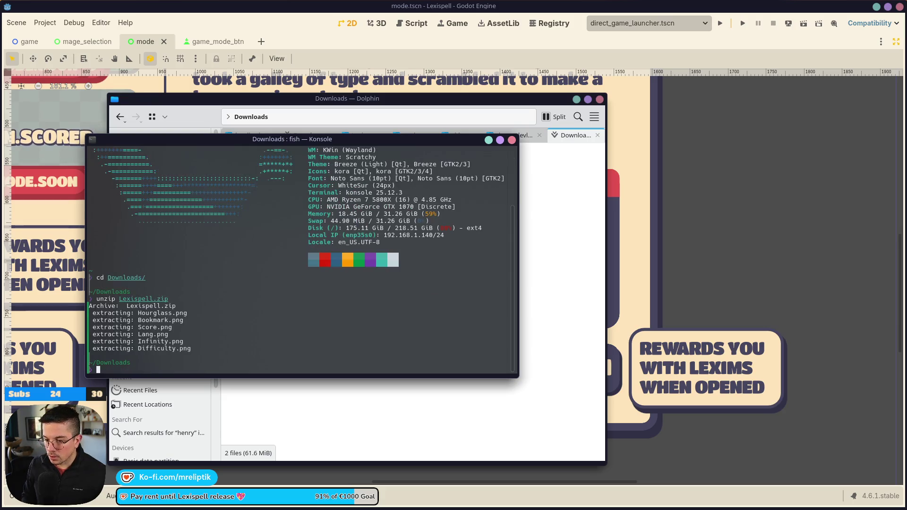
left_click(512, 140)
left_click(339, 174)
left_click(334, 226, "shift")
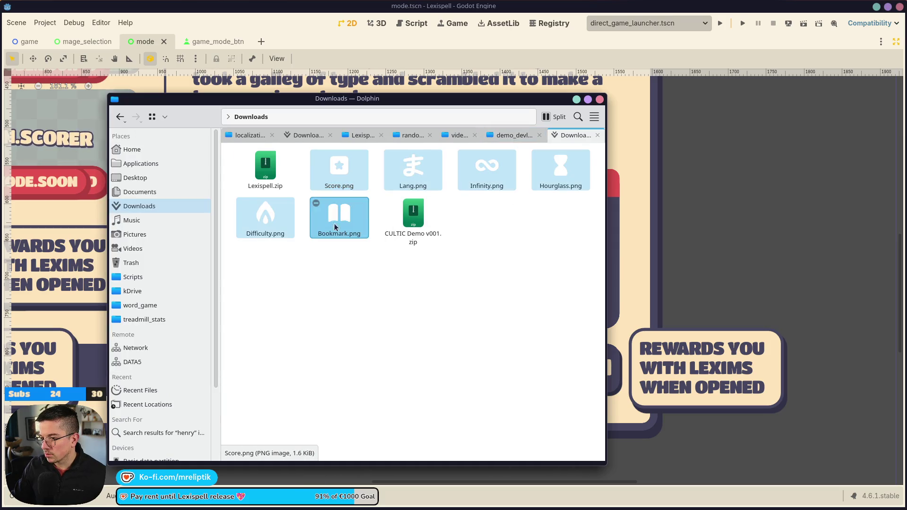
Step: Browse Dolphin to word_game/shared/visuals/ui and paste the six PNG icons there
left_click(239, 137)
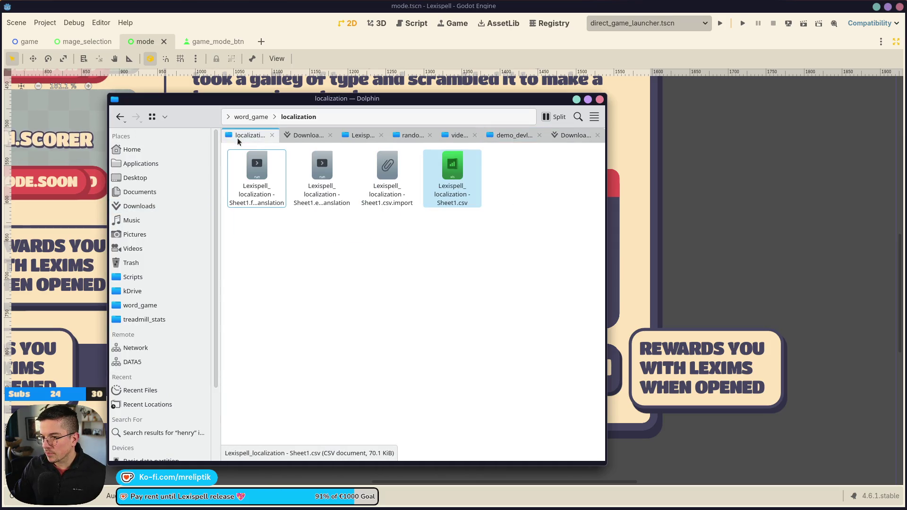
left_click(249, 116)
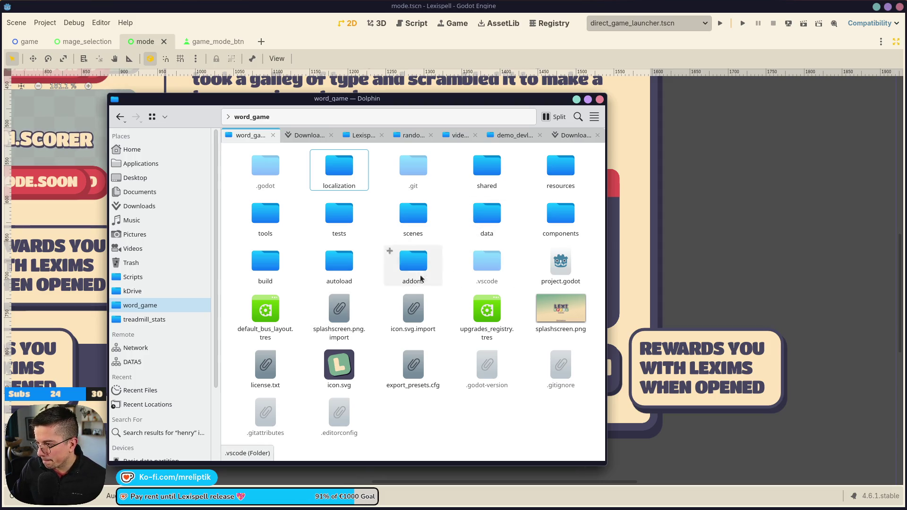
double_click(482, 187)
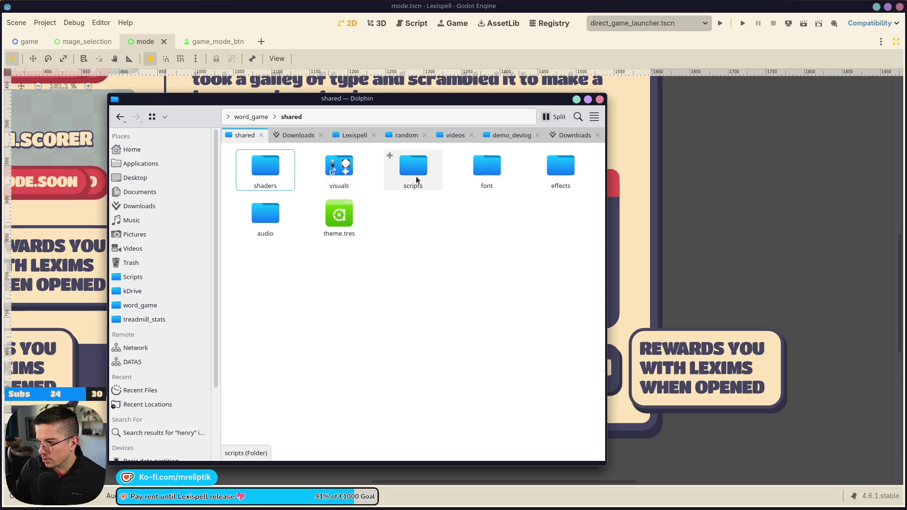
double_click(330, 179)
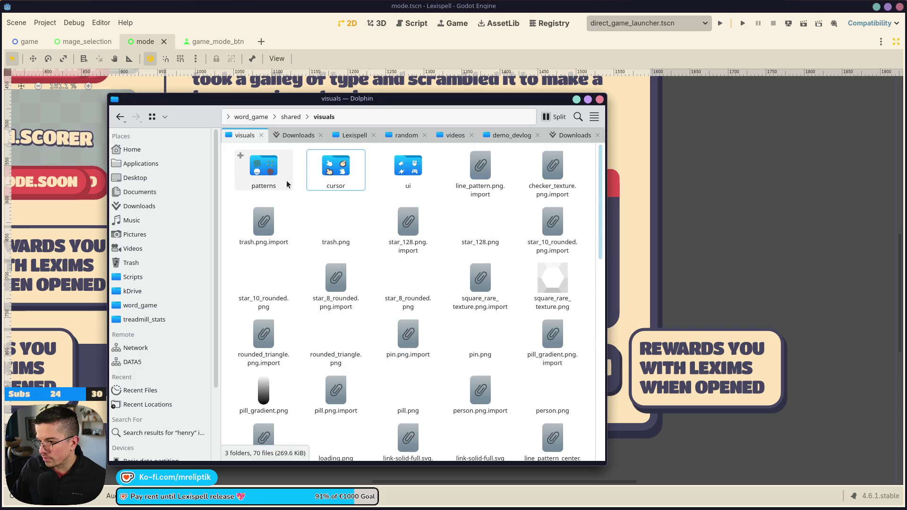
double_click(384, 187)
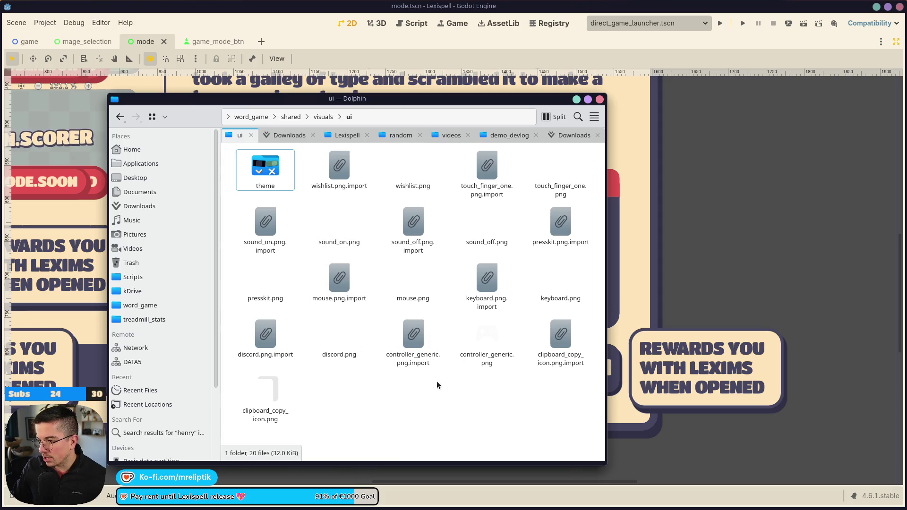
key("ctrl+v")
left_click(218, 172)
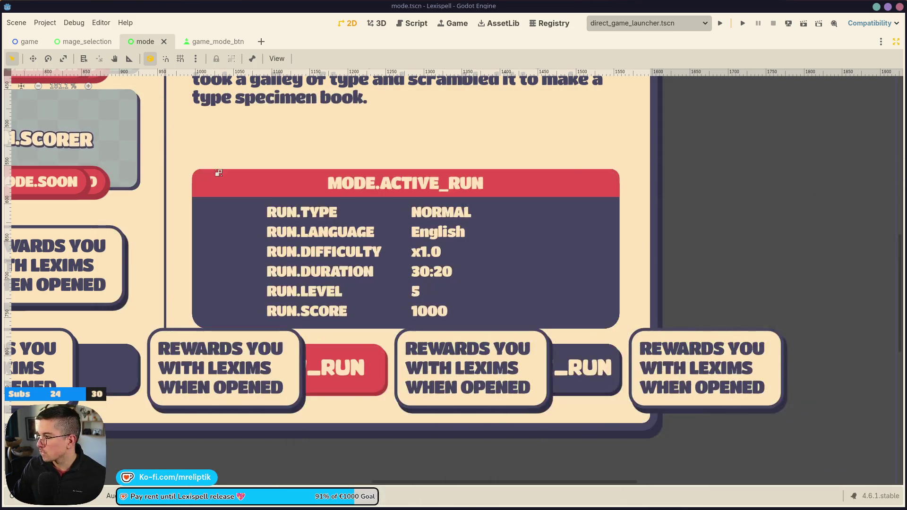
Step: Select the active-run panel and copy a Spectacle region screenshot of it to the clipboard
left_click(299, 216)
scroll(298, 215, "down", 5)
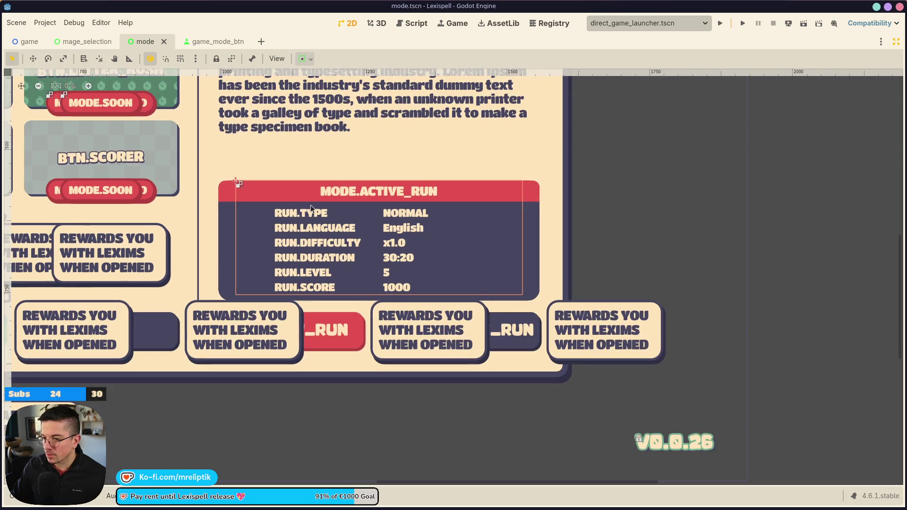
scroll(319, 234, "down", 2)
scroll(373, 244, "up", 3)
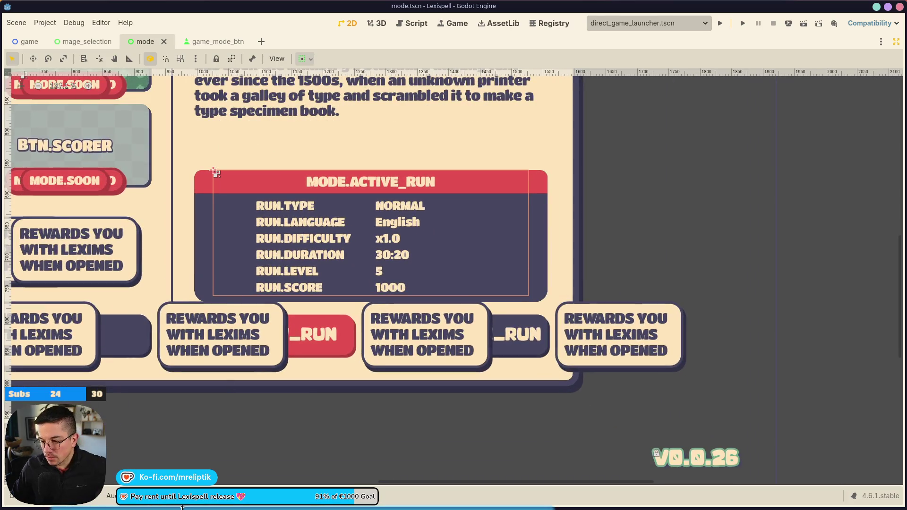
key("super+shift+Print")
mouse_move(184, 152)
left_mouse_down()
mouse_move(363, 319)
mouse_move(480, 320)
left_mouse_up()
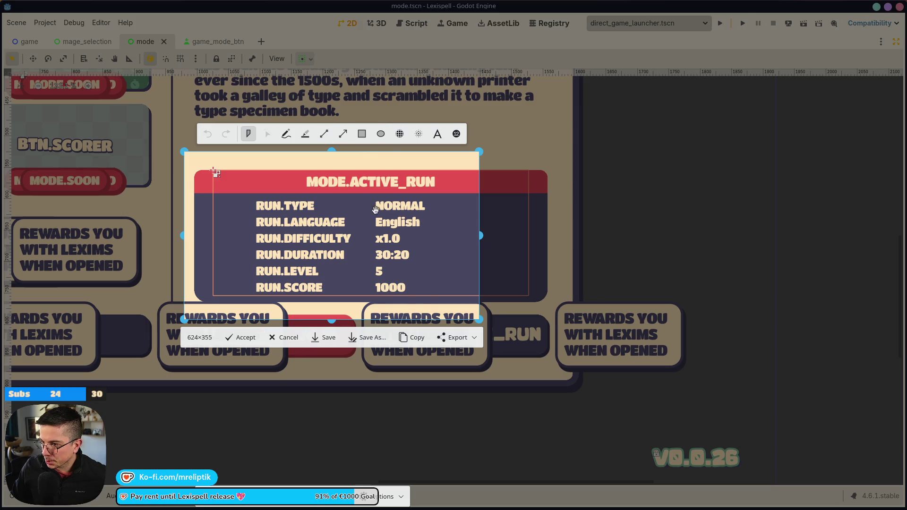
left_click(410, 338)
Step: Close the Spectacle window and turn distraction-free mode off to restore the editor docks
mouse_move(294, 52)
left_mouse_down()
mouse_move(178, 76)
mouse_move(0, 57)
left_mouse_up()
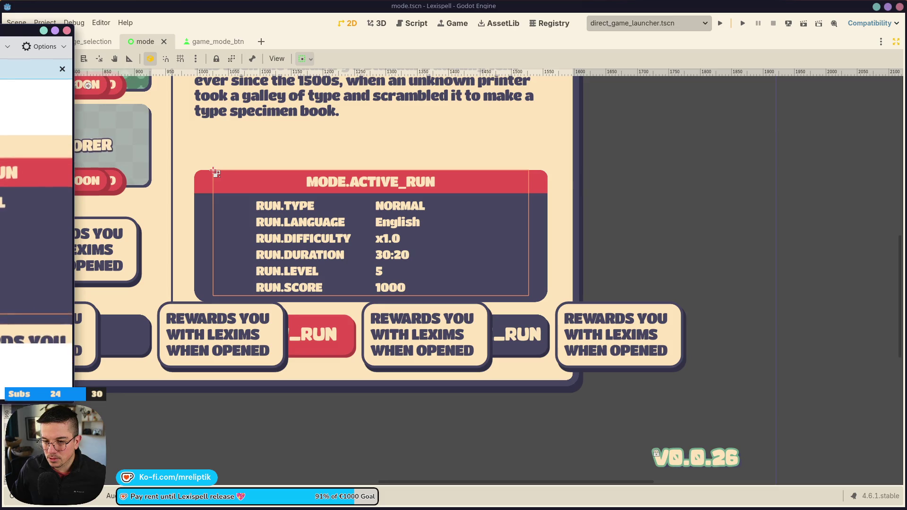
scroll(47, 169, "down", 2)
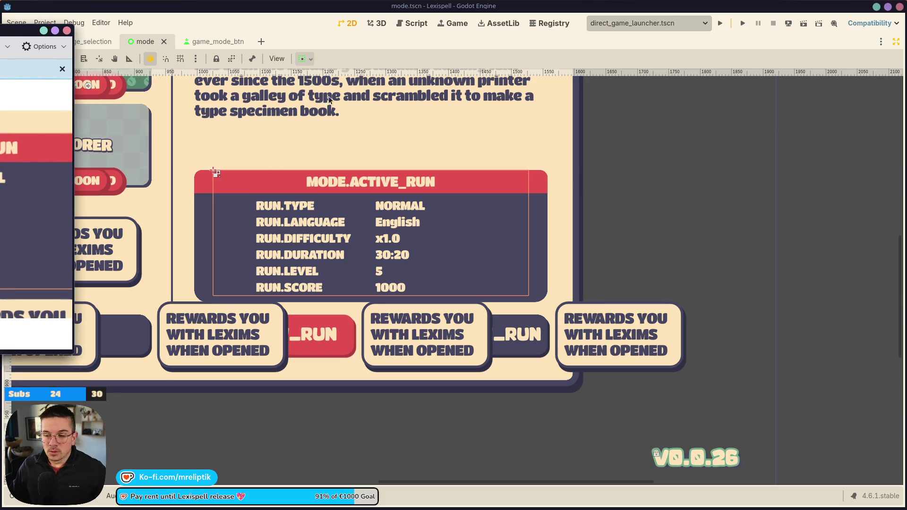
left_click(332, 226)
scroll(284, 186, "down", 5)
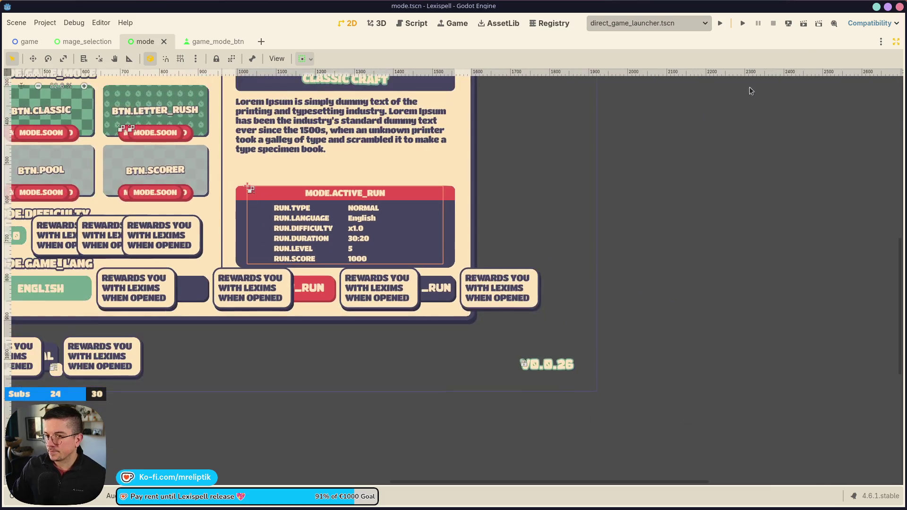
left_click(895, 42)
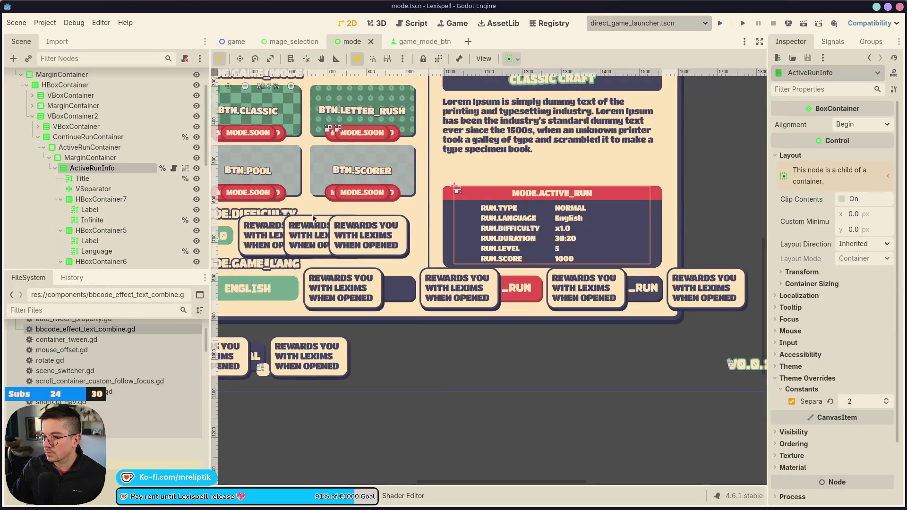
Step: Add a TextureRect node and move it into HBoxContainer7 before its Label
scroll(504, 260, "down", 3)
key("ctrl+s")
scroll(503, 259, "up", 5)
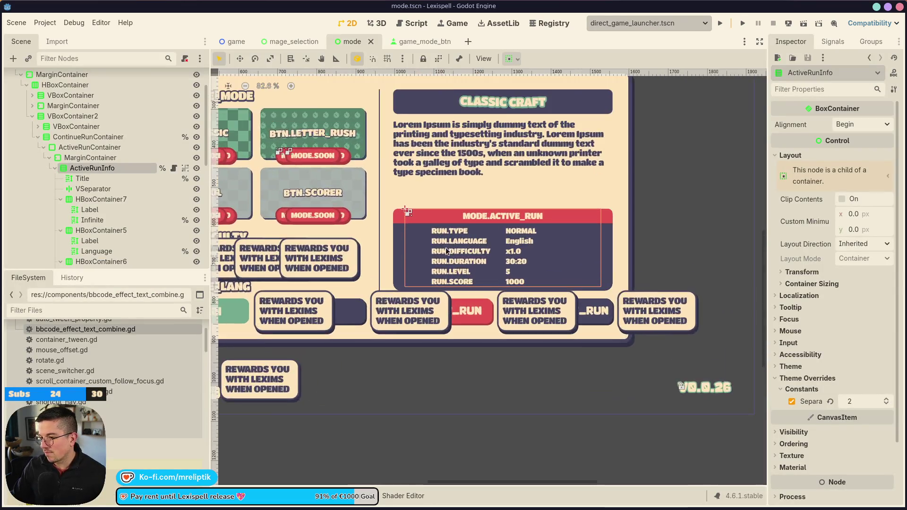
left_click(83, 178)
right_click(95, 168)
left_click(129, 188)
type("texturerect")
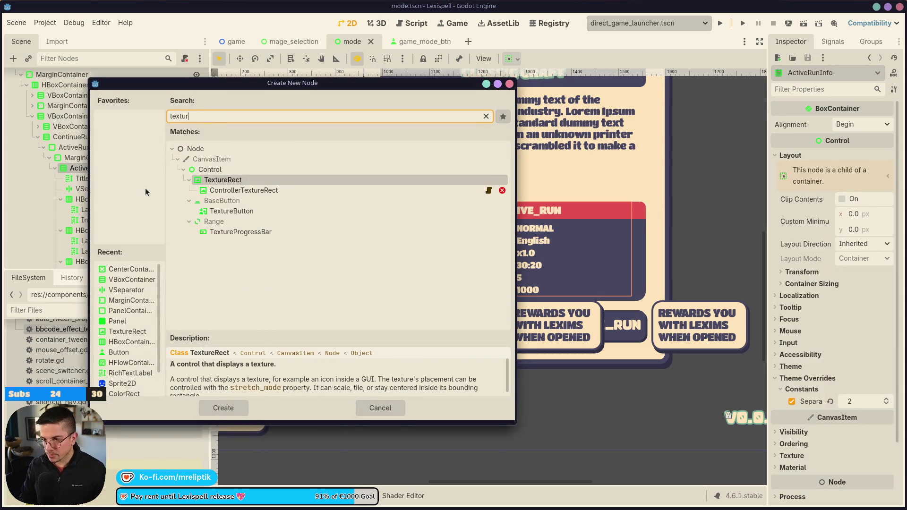
key("Return")
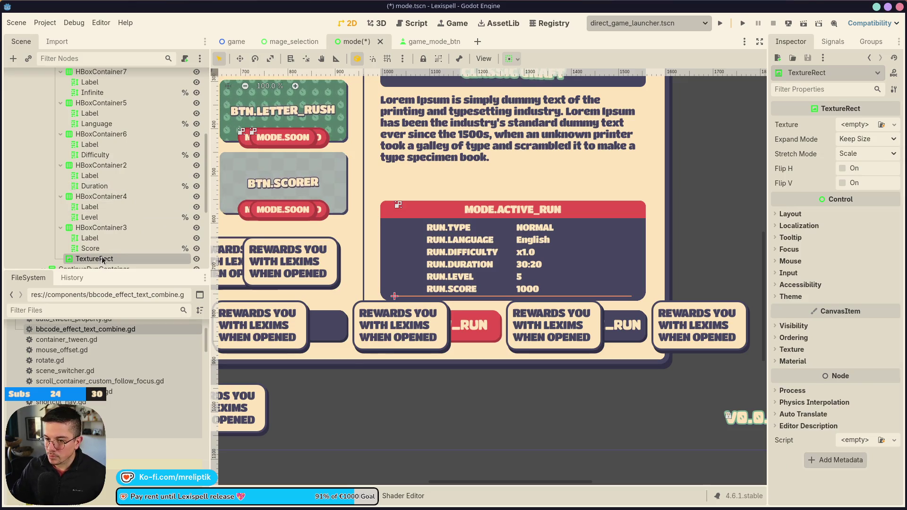
mouse_move(95, 258)
left_mouse_down()
mouse_move(107, 119)
mouse_move(103, 133)
left_mouse_up()
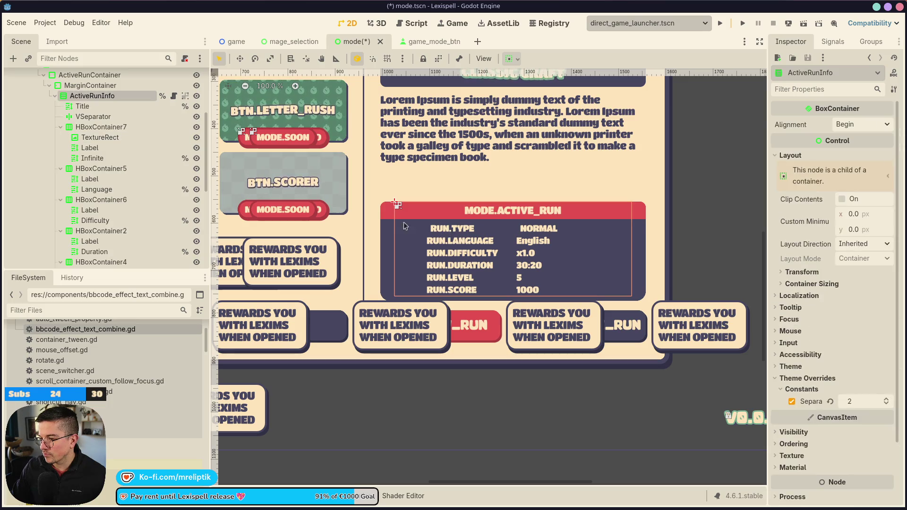
Step: Give the TextureRect a 24×24 custom minimum size and save the scene
scroll(469, 214, "up", 7)
scroll(469, 213, "up", 2)
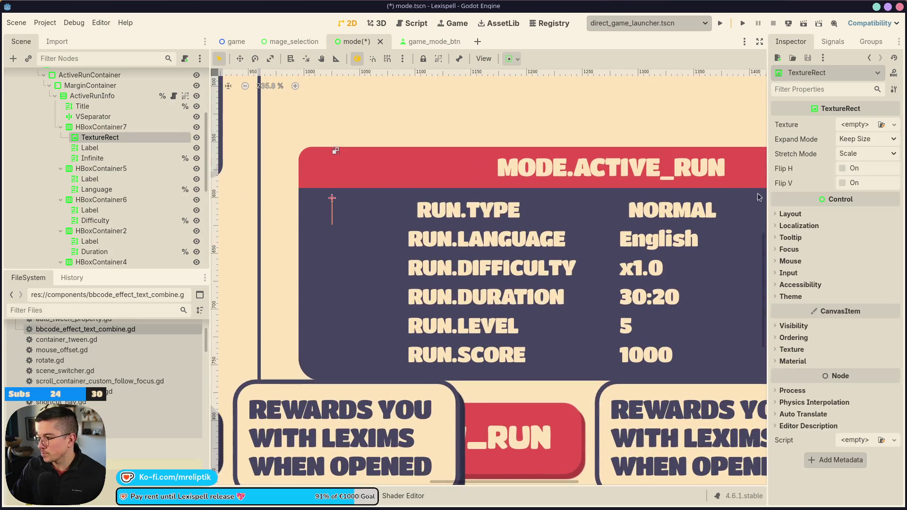
left_click(786, 214)
left_click(799, 341)
left_click(799, 341)
left_click(867, 274)
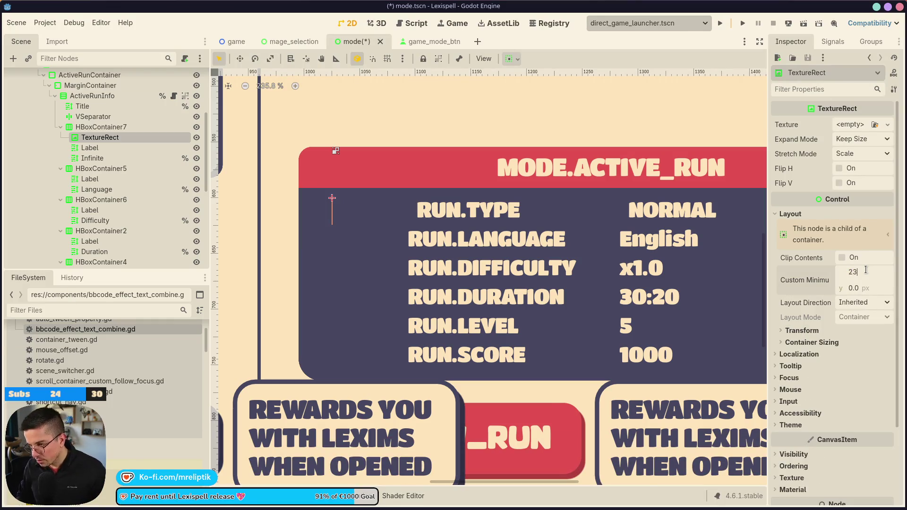
key("Tab")
type("24")
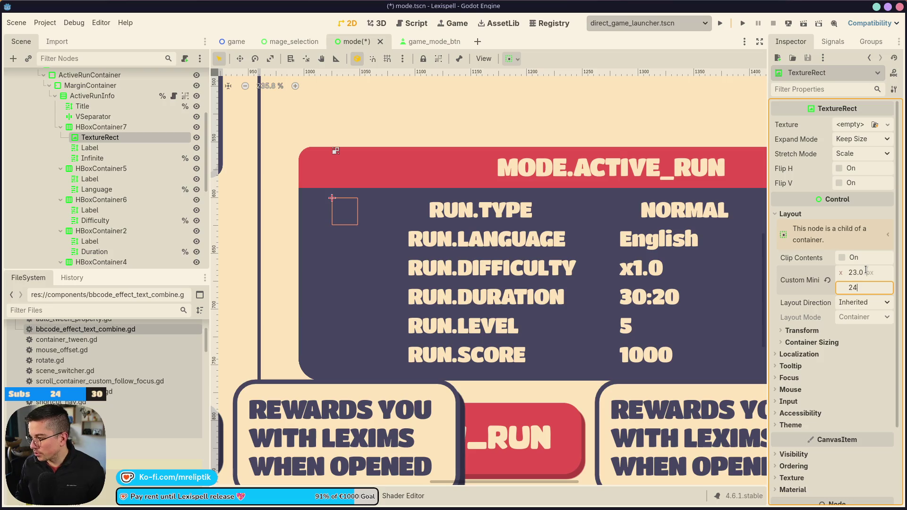
left_click(871, 259)
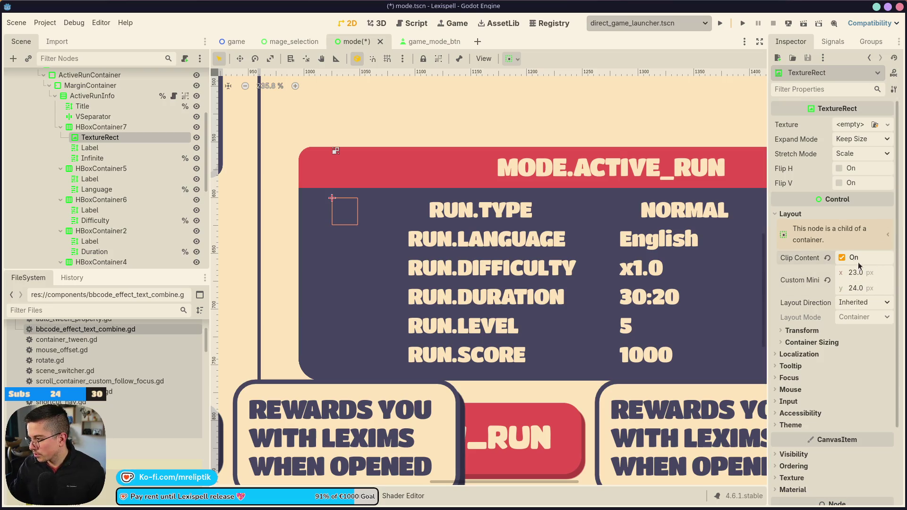
type("2")
left_click_drag(854, 274, 860, 274)
key("ctrl+s")
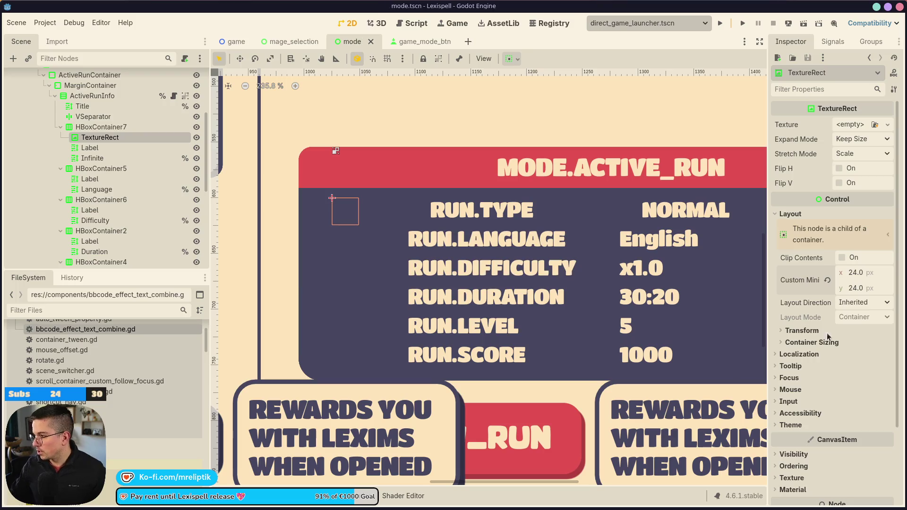
Step: Set the TextureRect's Expand Mode to Ignore Size and Stretch Mode to Keep Aspect Centered
left_click(857, 139)
left_click(849, 166)
left_click(856, 154)
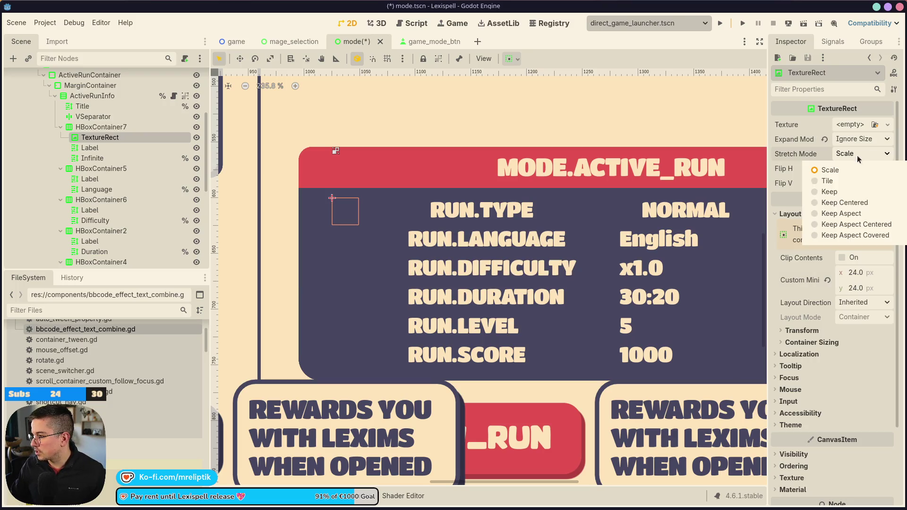
left_click(854, 225)
left_click(887, 125)
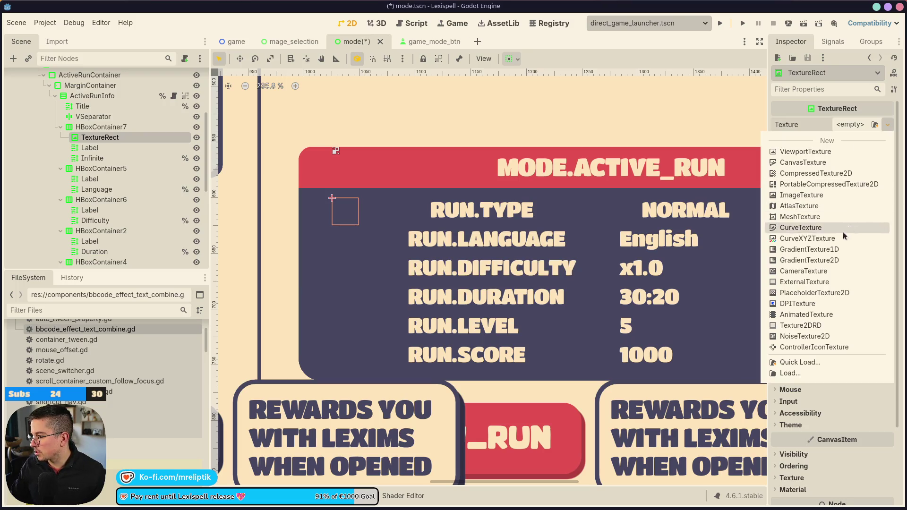
Step: Quick Load Infinity.png as the run type image's texture
left_click(800, 366)
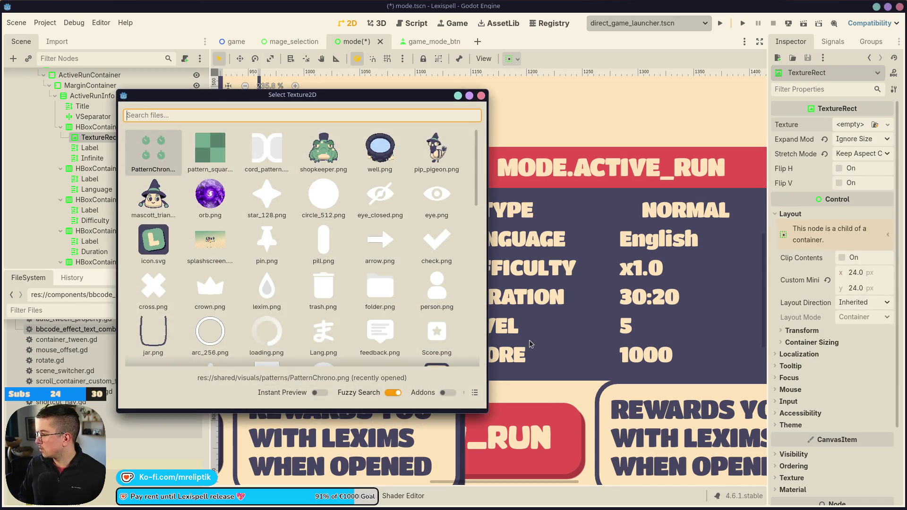
type("typ")
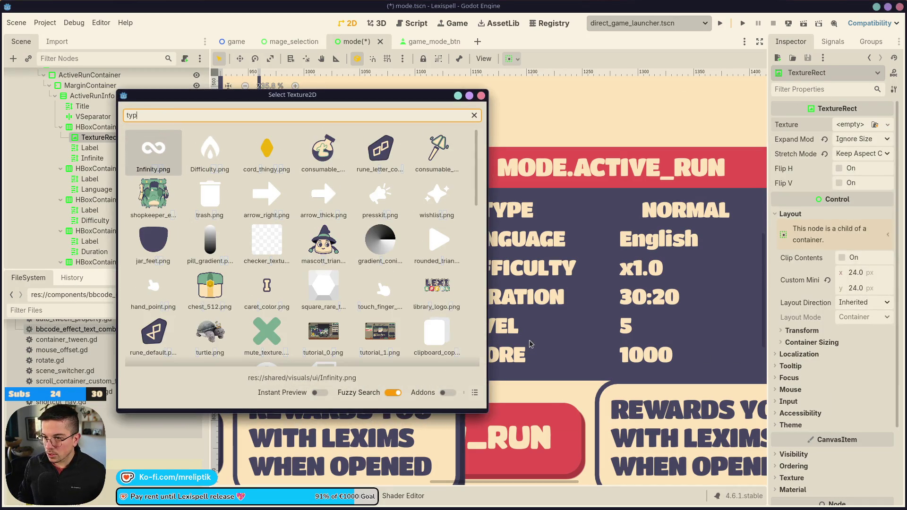
key("Return")
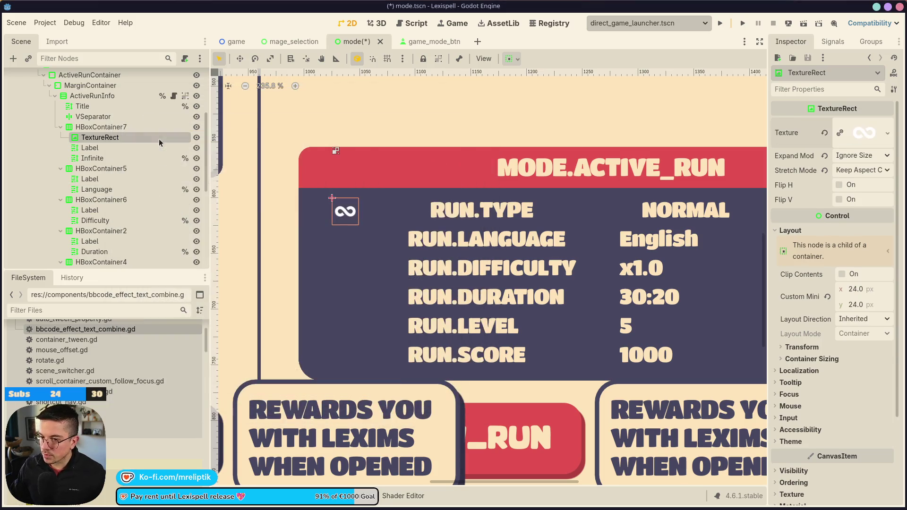
Step: Tint the image beige (fde4b9) via Self Modulate and save mode.tscn
scroll(803, 424, "down", 3)
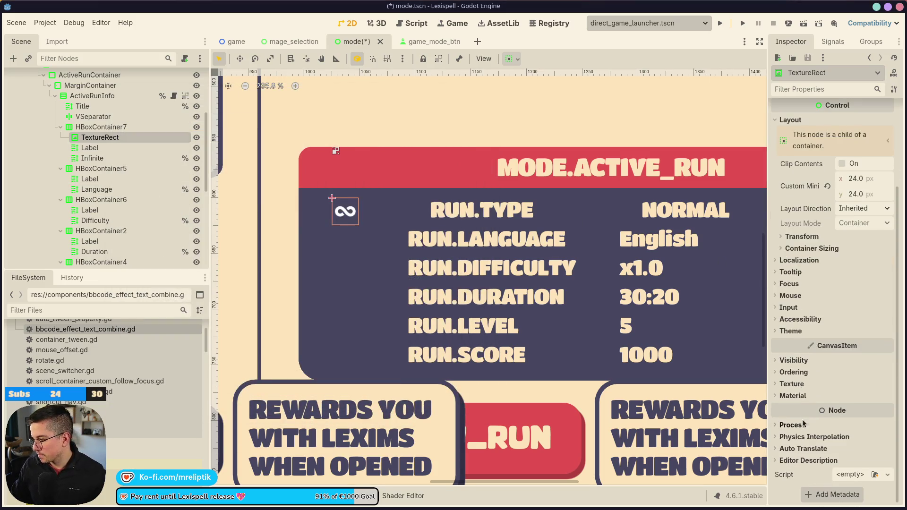
left_click(795, 360)
left_click(851, 401)
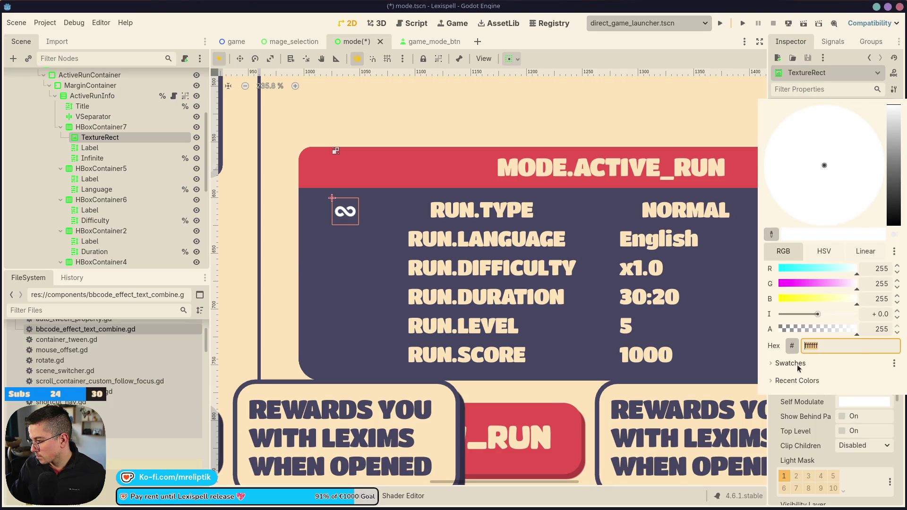
left_click(785, 381)
left_click(489, 248)
key("ctrl+s")
left_click(104, 146)
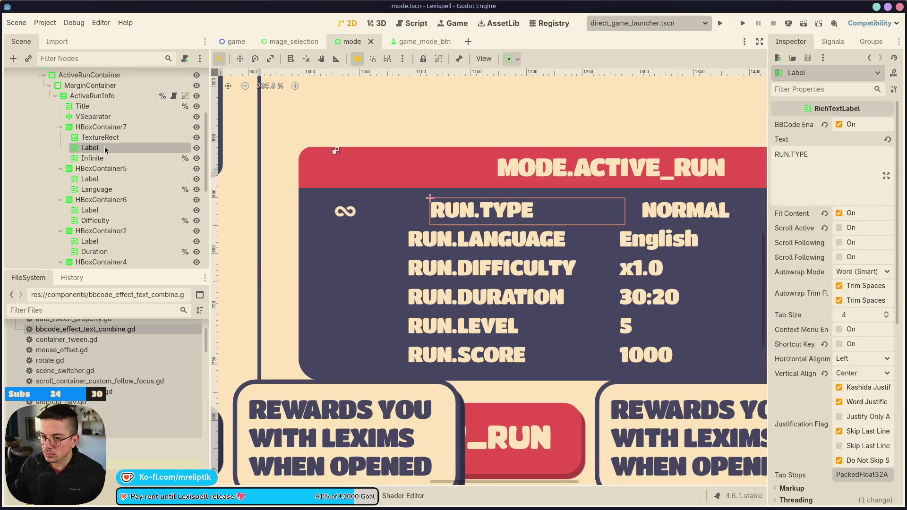
Step: Rename the TextureRect to Icon, save, and hide the RUN.TYPE label
double_click(110, 137)
type("Icon")
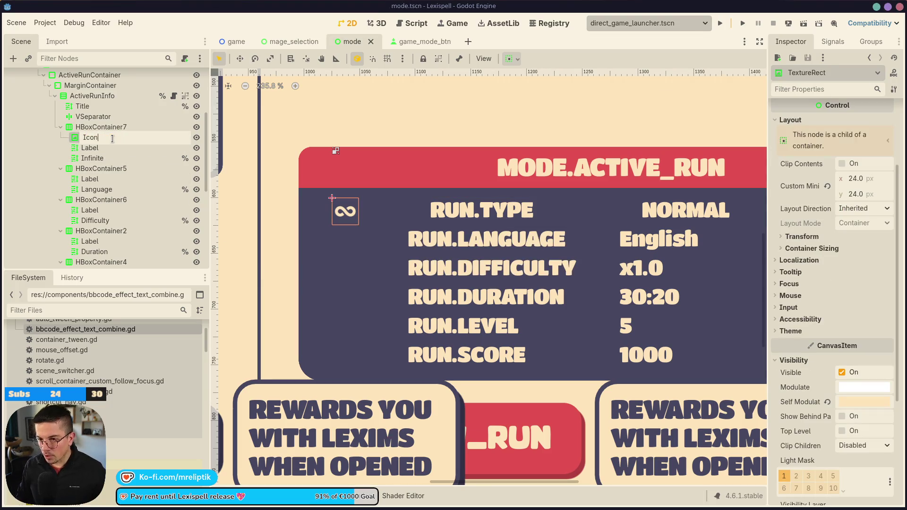
key("Return")
key("ctrl+s")
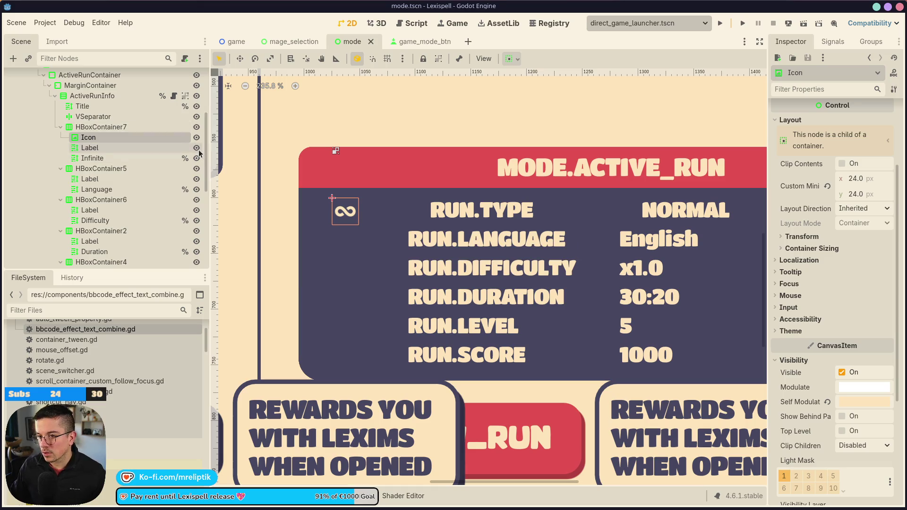
left_click(197, 148)
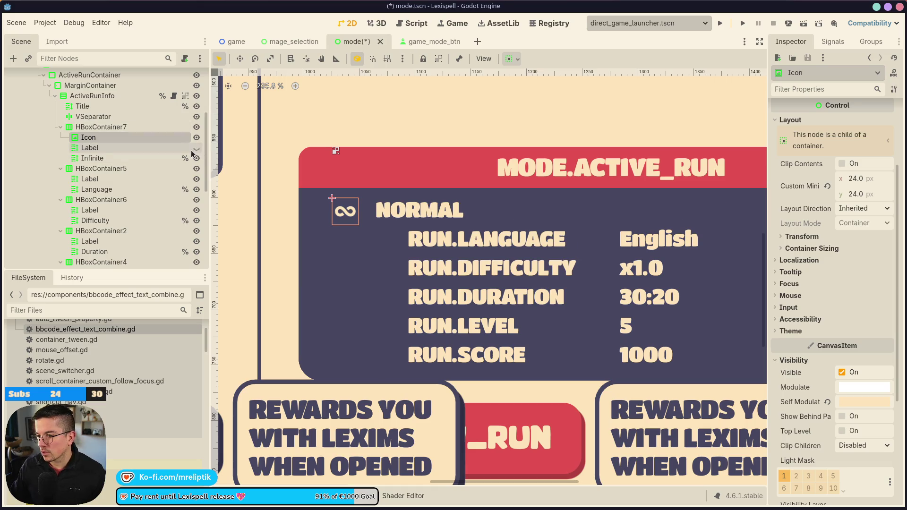
Step: Try centring the run type row's alignment, then undo it
left_click(101, 127)
scroll(328, 149, "down", 2)
left_click(863, 124)
left_click(862, 150)
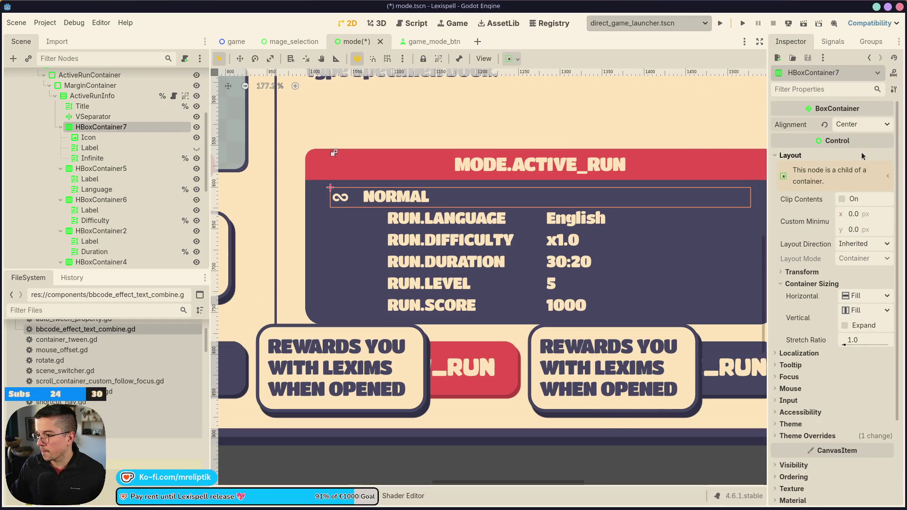
key("ctrl+z")
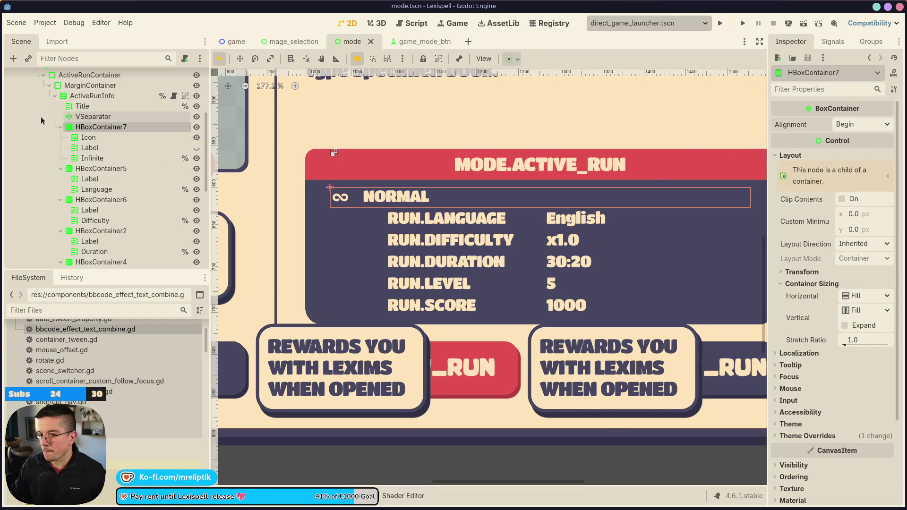
Step: Set Icon's horizontal container sizing to Shrink End with Expand on, and save
left_click(92, 139)
scroll(340, 182, "down", 2)
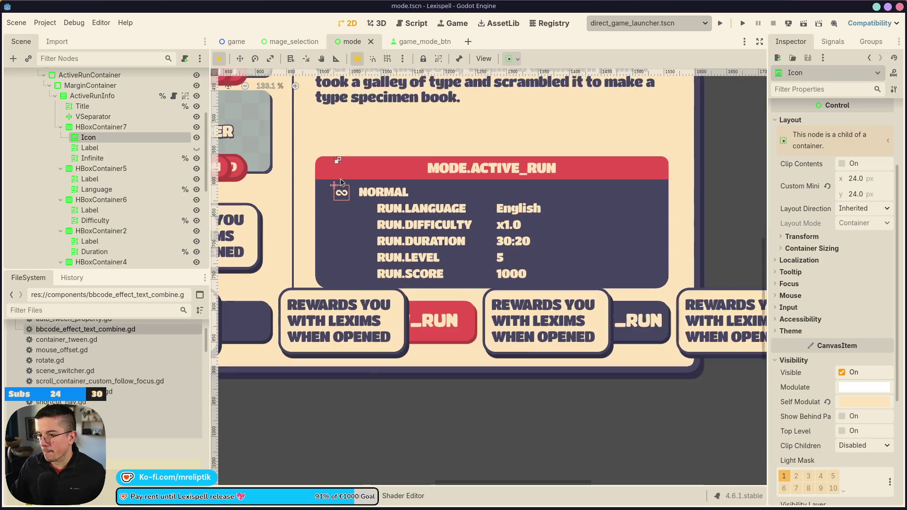
left_click(810, 249)
left_click(845, 275)
left_click(868, 260)
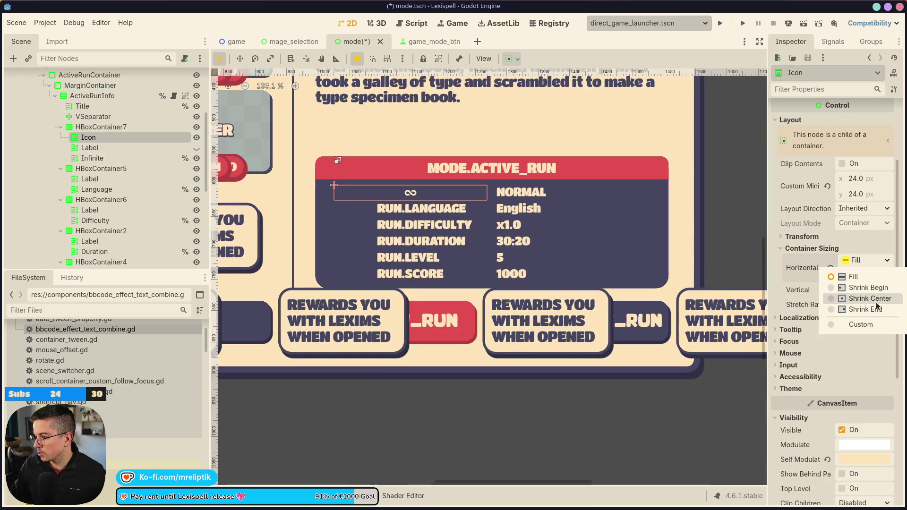
left_click(876, 303)
left_click(863, 275)
left_click(868, 260)
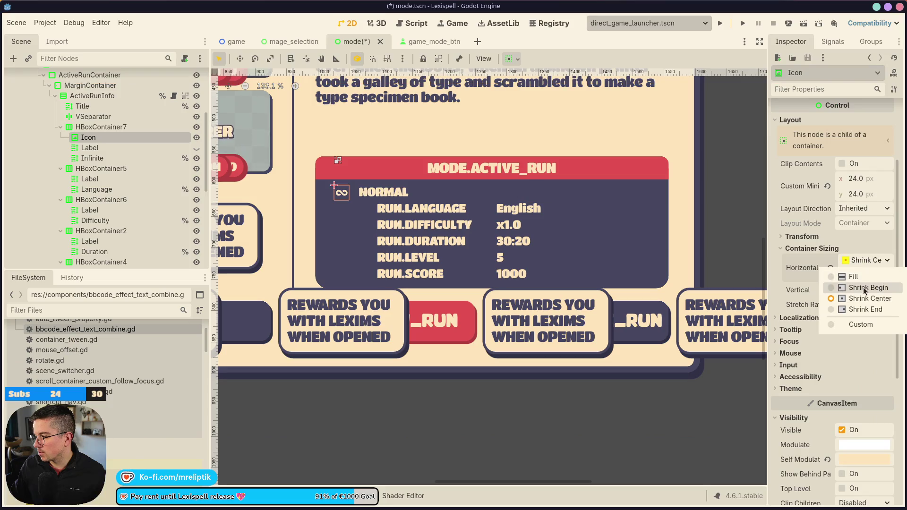
left_click(864, 310)
left_click(863, 276)
key("ctrl+s")
Step: Paste a copy of Icon into the language row HBoxContainer5
scroll(415, 213, "right", 3)
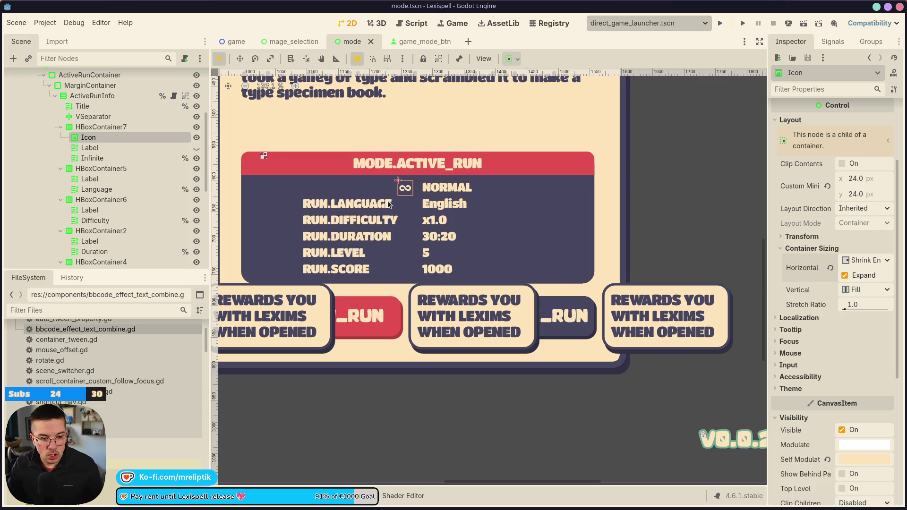
key("Down")
key("Down")
key("Down")
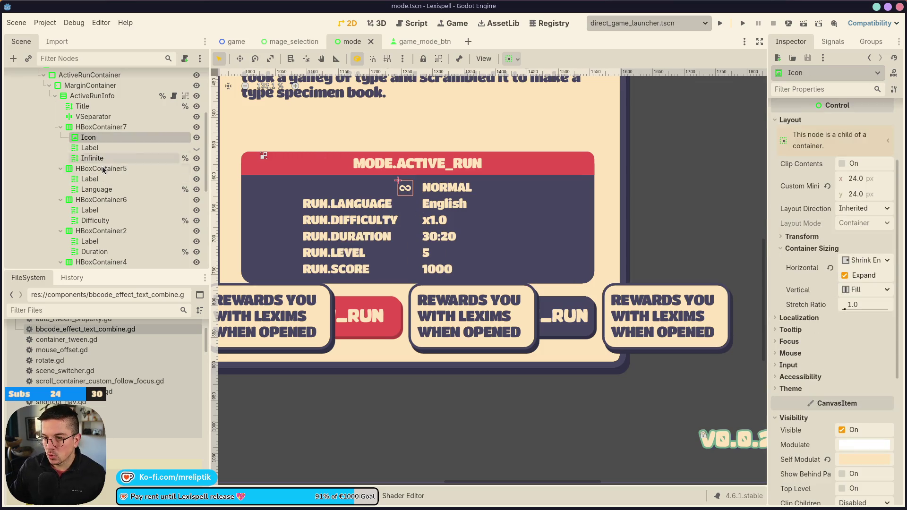
key("ctrl+v")
left_click_drag(91, 180, 89, 173)
left_click(90, 179)
Step: Hide the RUN.LANGUAGE label and set the language row icon to Lang.png
key("ctrl+s")
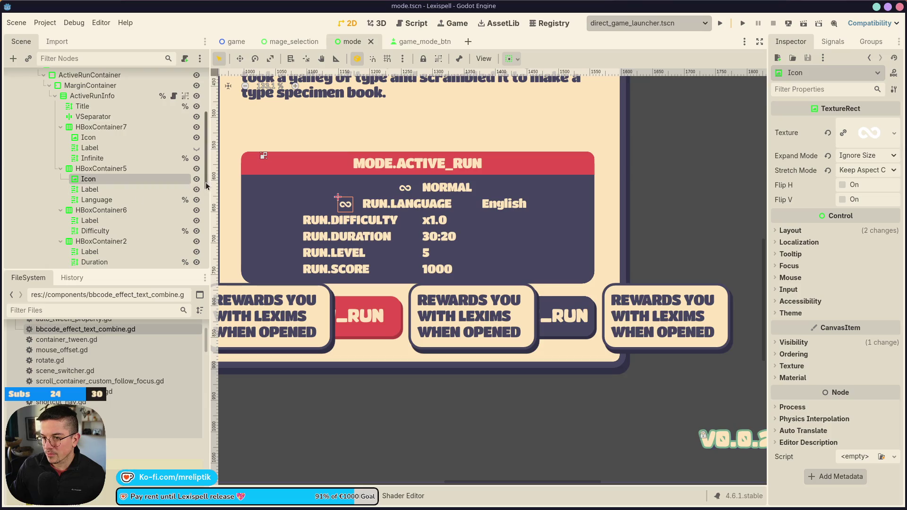
left_click(196, 189)
key("ctrl+s")
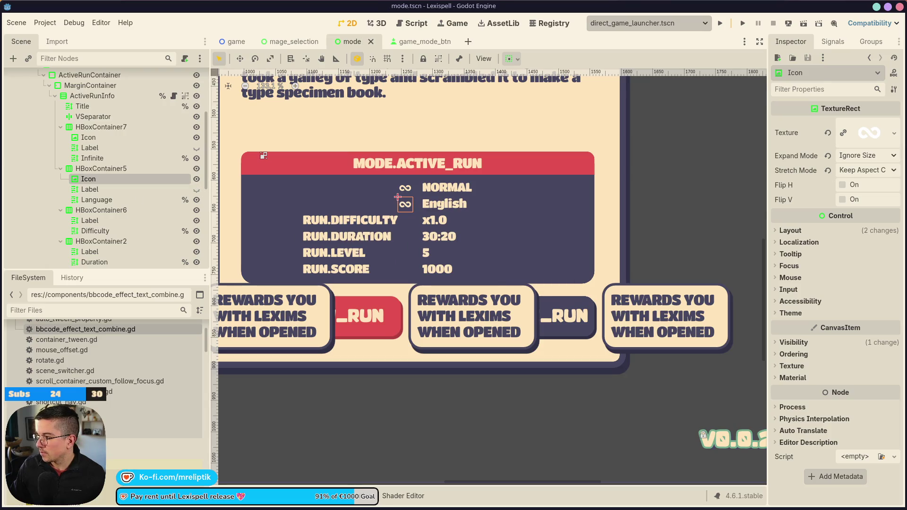
left_click(892, 134)
left_click(794, 380)
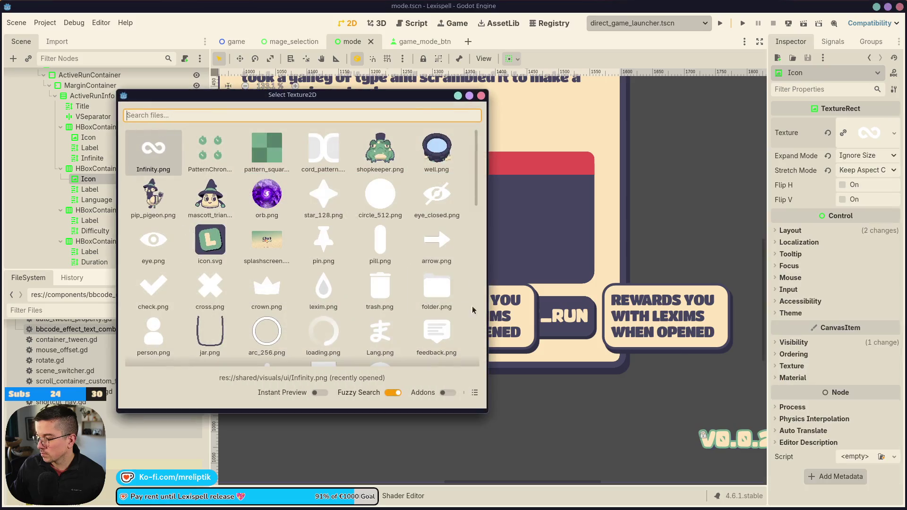
type("lang")
key("Return")
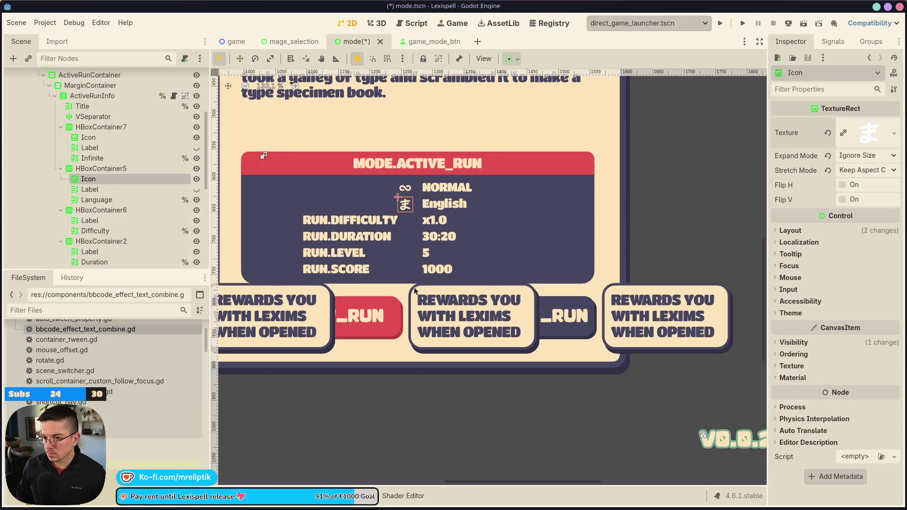
Step: Duplicate the icon into the difficulty row before its label and save
scroll(551, 235, "up", 5)
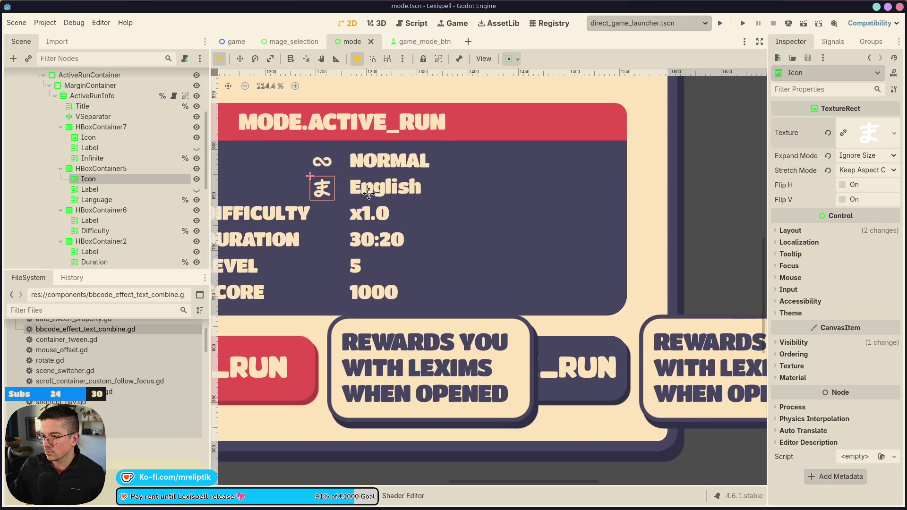
left_click(105, 189)
left_click_drag(88, 179, 98, 218)
left_click(118, 231)
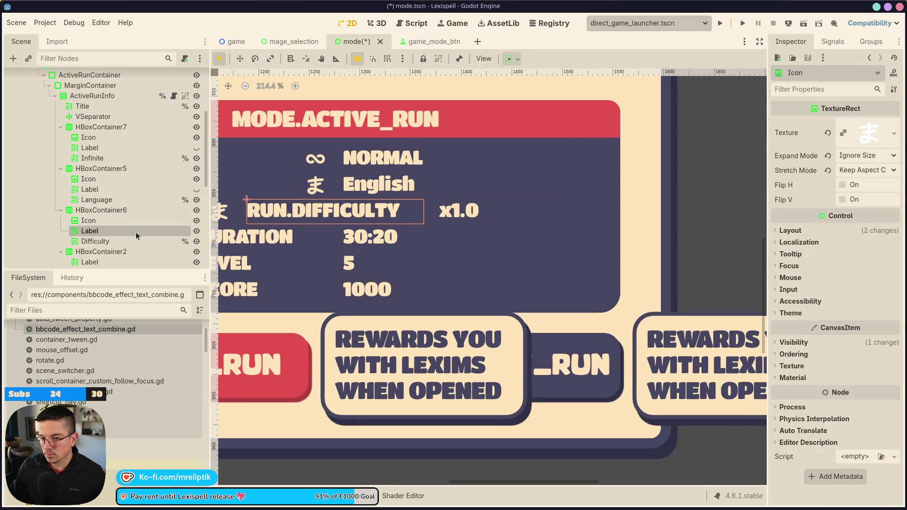
key("ctrl+s")
Step: Quick Load Difficulty.png as the difficulty row icon's texture
left_click(127, 220)
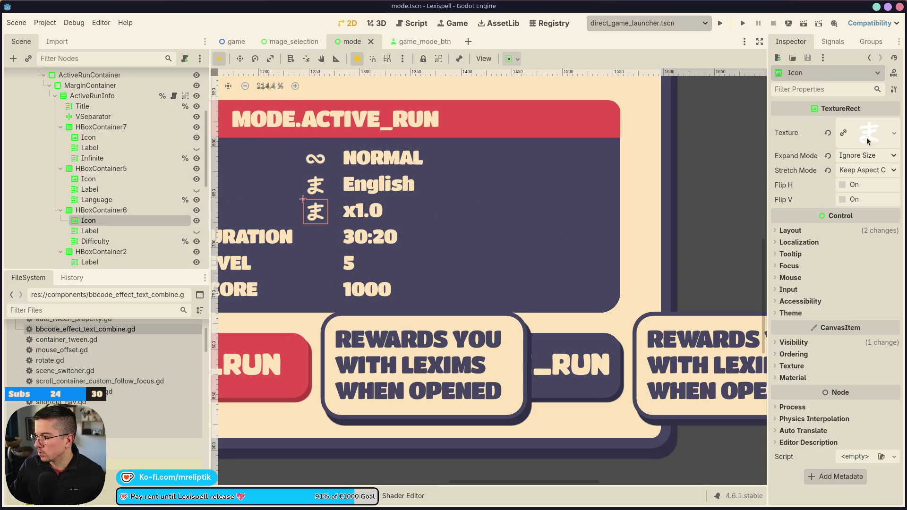
left_click(893, 133)
left_click(798, 378)
type("dif")
key("Return")
scroll(547, 319, "down", 2)
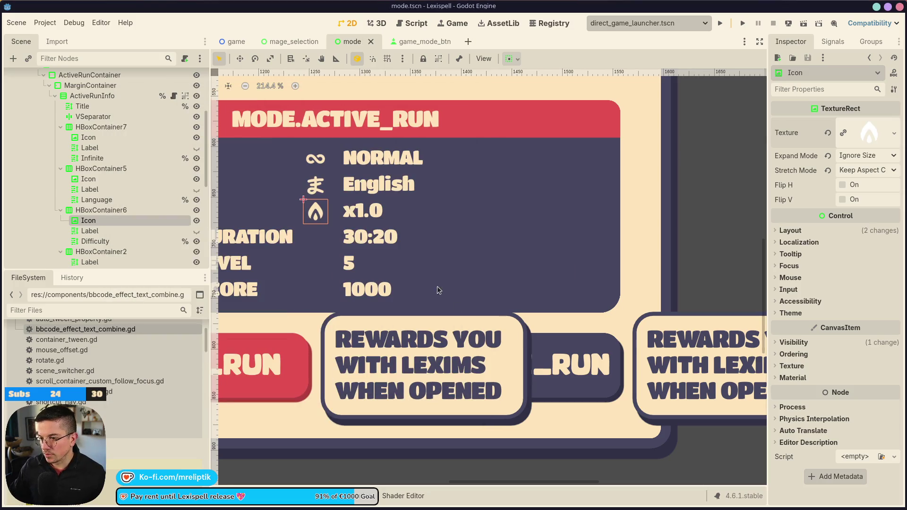
scroll(366, 242, "left", 2)
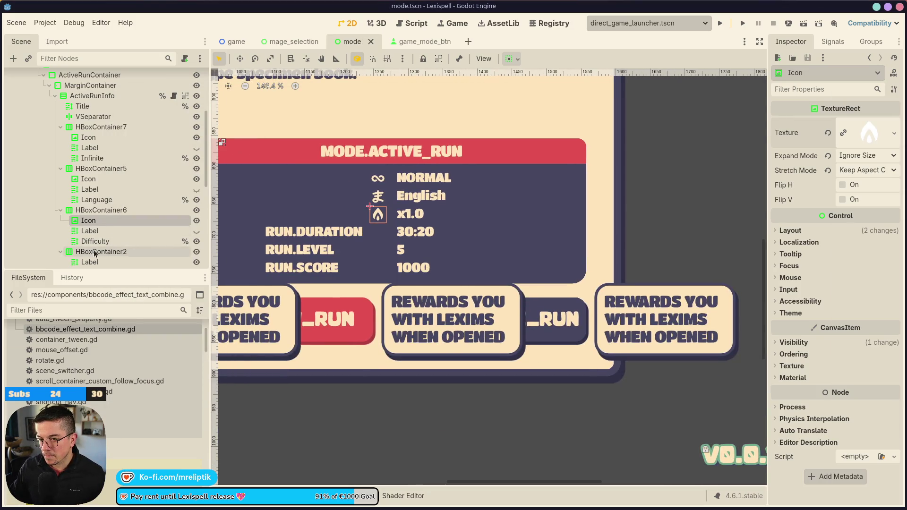
scroll(122, 231, "down", 3)
left_click_drag(88, 172, 101, 204)
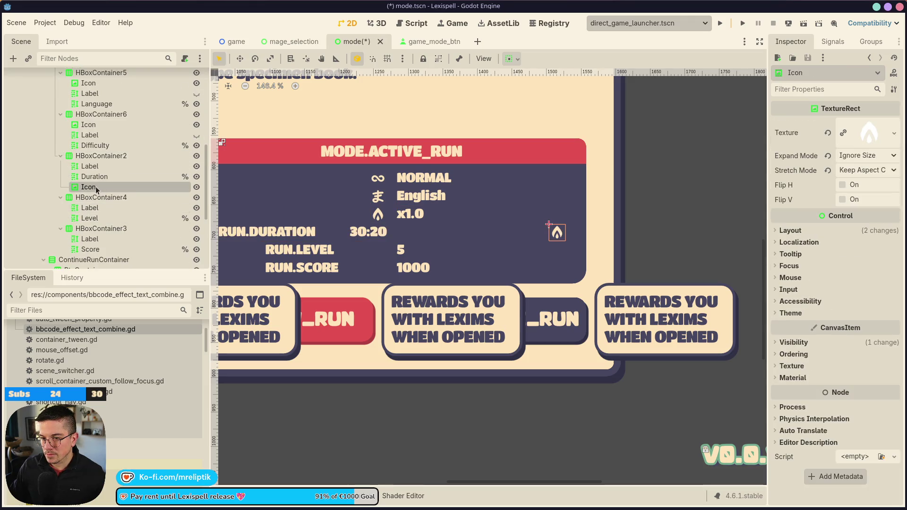
mouse_move(99, 162)
left_mouse_down()
mouse_move(95, 218)
mouse_move(94, 198)
mouse_move(90, 206)
mouse_move(96, 260)
mouse_move(94, 233)
left_mouse_up()
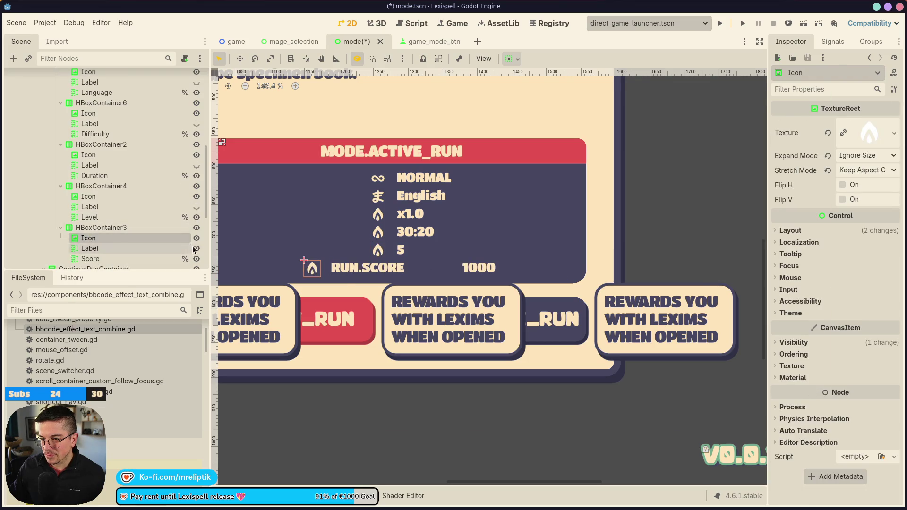
left_click(197, 248)
key("ctrl+s")
left_click(419, 228)
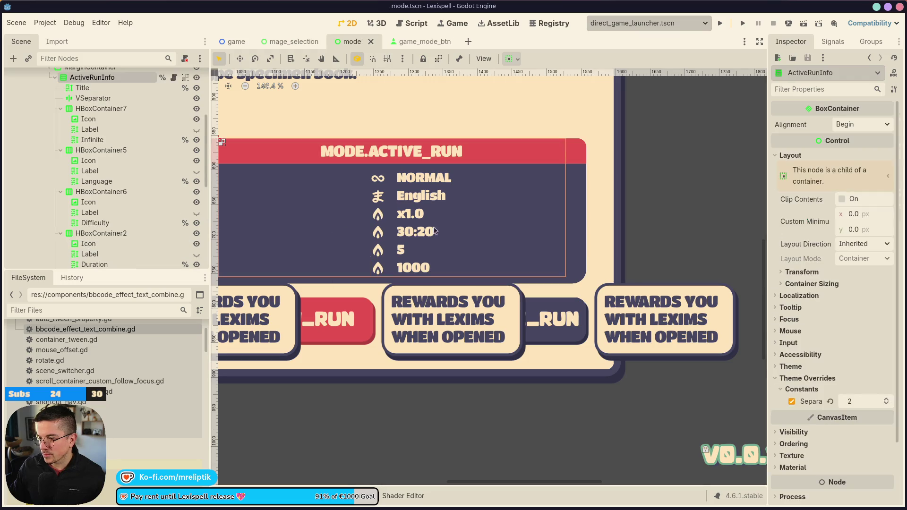
scroll(486, 178, "down", 2)
scroll(310, 222, "up", 1)
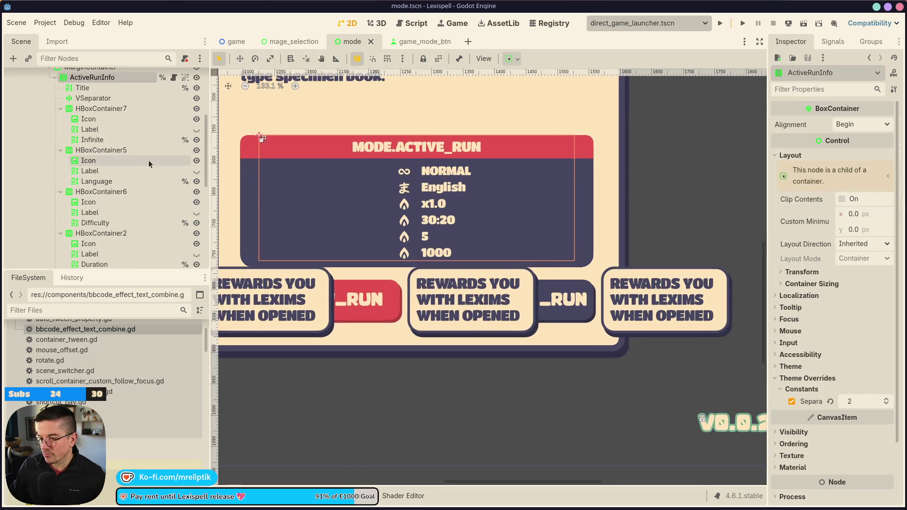
left_click(110, 182)
left_click(101, 192)
left_click(95, 222)
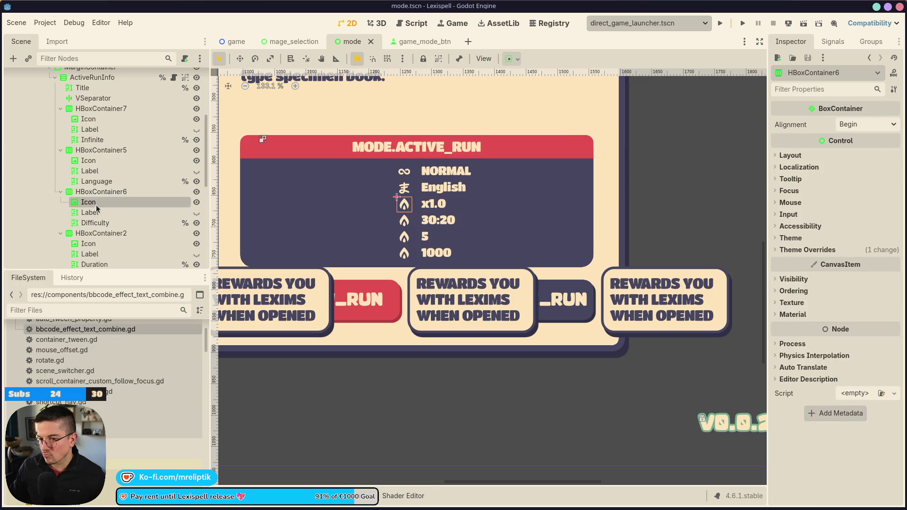
left_click(97, 195)
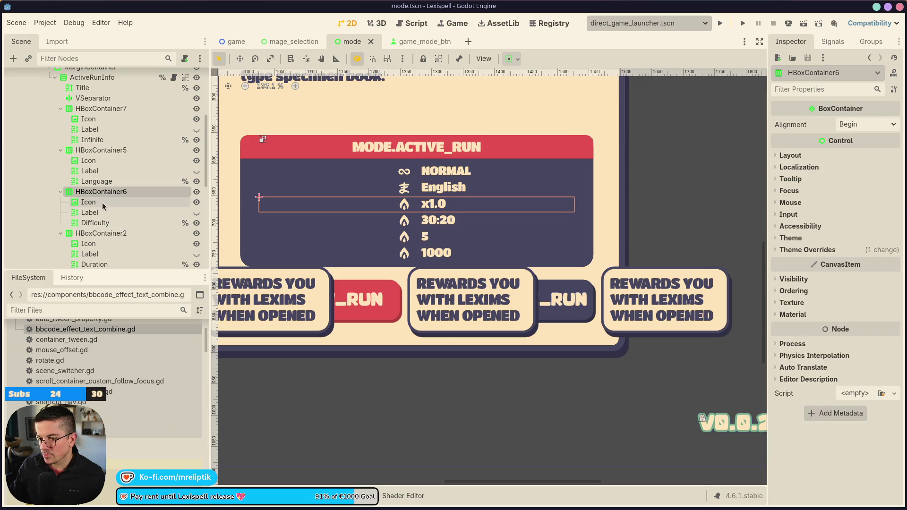
left_click(99, 203)
left_click(105, 222)
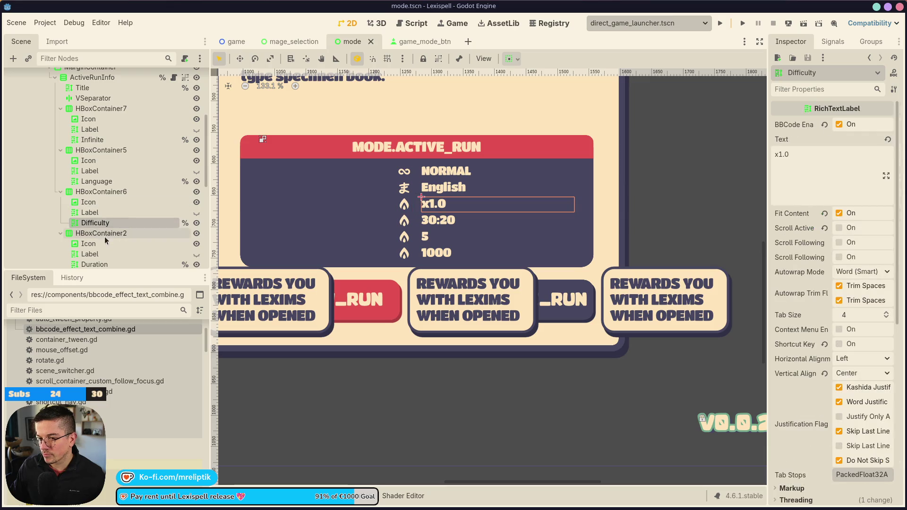
left_click(93, 244)
left_click(893, 135)
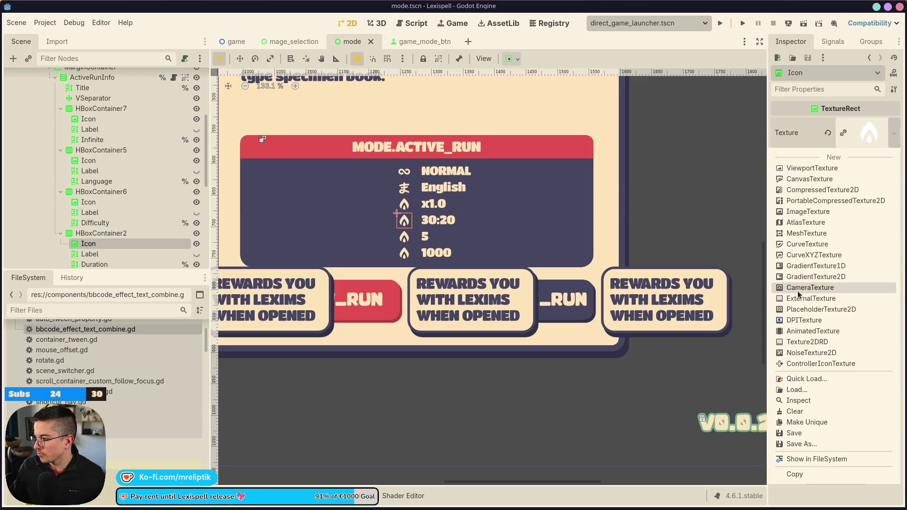
Step: Assign the hourglass texture to the duration row's icon beside 30:20
left_click(813, 373)
type("dura")
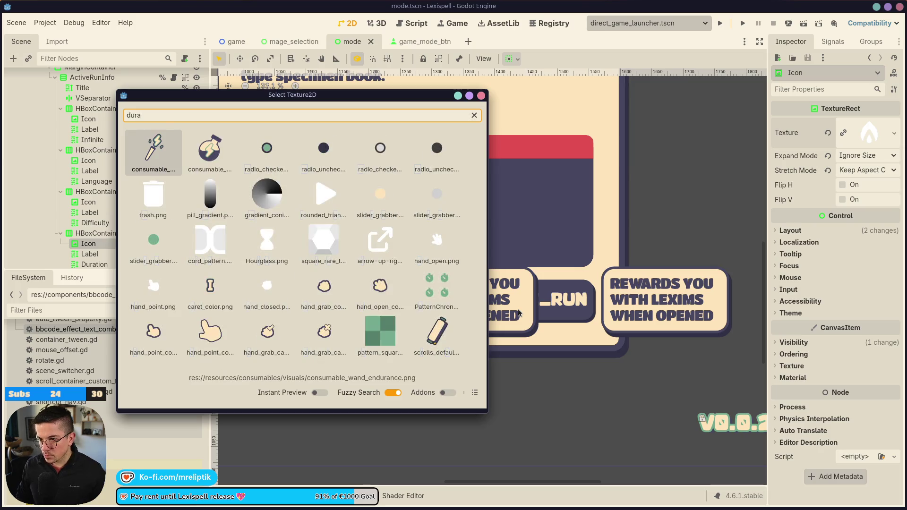
type("chro")
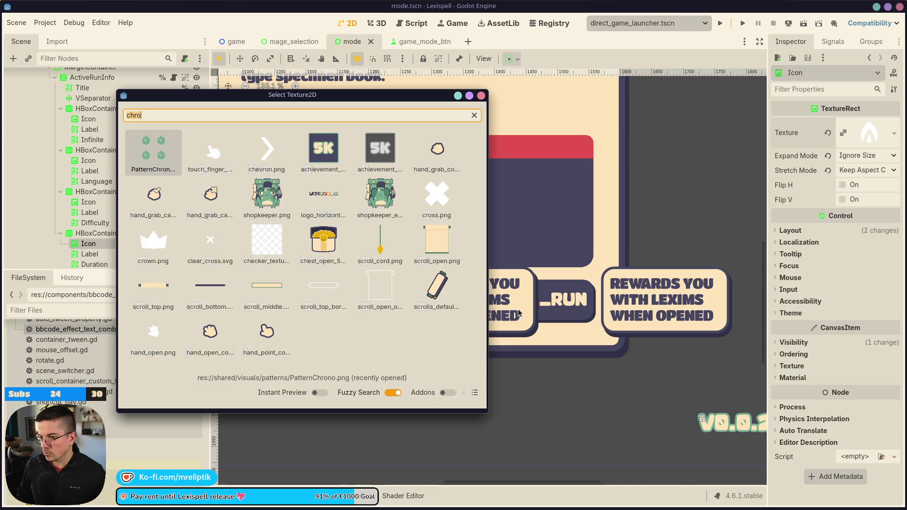
type("time")
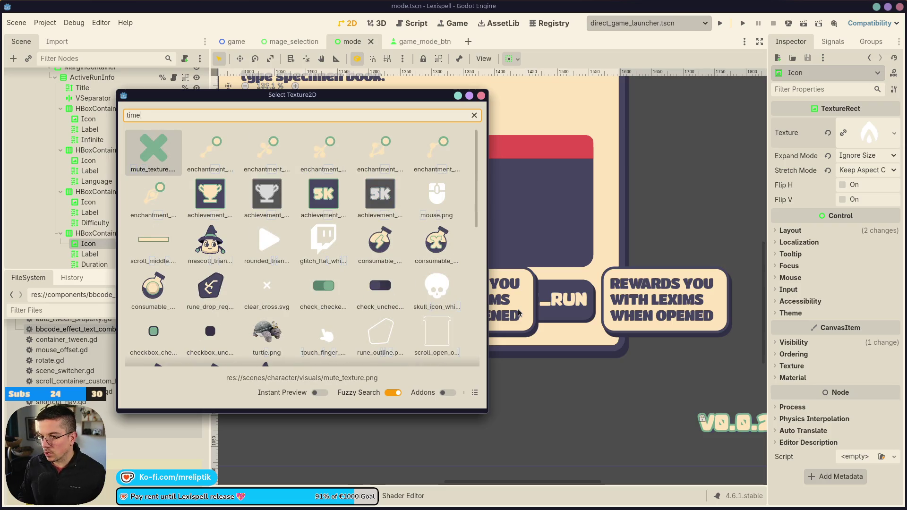
type("hour")
key("Return")
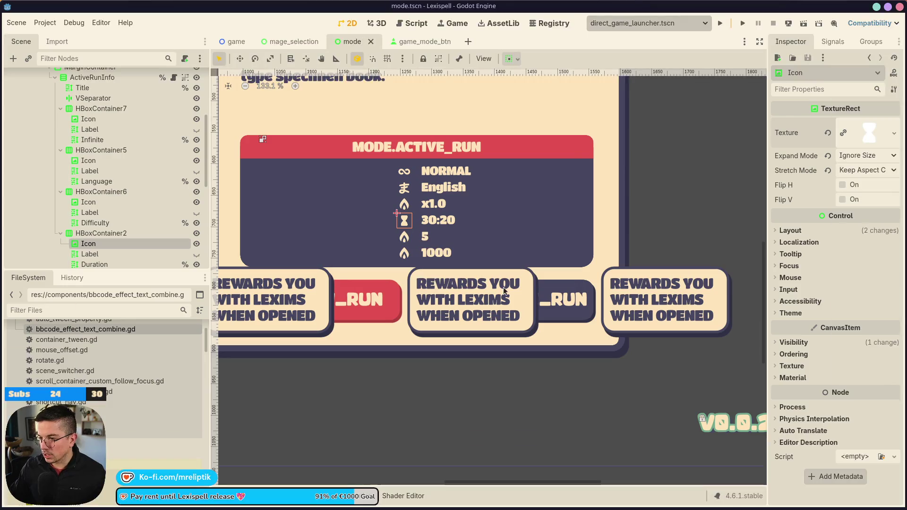
scroll(106, 251, "down", 3)
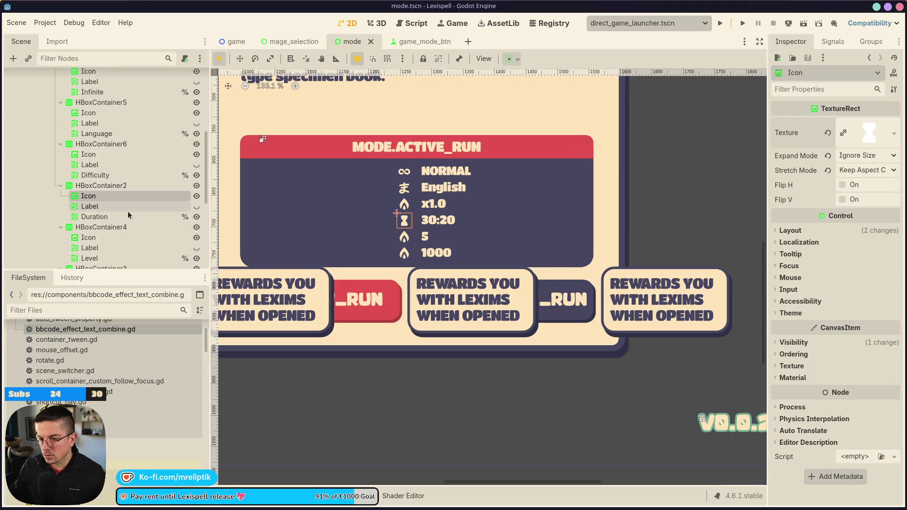
Step: Set the level row icon beside 5 to the book texture and save
left_click(100, 241)
left_click(892, 133)
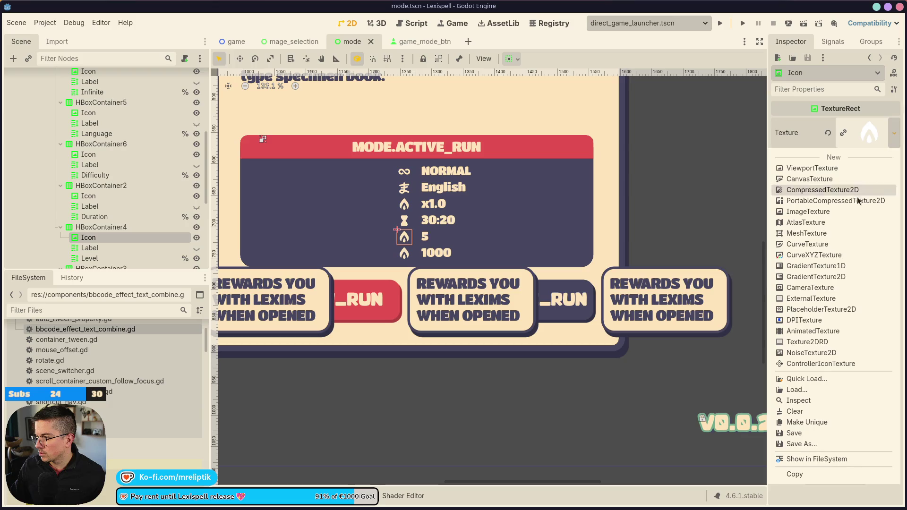
left_click(803, 377)
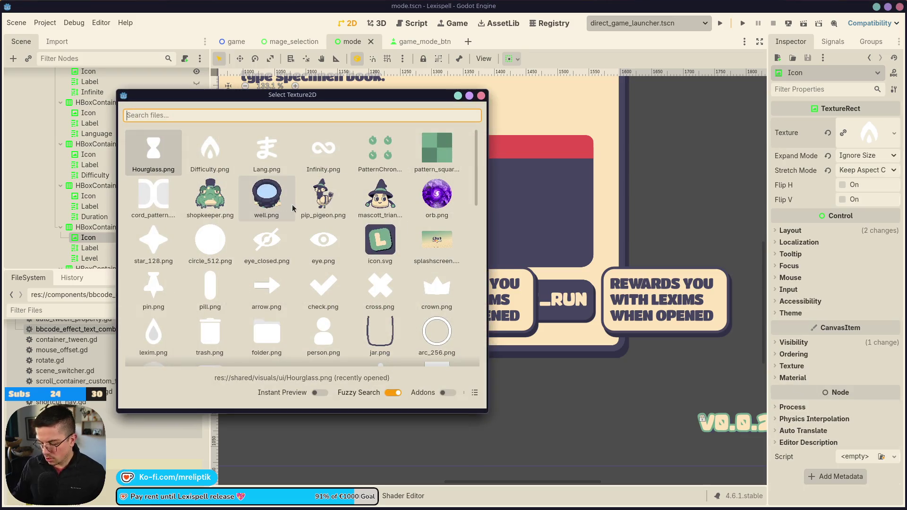
type("book")
key("Return")
key("ctrl+s")
scroll(115, 224, "down", 4)
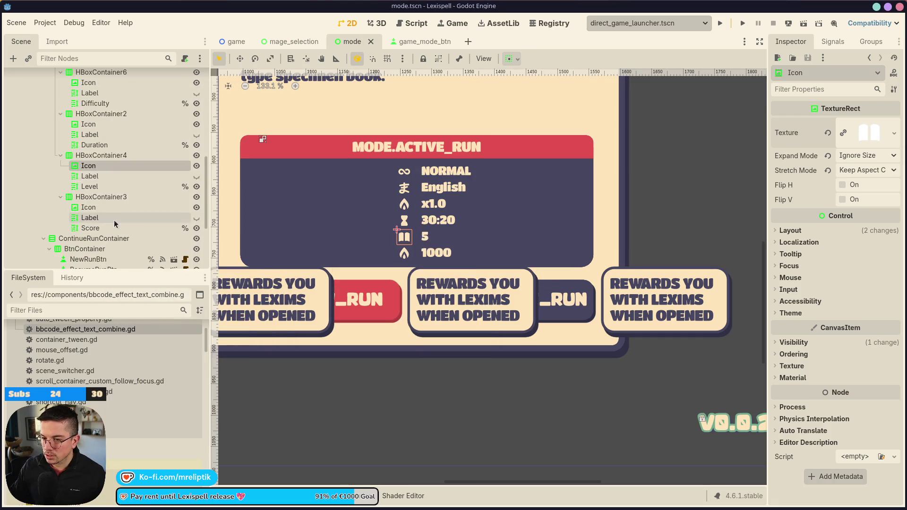
Step: Set the score row icon beside 1000 to the score texture and save
left_click(111, 208)
left_click(892, 133)
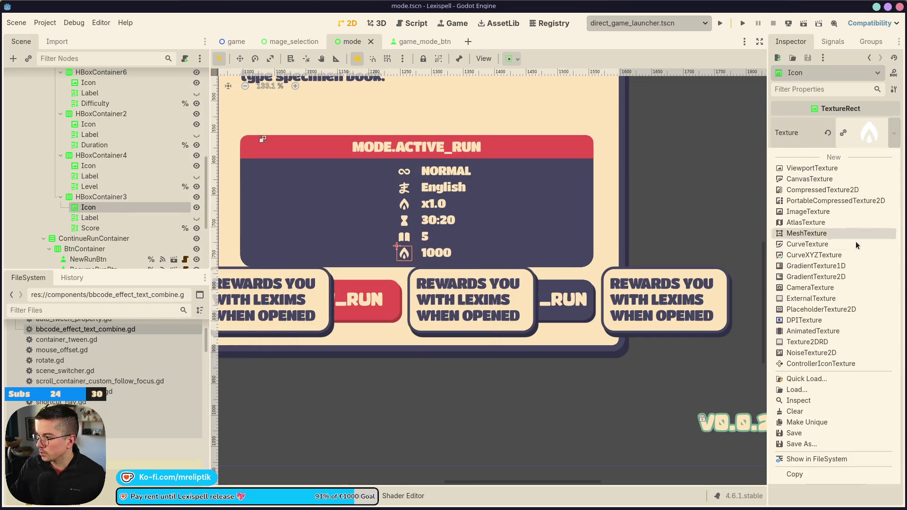
left_click(803, 377)
type("score")
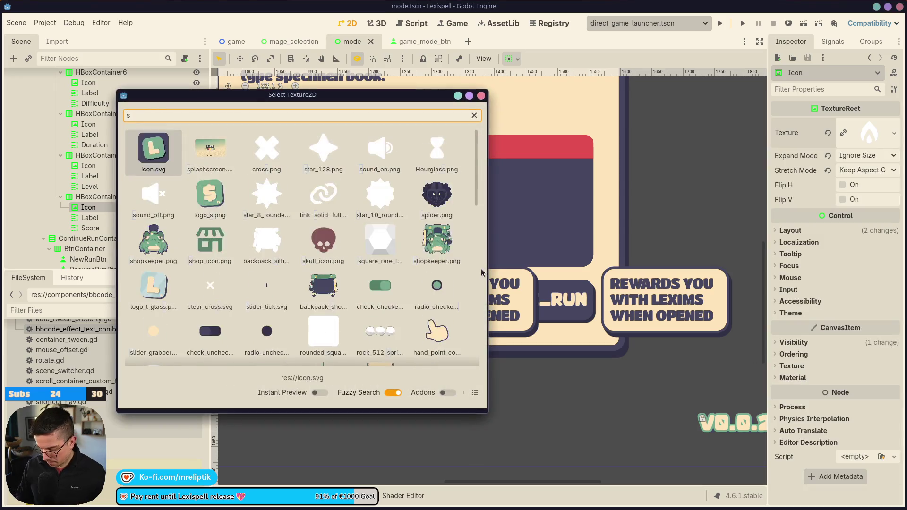
key("ctrl+s")
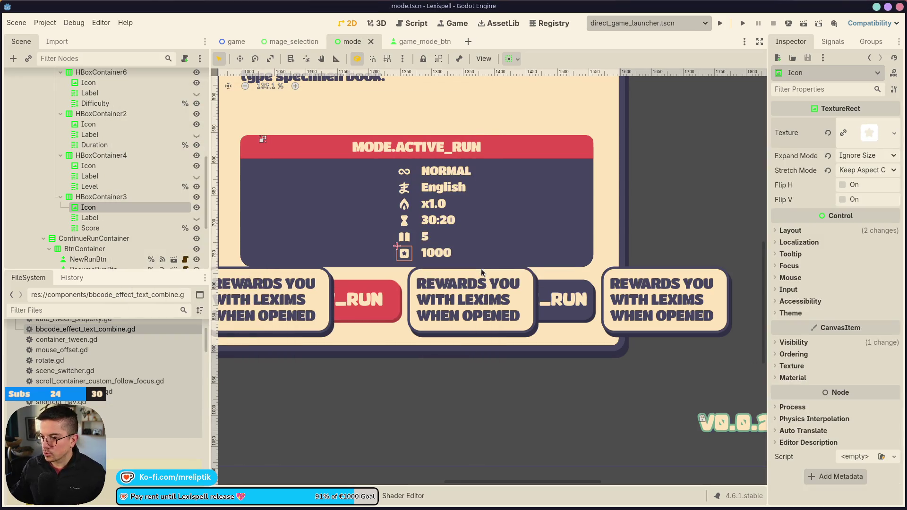
scroll(451, 126, "down", 3)
key("ctrl+s")
left_click(362, 183)
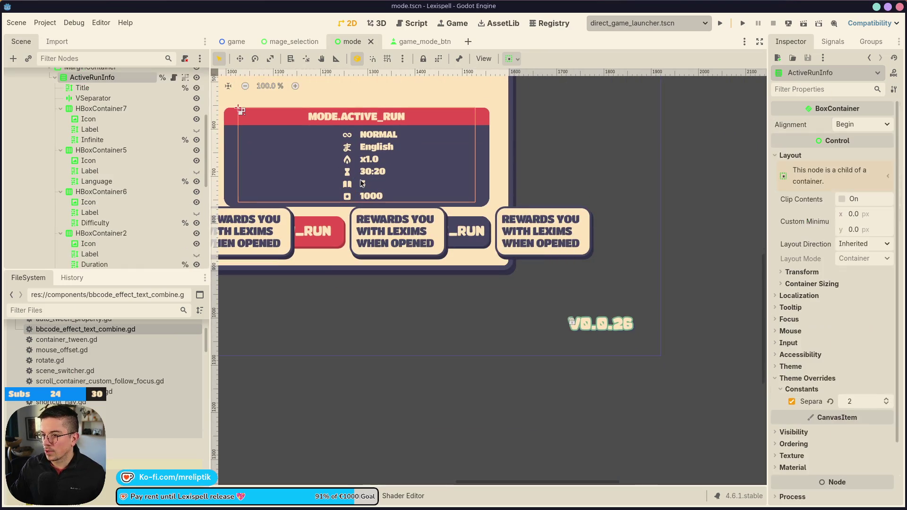
Step: Prefix the level label's Text with 'Chapter' so it reads Chapter 5, and save
scroll(115, 234, "down", 5)
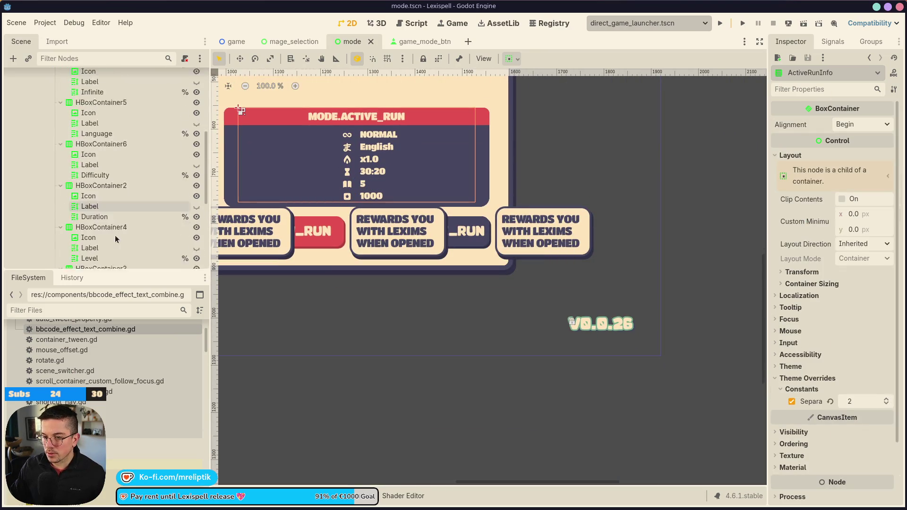
left_click(122, 180)
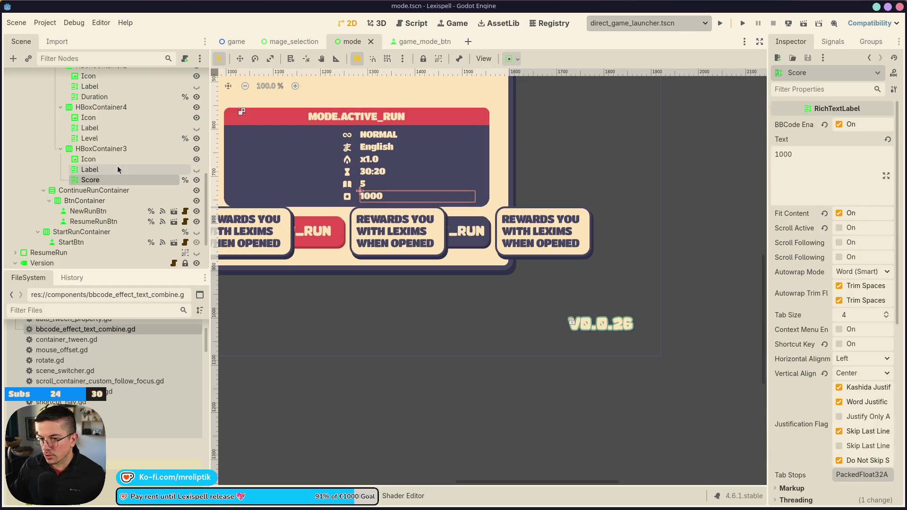
left_click(90, 138)
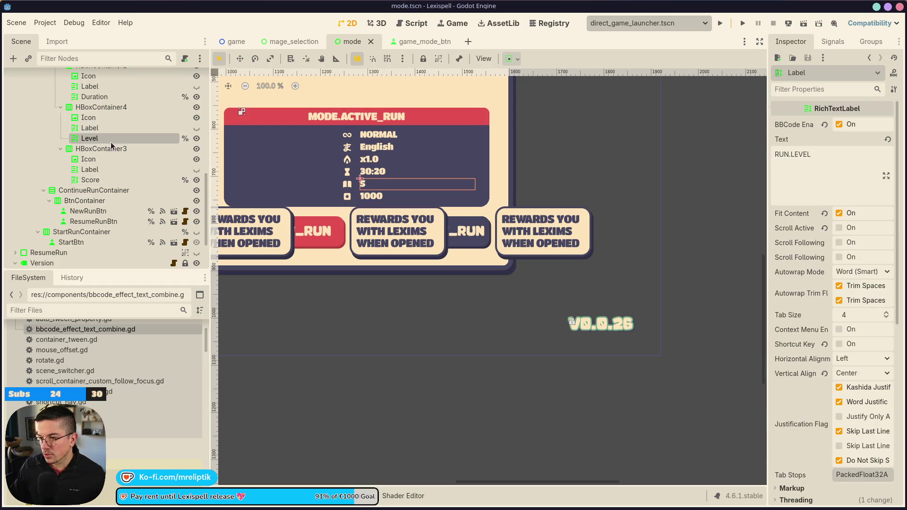
left_click(816, 159)
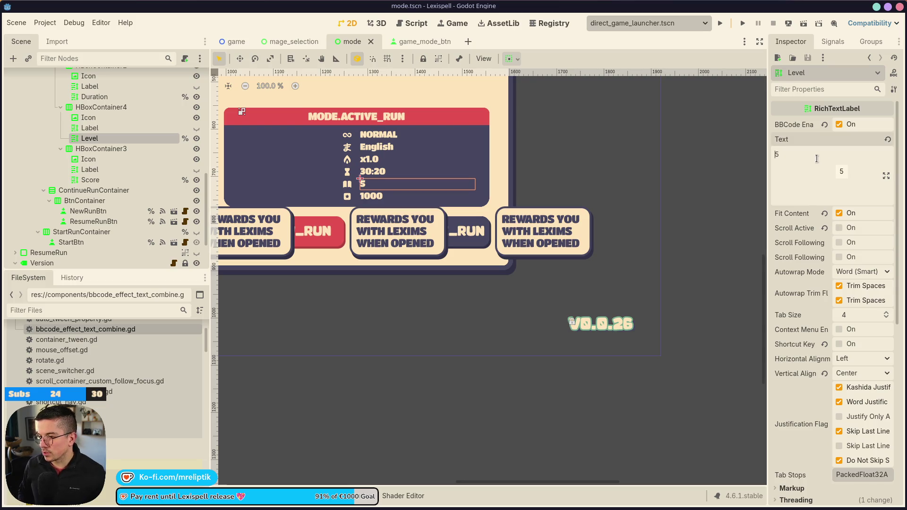
type("Chapter")
key("ctrl+s")
Step: Prefix the difficulty label's Text with 'Difficulty' so it reads Difficulty x1.0, and save
left_click(360, 169)
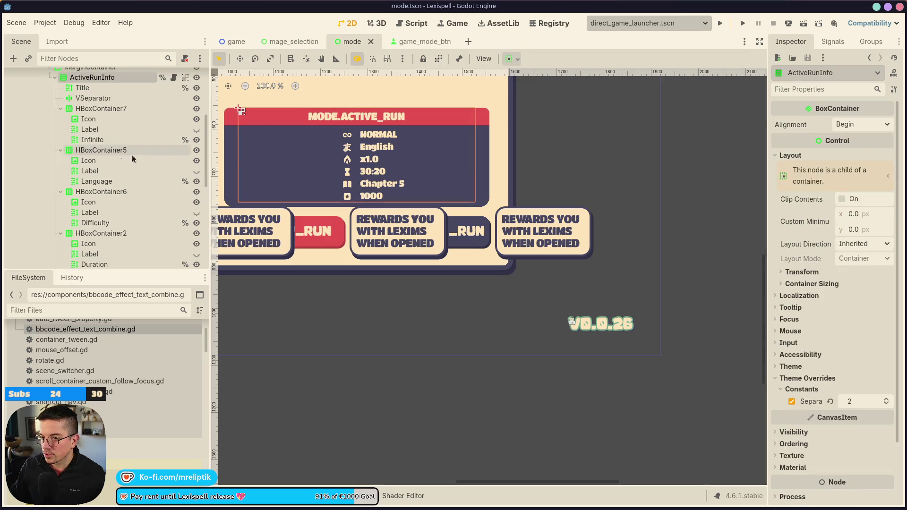
left_click(92, 222)
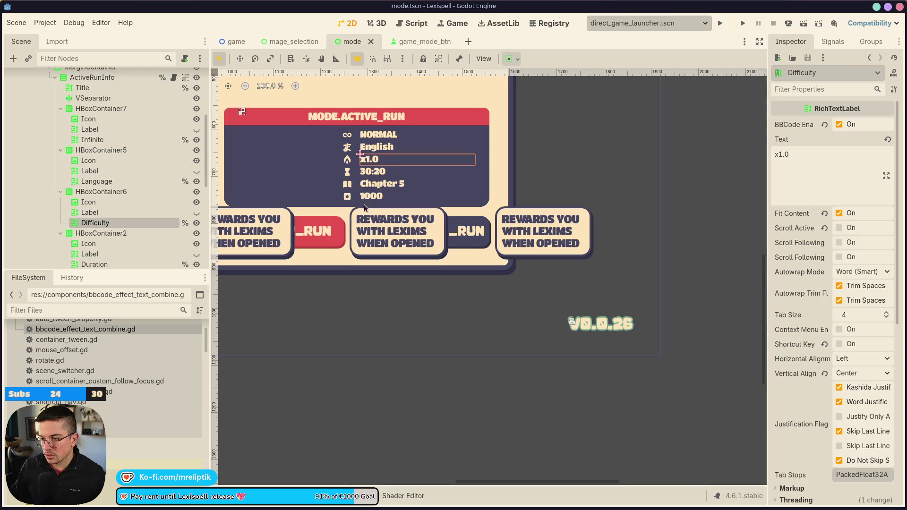
left_click(786, 156)
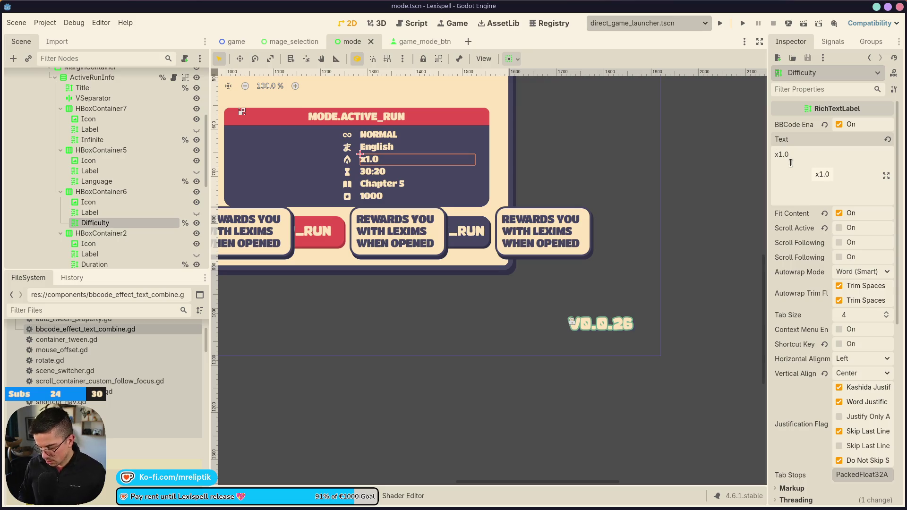
type("Difficulty")
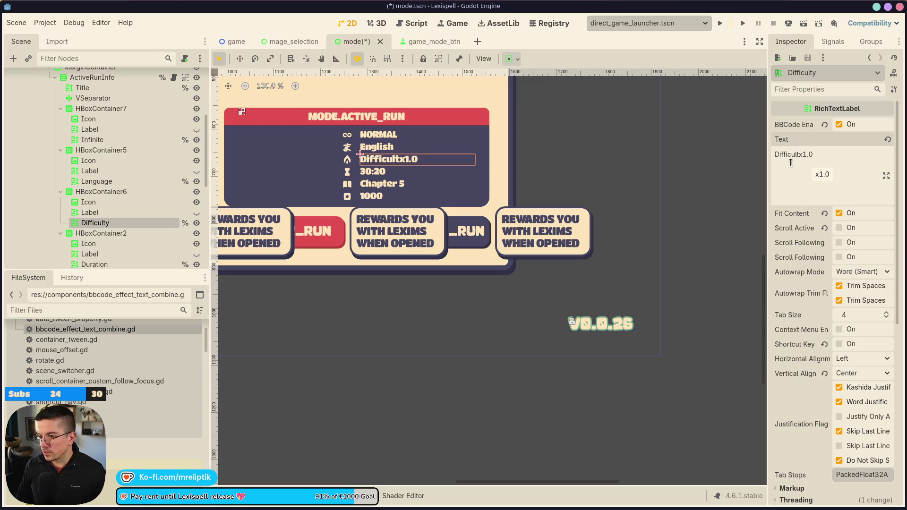
key("ctrl+s")
left_click(383, 133)
scroll(382, 134, "up", 1)
scroll(373, 139, "down", 2)
scroll(351, 152, "down", 2)
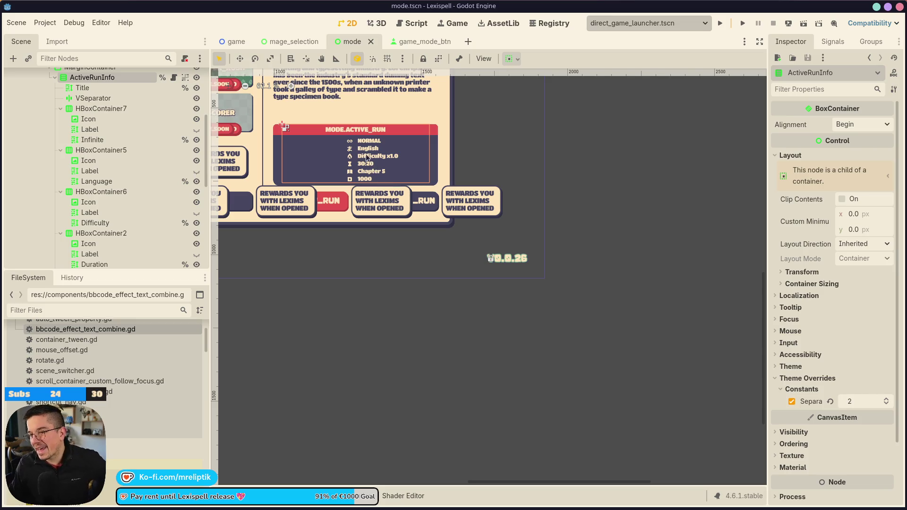
Step: Set the ActiveRunInfo container's Alignment to Center and save mode.tscn
scroll(131, 131, "up", 2)
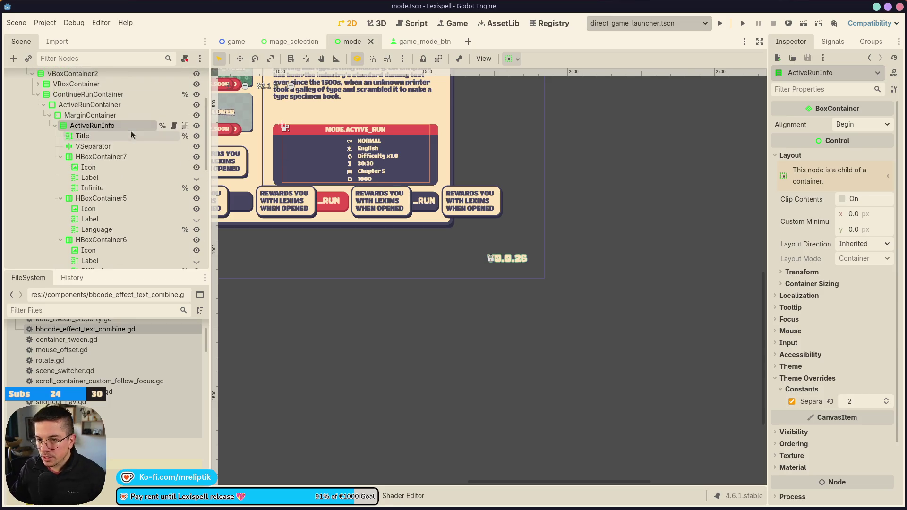
left_click(106, 95)
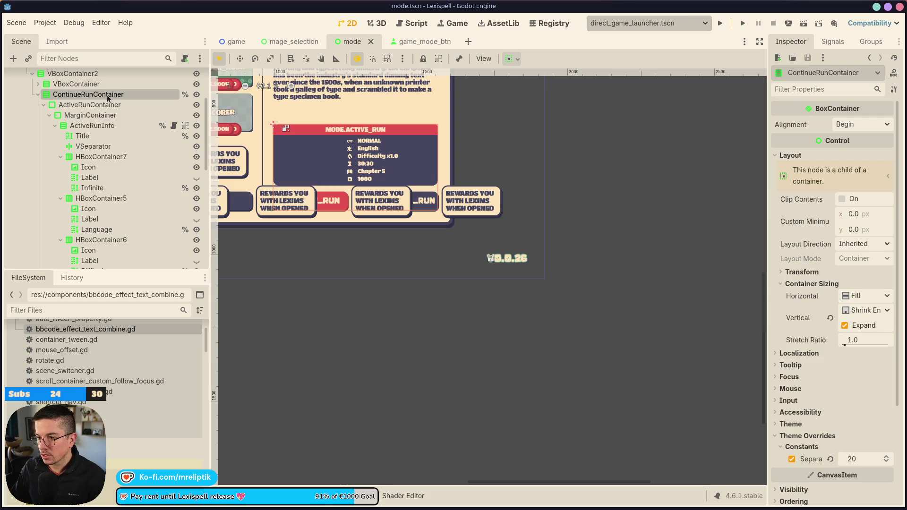
left_click(882, 124)
left_click(854, 152)
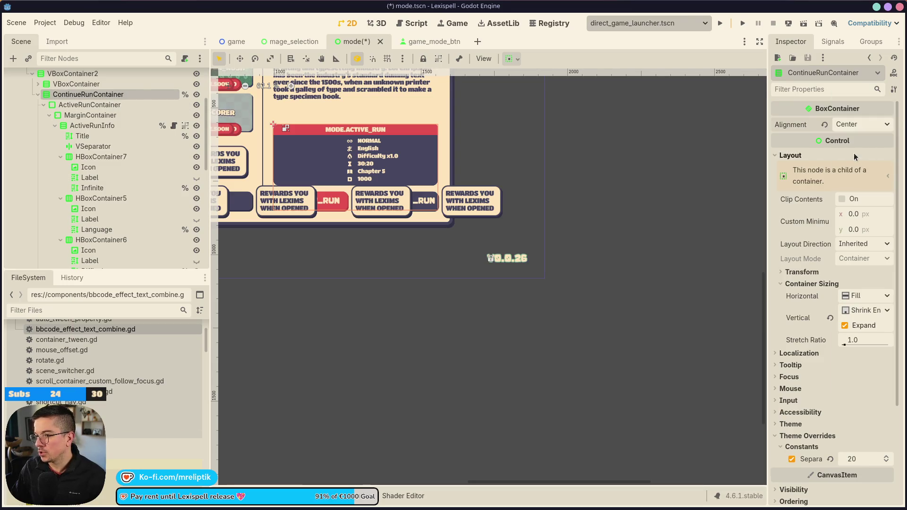
left_click(90, 126)
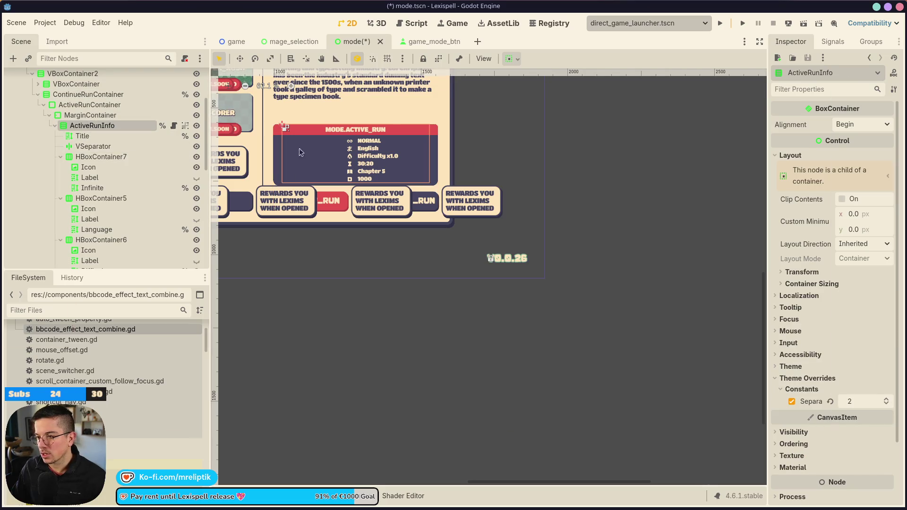
left_click(90, 138)
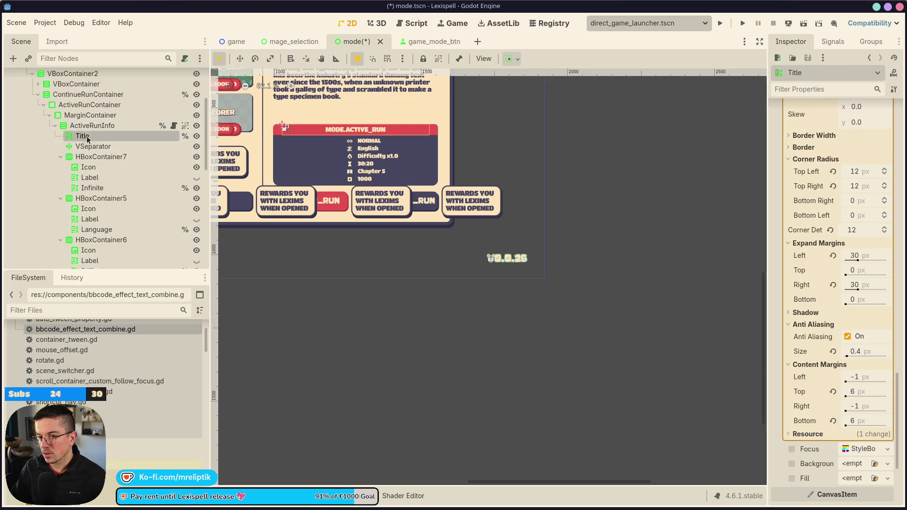
left_click(87, 127)
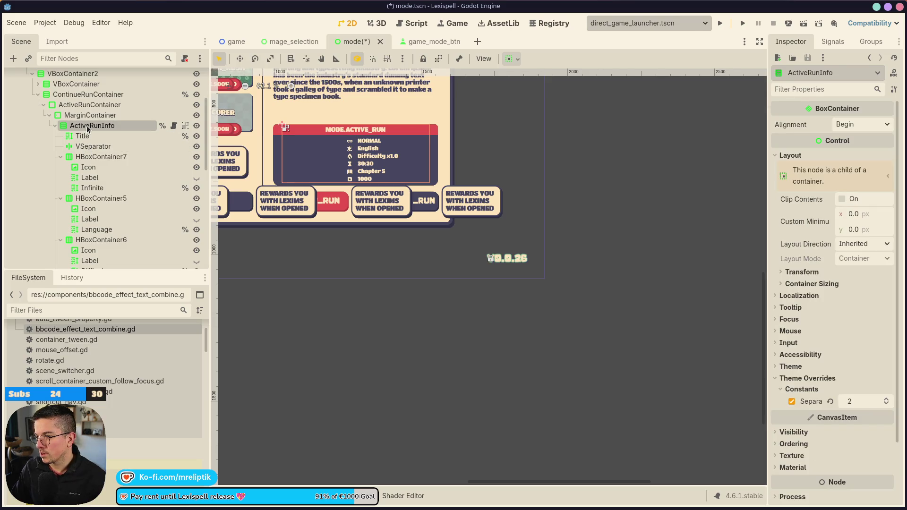
key("ctrl+s")
left_click(857, 125)
left_click(848, 150)
key("ctrl+s")
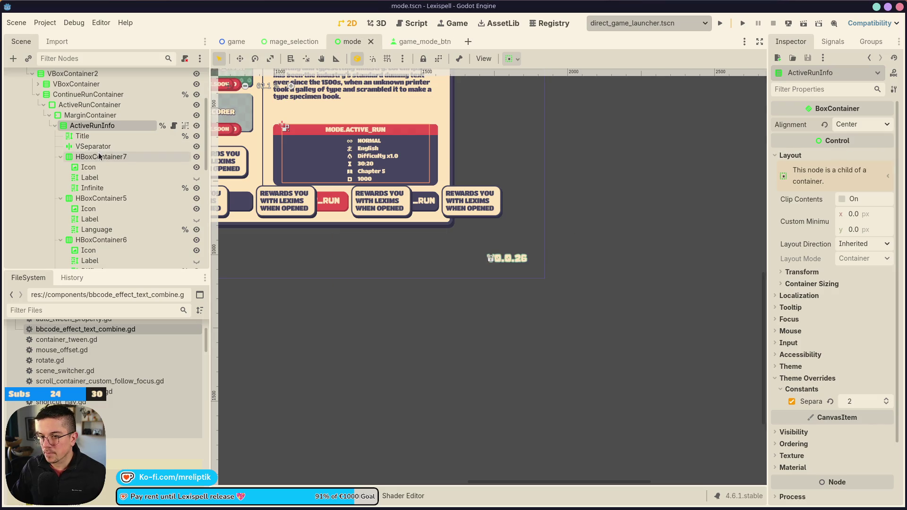
Step: Set the NORMAL row's HBoxContainer7 Alignment to Center and save
left_click(99, 157)
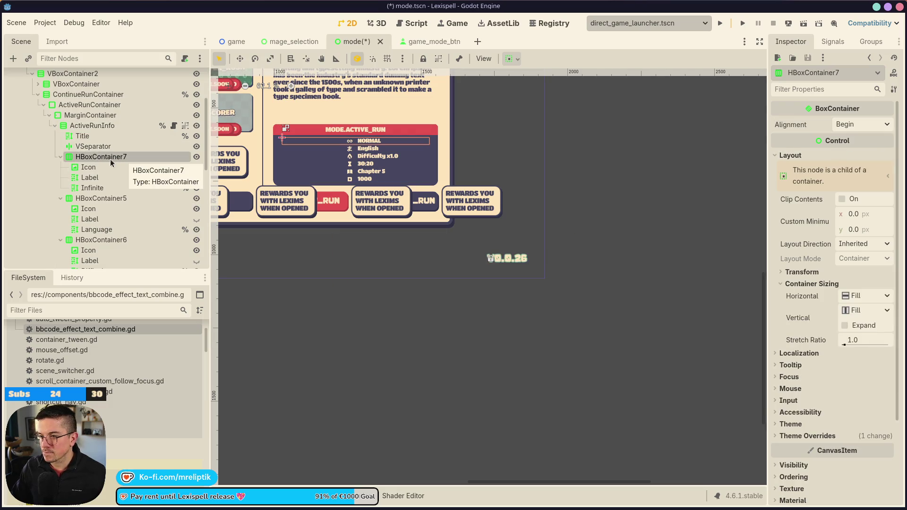
key("ctrl+s")
left_click(859, 123)
left_click(855, 150)
key("ctrl+s")
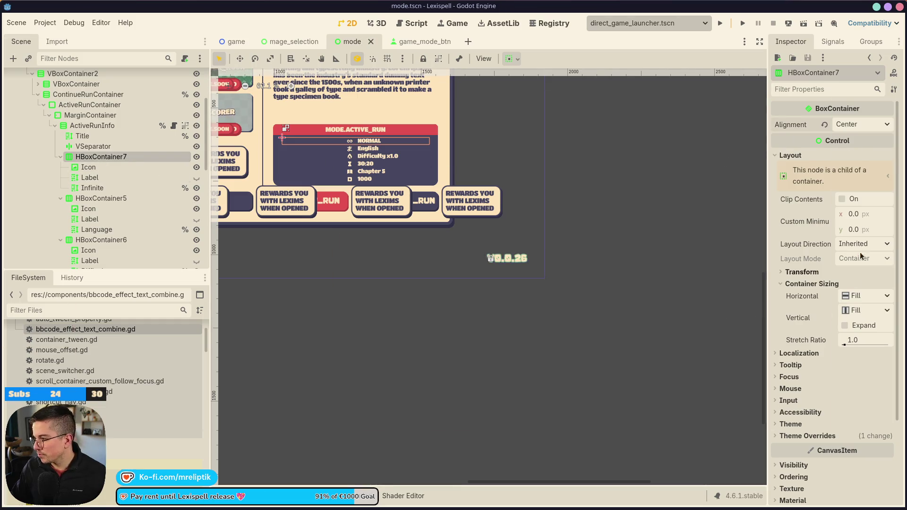
left_click(89, 168)
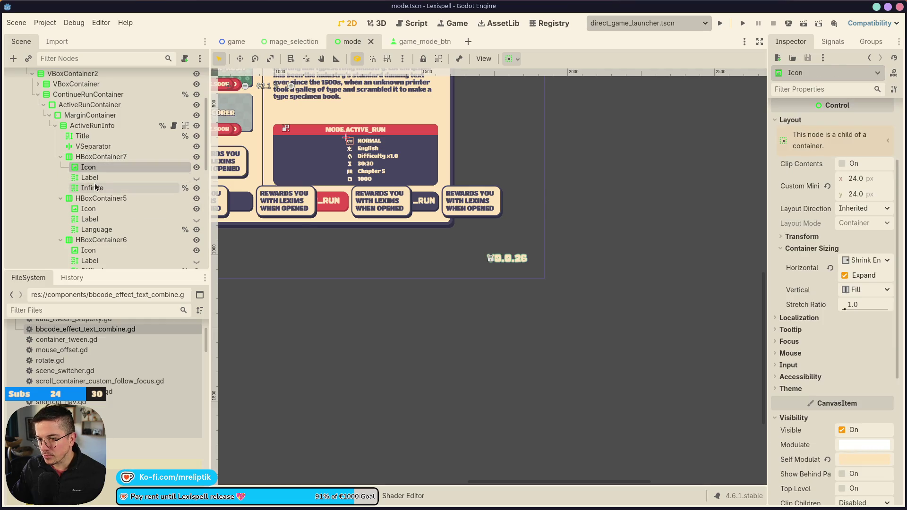
Step: For the Icon, Label and Infinite nodes, toggle Horizontal Fill and uncheck Expand under Container Sizing, then save
left_click(98, 189, "shift")
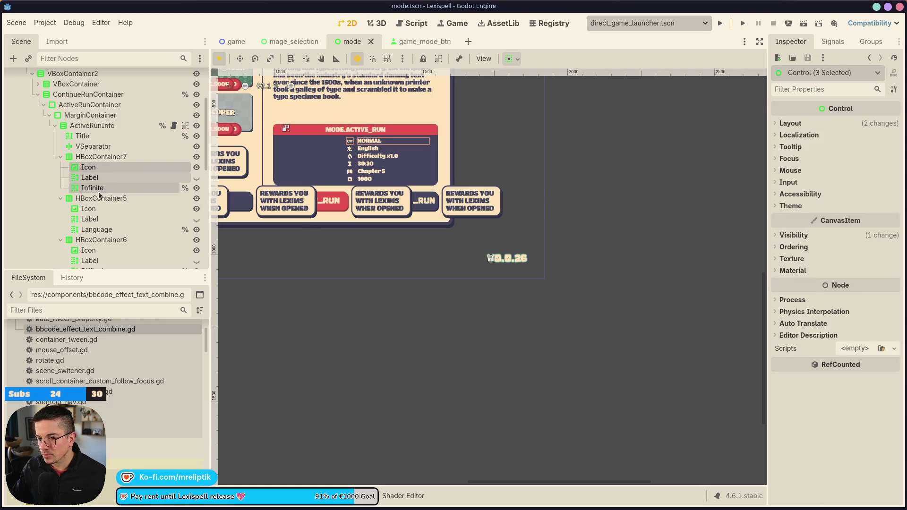
left_click(799, 235)
left_click(800, 238)
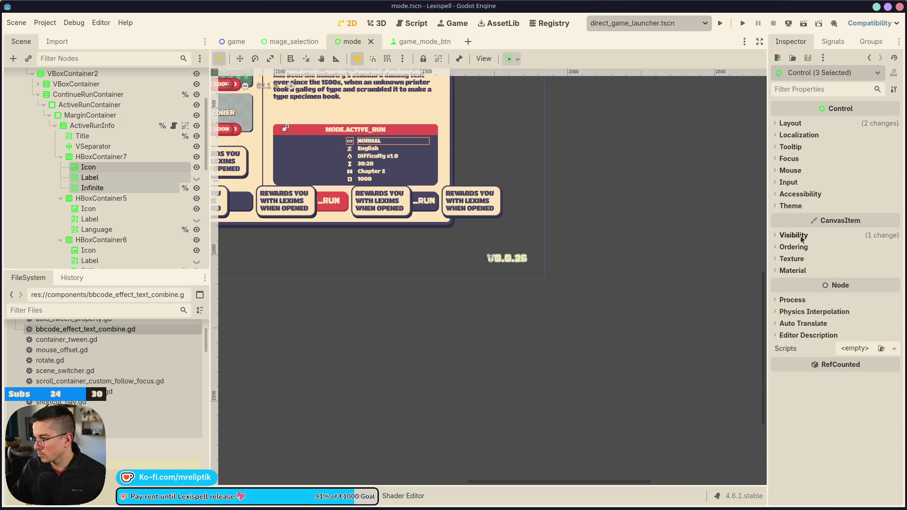
left_click(790, 124)
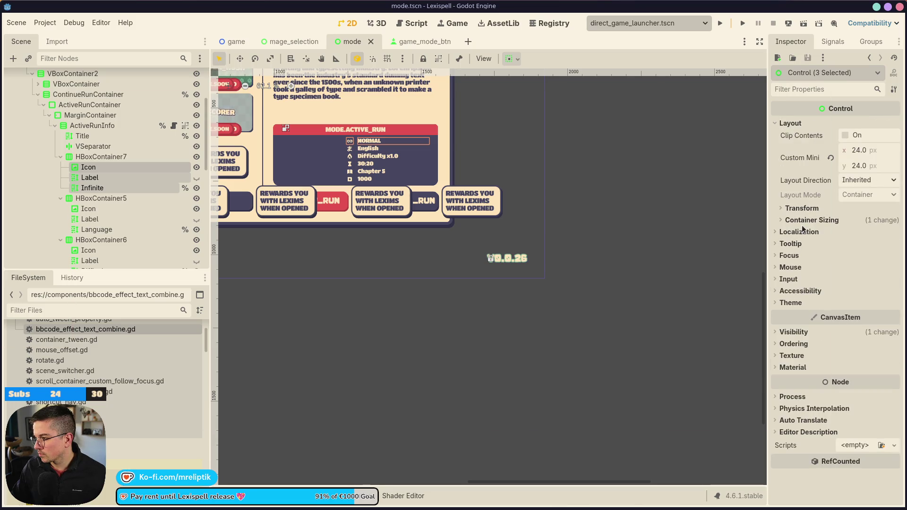
left_click(811, 220)
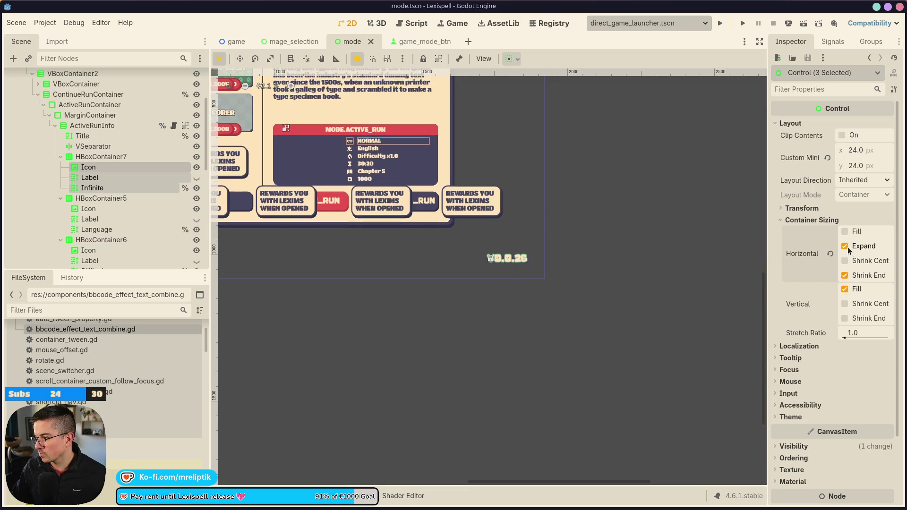
left_click(844, 231)
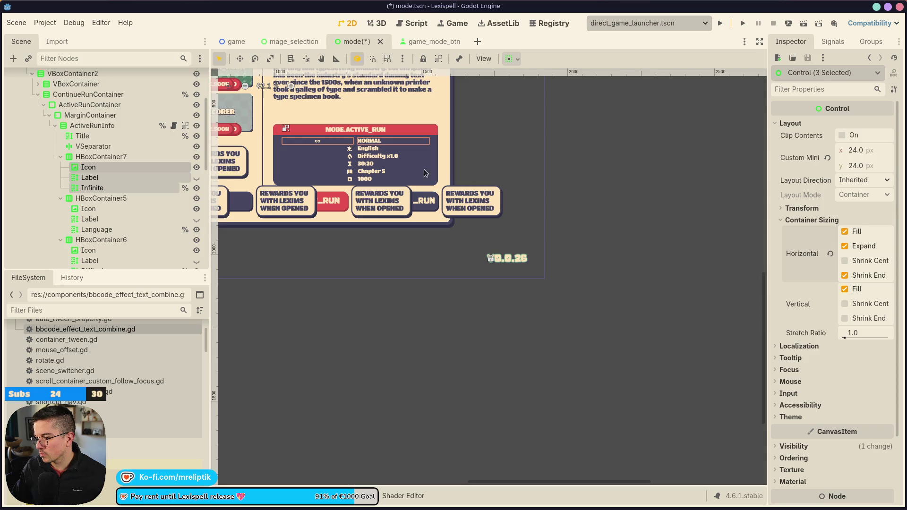
scroll(369, 155, "up", 3)
scroll(458, 216, "up", 2)
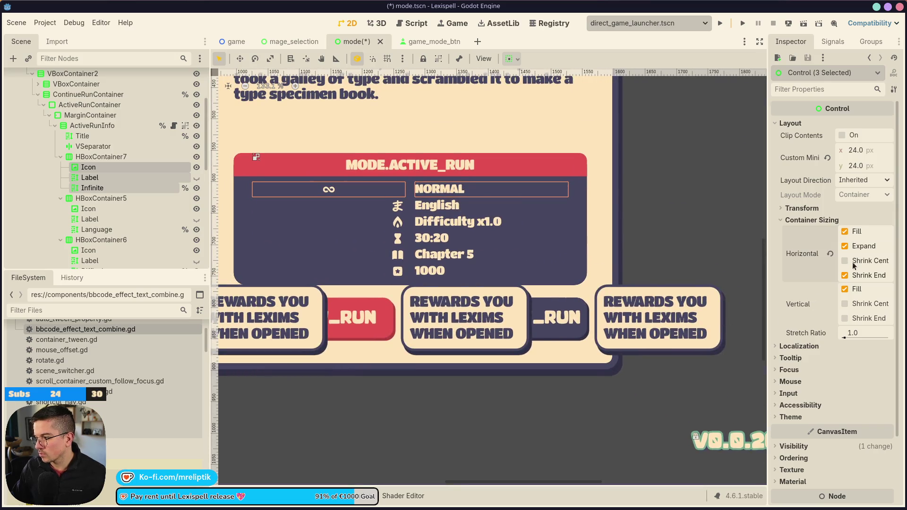
left_click(844, 245)
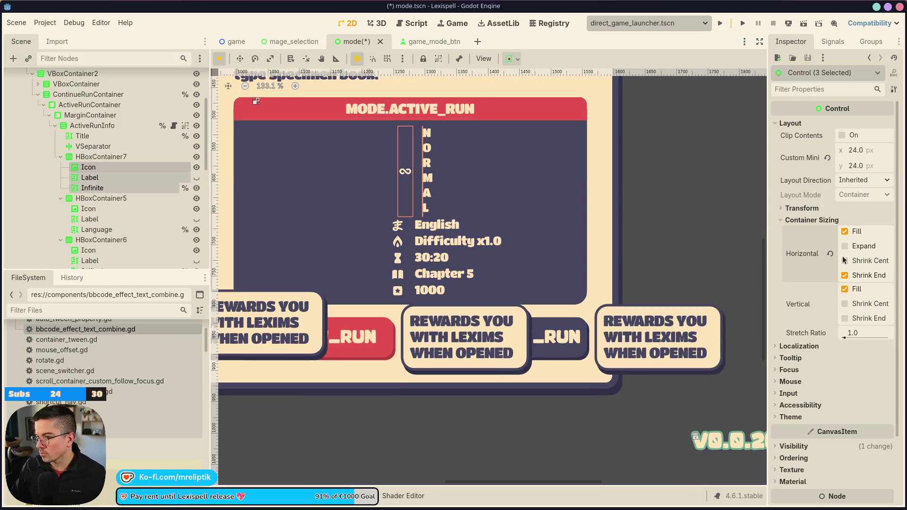
key("ctrl+s")
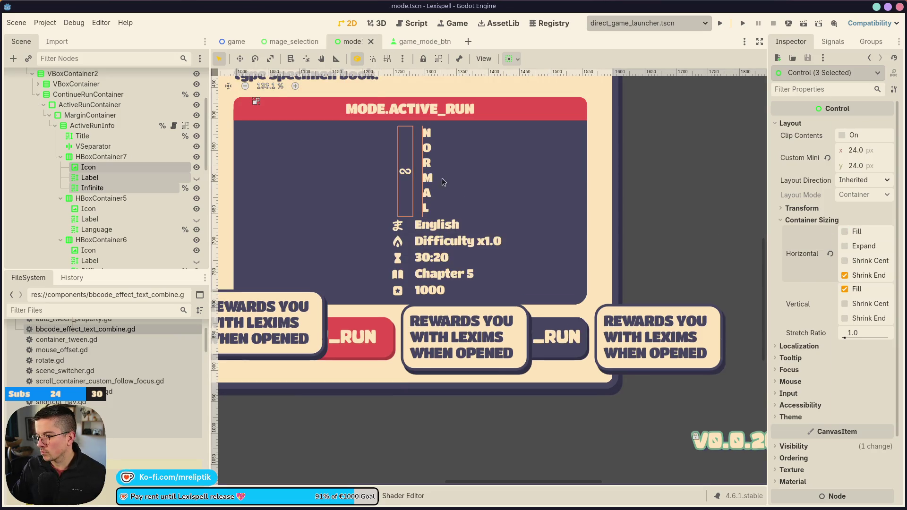
left_click(93, 187)
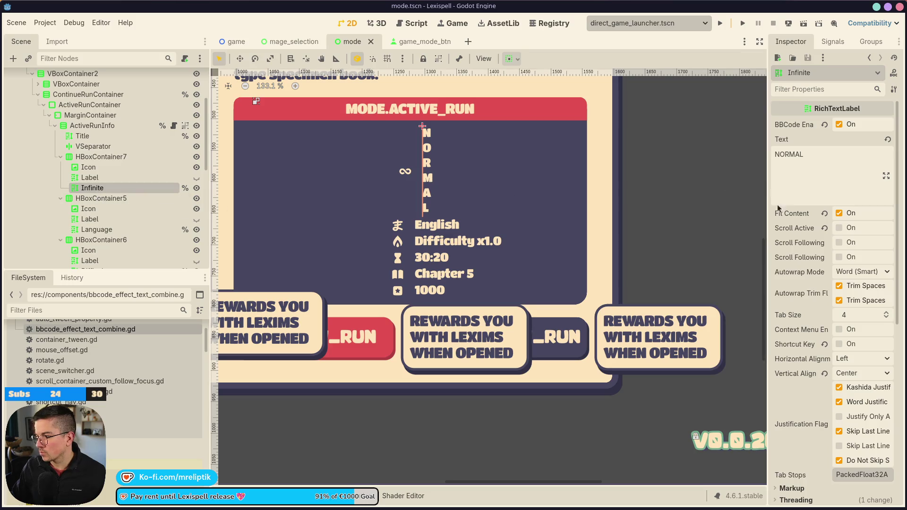
Step: Set the Infinite label's Autowrap Mode to Off and save
left_click(850, 272)
left_click(856, 289)
key("ctrl+s")
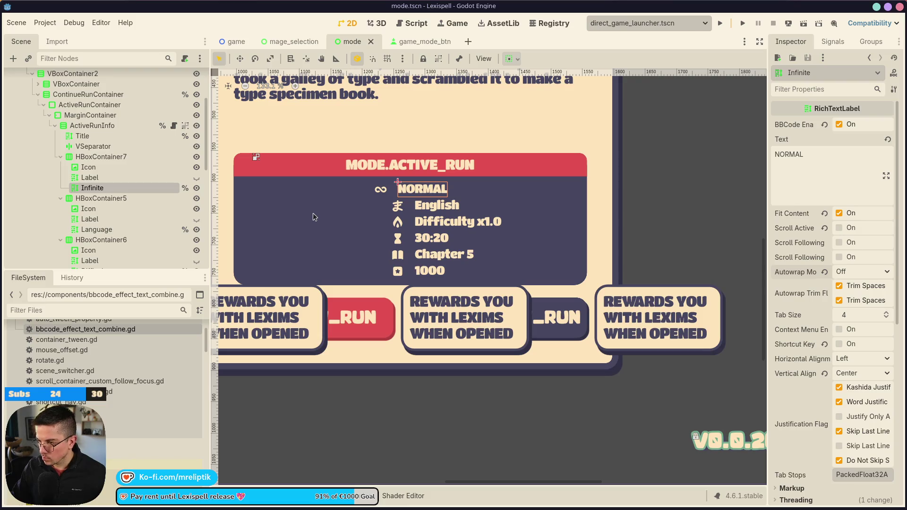
Step: Set Autowrap Mode to Off on the Language, Difficulty, Duration, Level and Score labels together
left_click(96, 230)
scroll(109, 222, "down", 3)
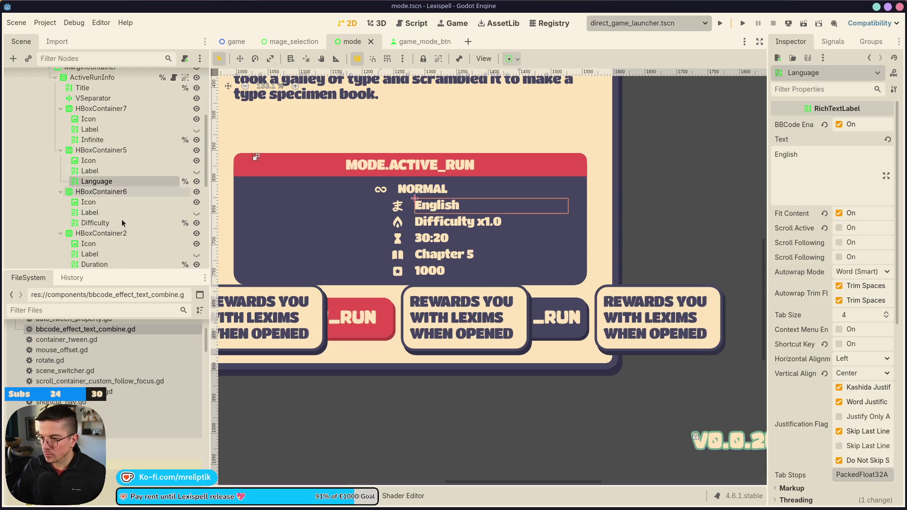
left_click(112, 220, "ctrl")
scroll(110, 223, "down", 2)
scroll(110, 224, "down", 3)
left_click(107, 188, "ctrl")
left_click(106, 228, "ctrl")
scroll(108, 224, "down", 2)
scroll(107, 223, "down", 2)
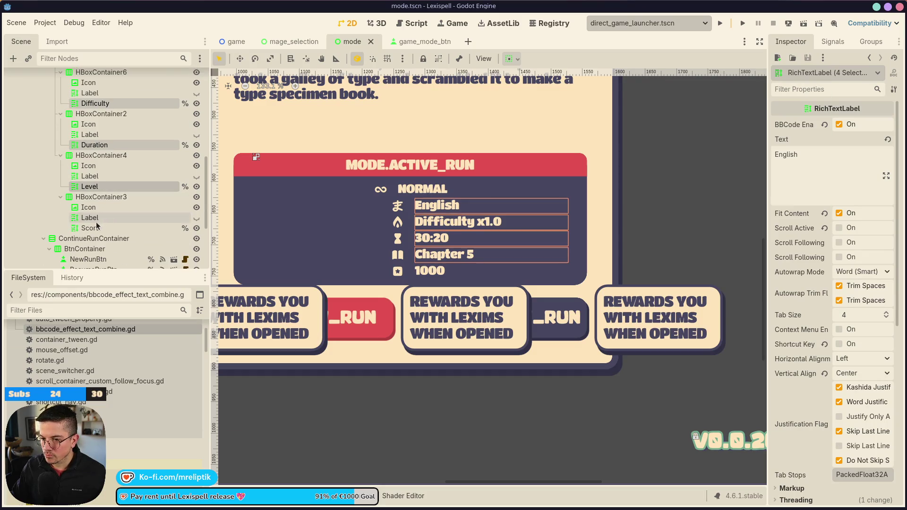
left_click(99, 228, "ctrl")
left_click(860, 274)
left_click(853, 288)
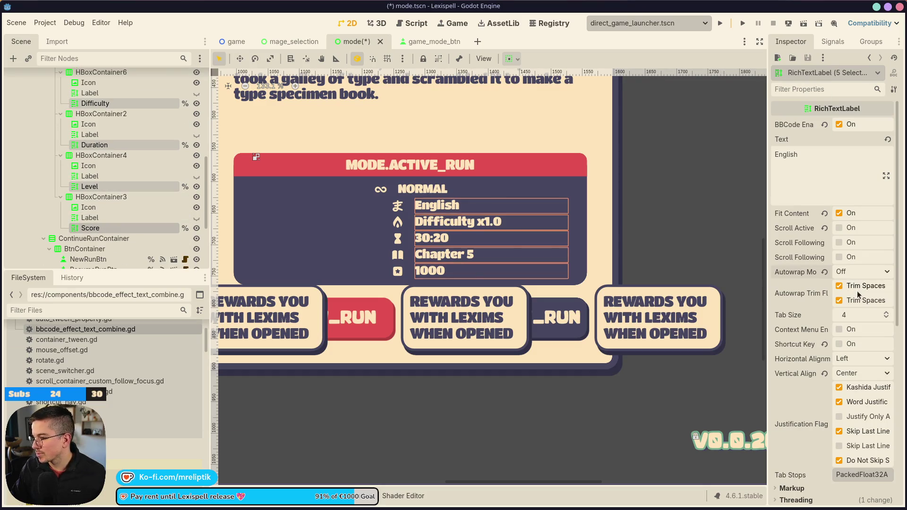
Step: Select the Level and Score row containers together with HBoxContainer2
left_click(99, 156)
left_click(99, 196, "ctrl")
left_click(99, 114, "ctrl")
scroll(99, 132, "up", 3)
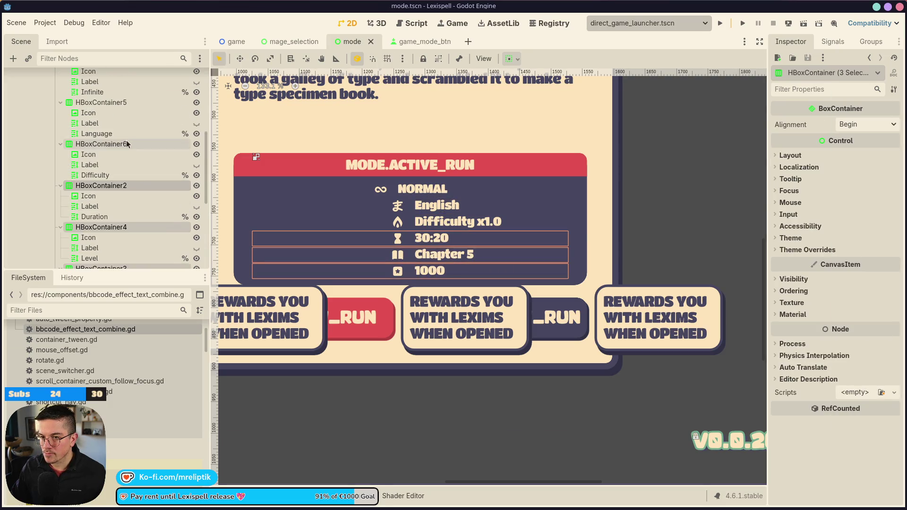
Step: Set Alignment to Center on row containers HBoxContainer2 through HBoxContainer6
left_click(99, 143, "ctrl")
left_click(99, 102, "ctrl")
left_click(866, 124)
left_click(850, 150)
Step: Inspect the Difficulty row's icon and the NORMAL row's ∞ icon node
left_click(118, 154)
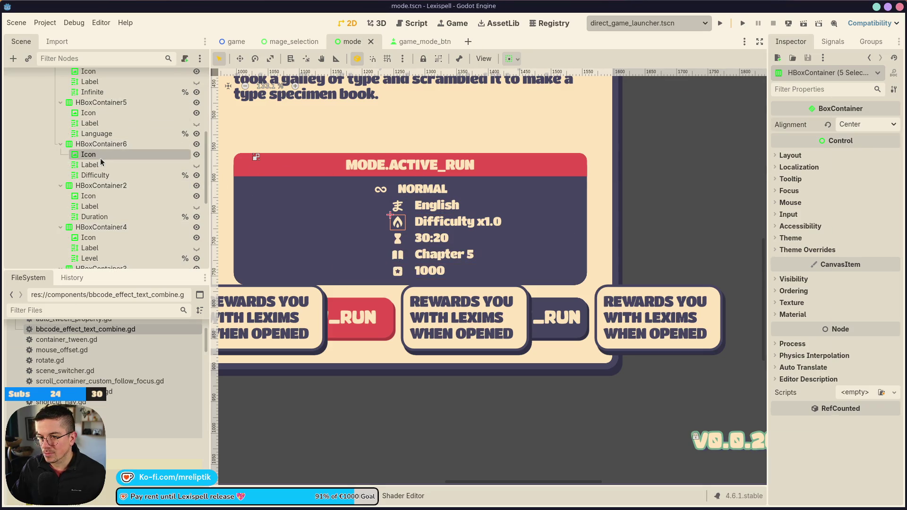
scroll(118, 156, "up", 3)
left_click(108, 120)
left_click(108, 120)
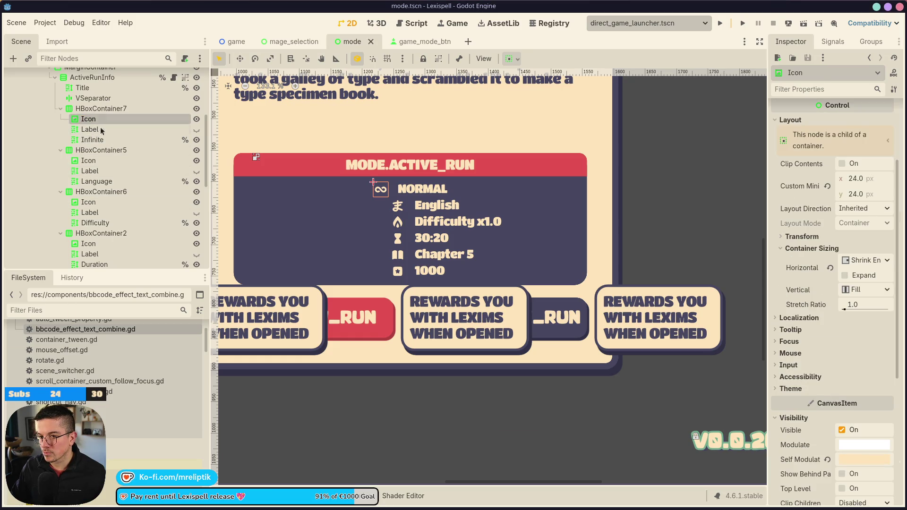
left_click(94, 129)
left_click(103, 111)
left_click(102, 118)
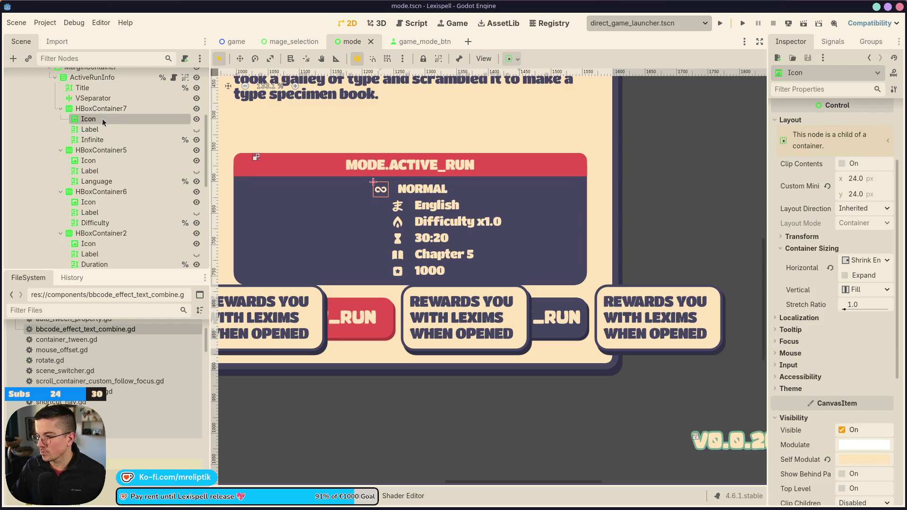
Step: Uncheck Horizontal Expand in Container Sizing for the English row's Icon, Label and Language nodes
left_click(102, 162)
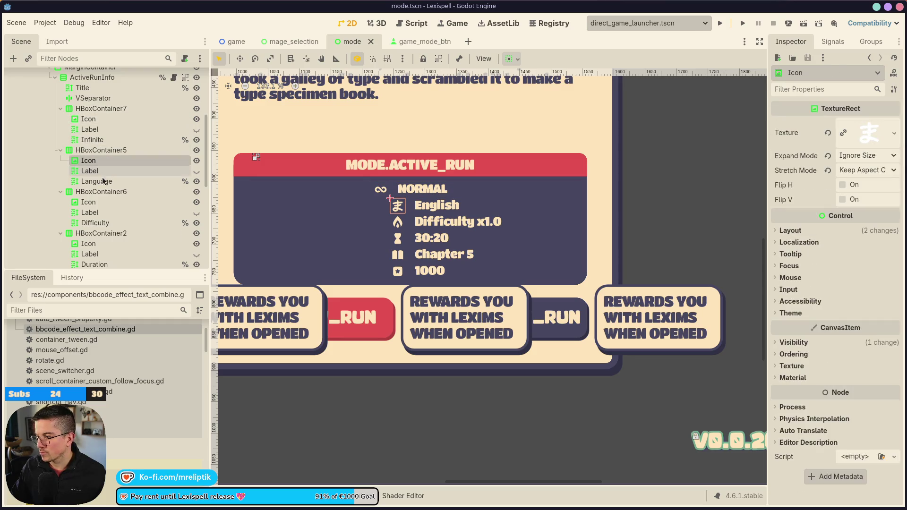
left_click(102, 183, "shift")
left_click(794, 235)
left_click(794, 234)
left_click(794, 123)
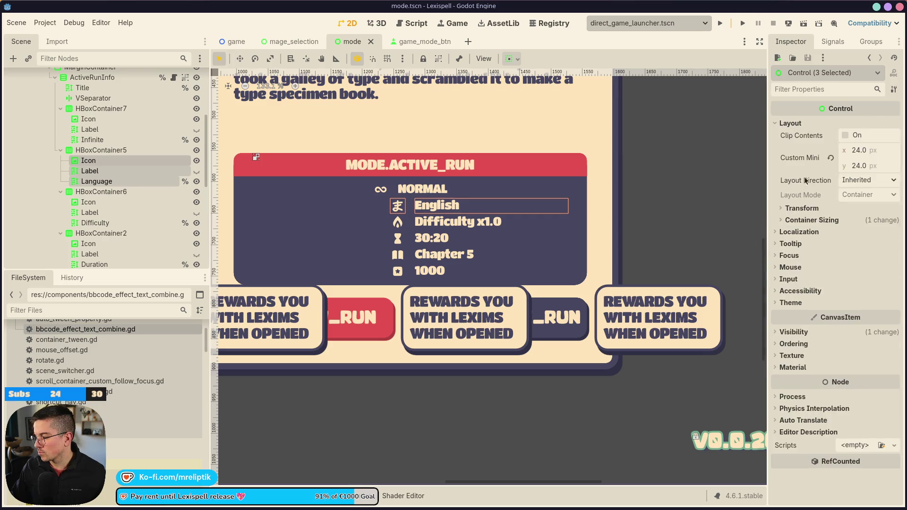
left_click(811, 221)
left_click(845, 246)
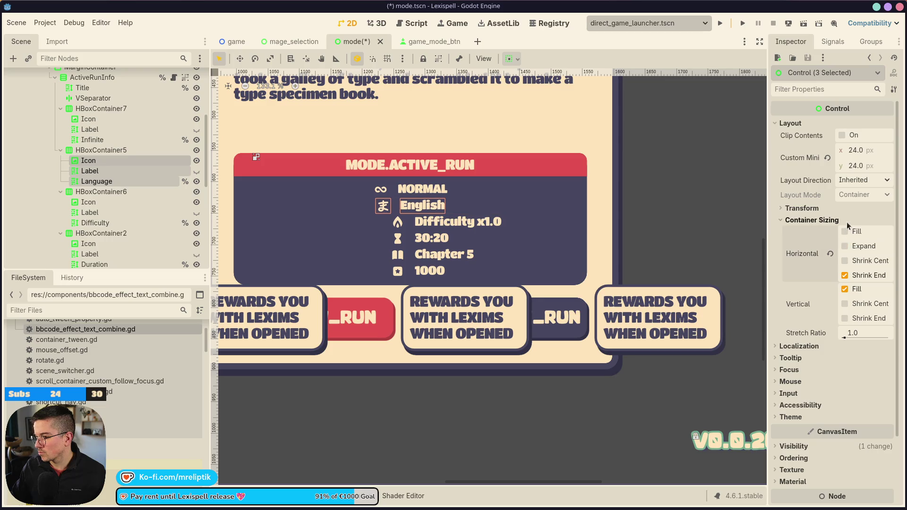
left_click(845, 276)
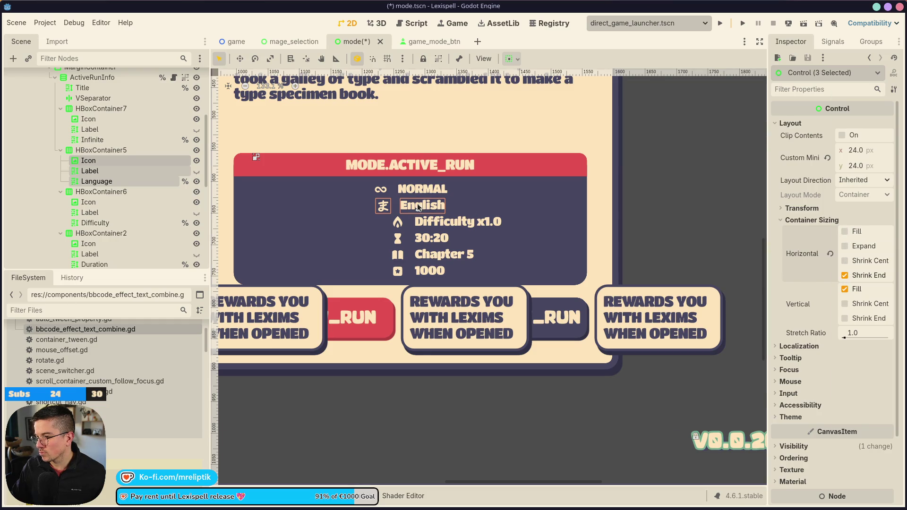
scroll(376, 191, "up", 11)
left_click(376, 191)
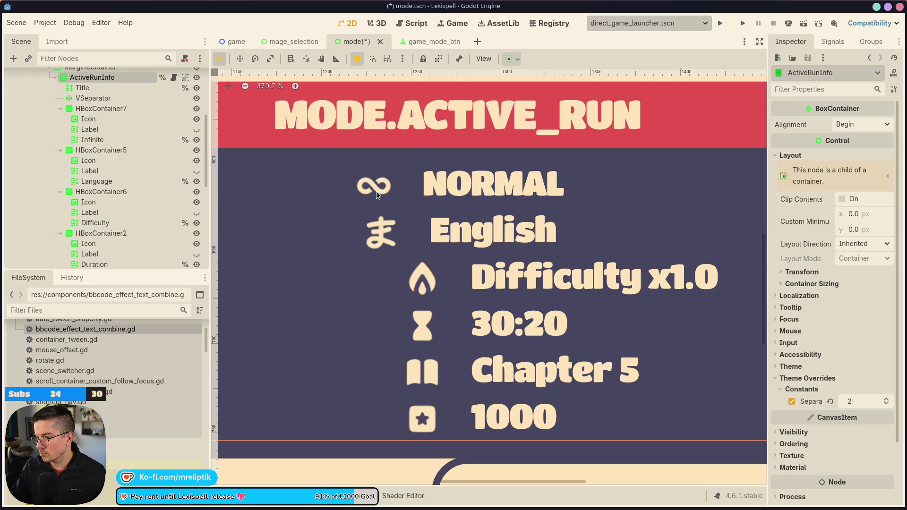
Step: Inspect the separator, NORMAL, Difficulty and language row nodes in the Scene dock
left_click(93, 99)
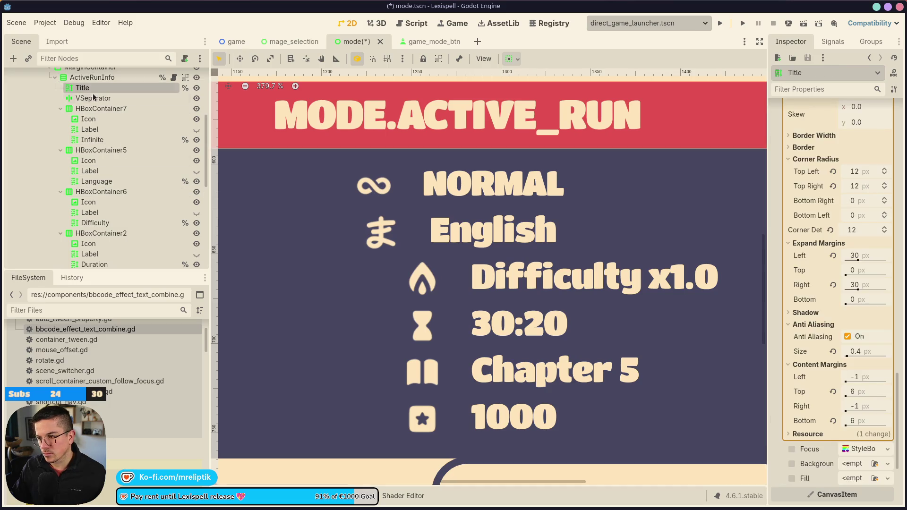
double_click(106, 171)
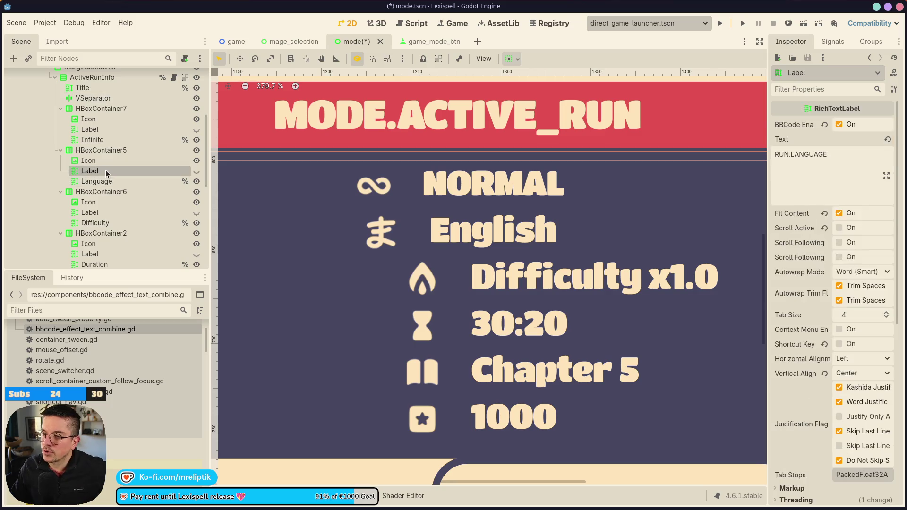
left_click(111, 139)
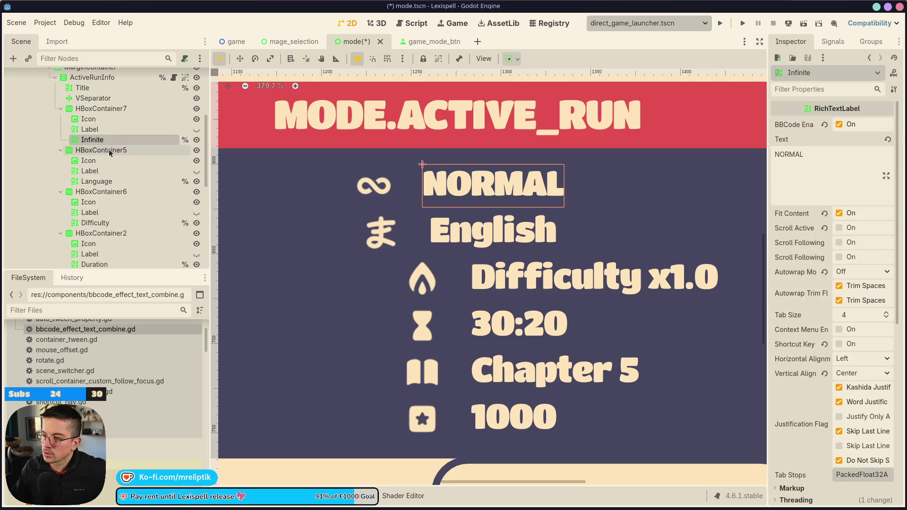
left_click(101, 191)
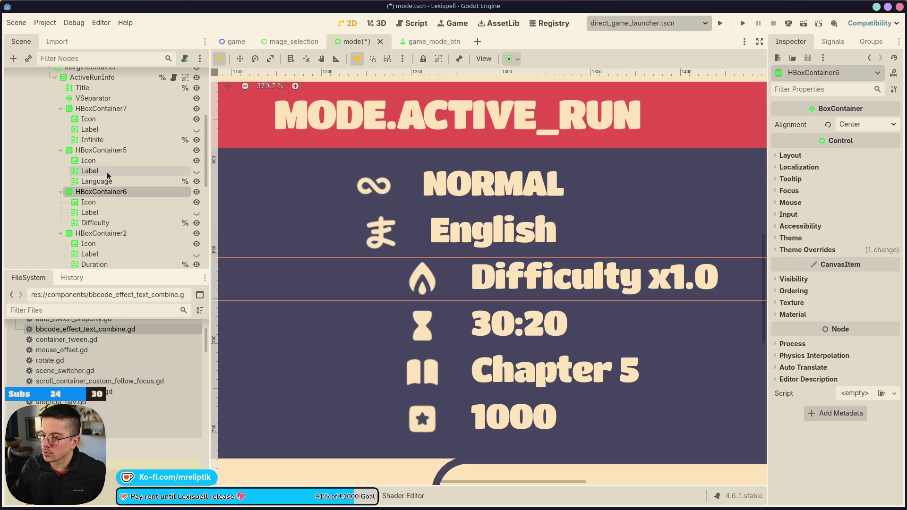
left_click(106, 171)
scroll(376, 263, "down", 4)
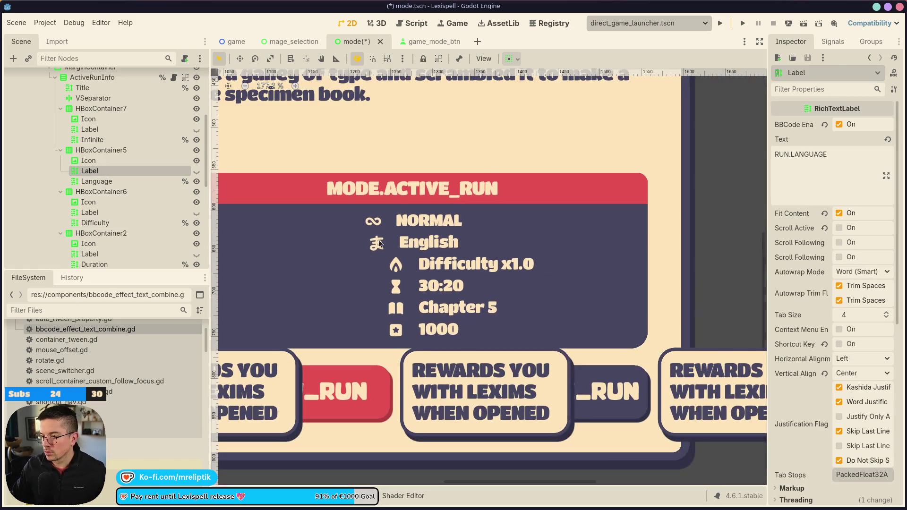
scroll(403, 239, "up", 3)
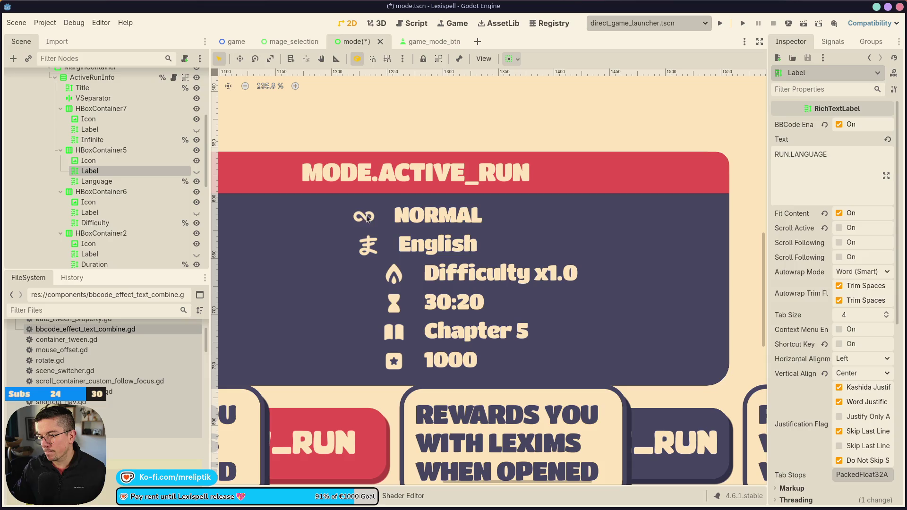
left_click(100, 160)
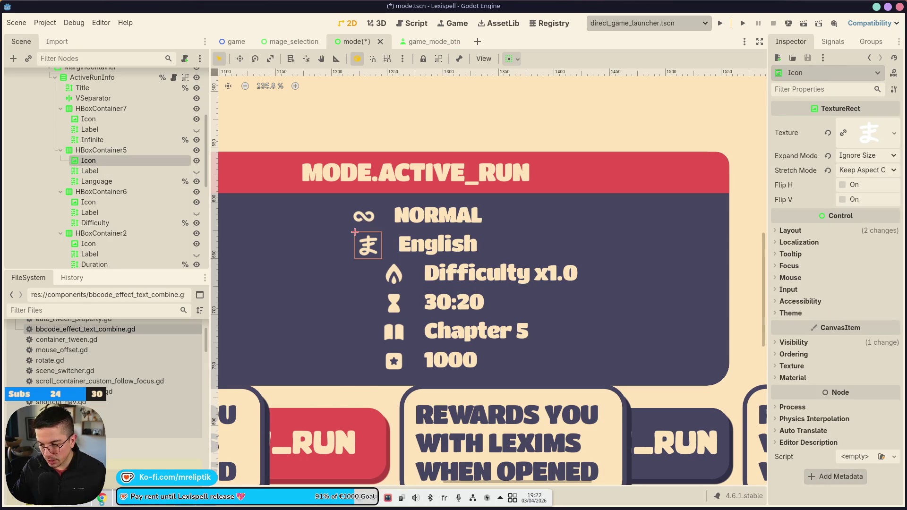
Step: Return to the Godot editor and save mode.tscn
left_click(183, 507)
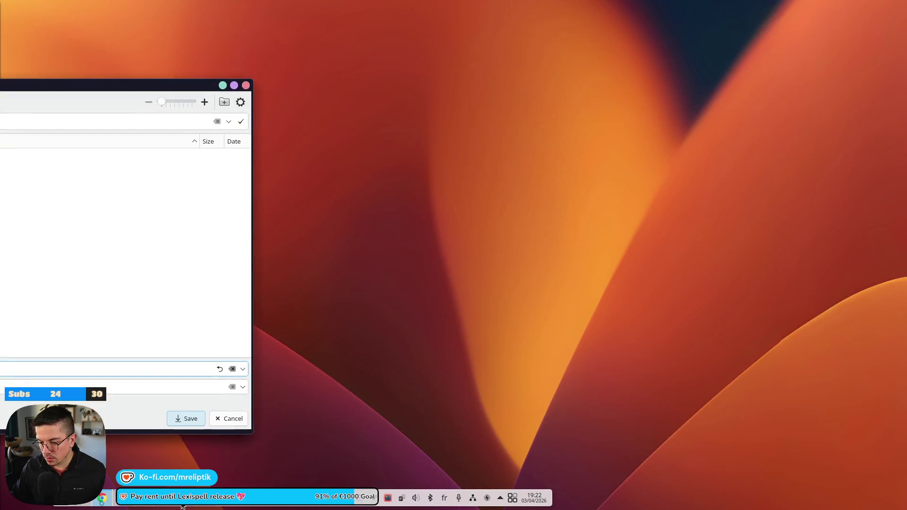
left_click(183, 506)
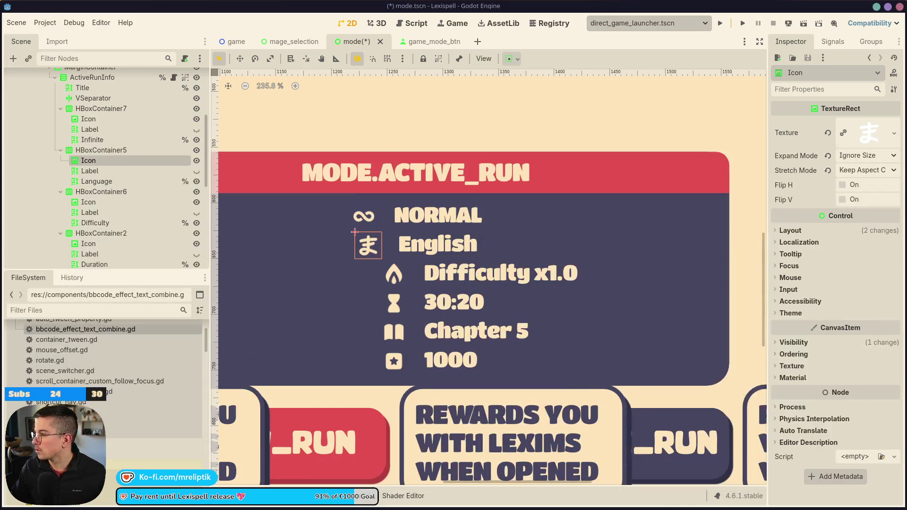
key("ctrl+s")
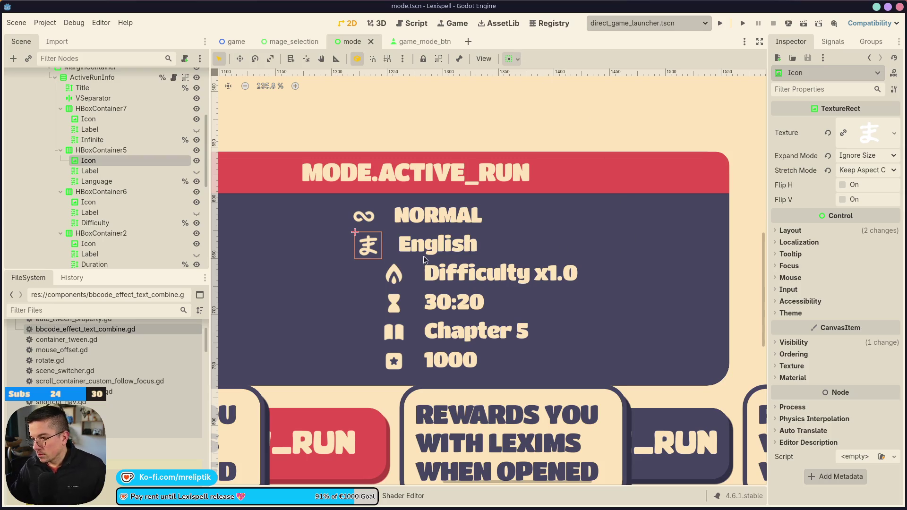
Step: Inspect the first row's ∞ icon and caption label
left_click(354, 215)
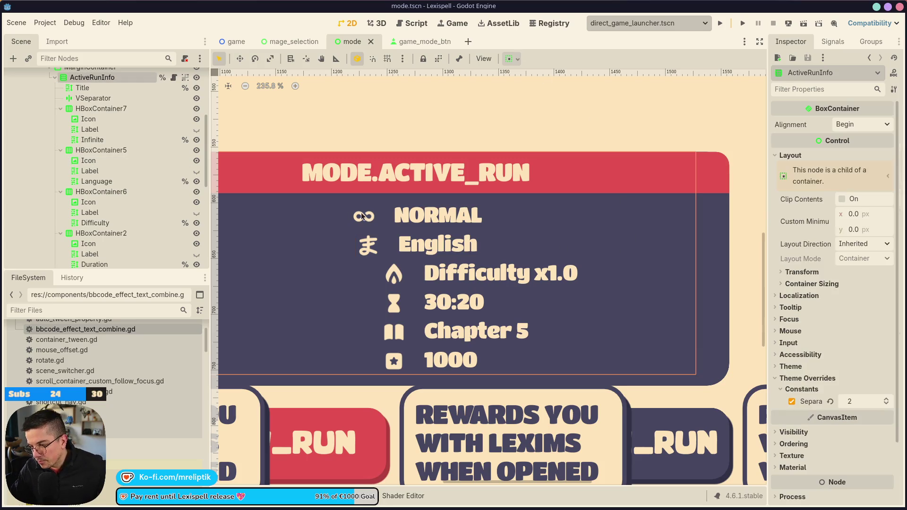
left_click(99, 128)
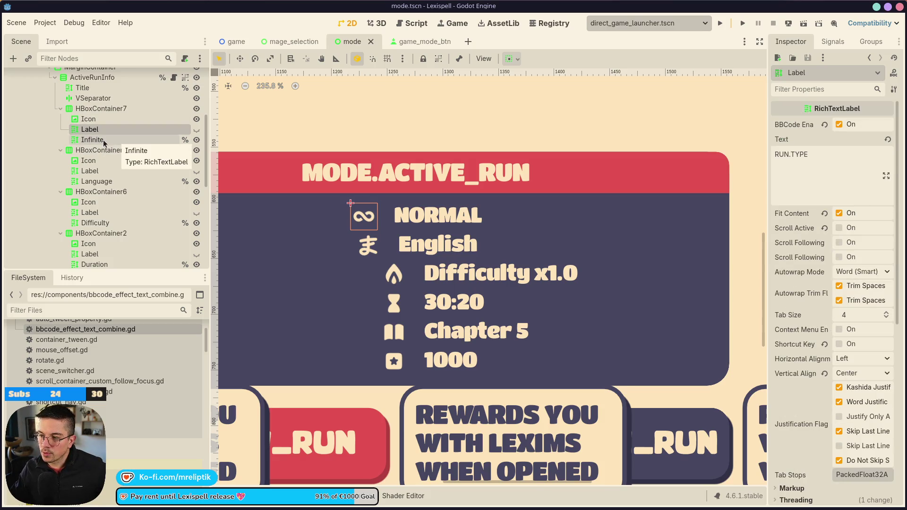
left_click(431, 212)
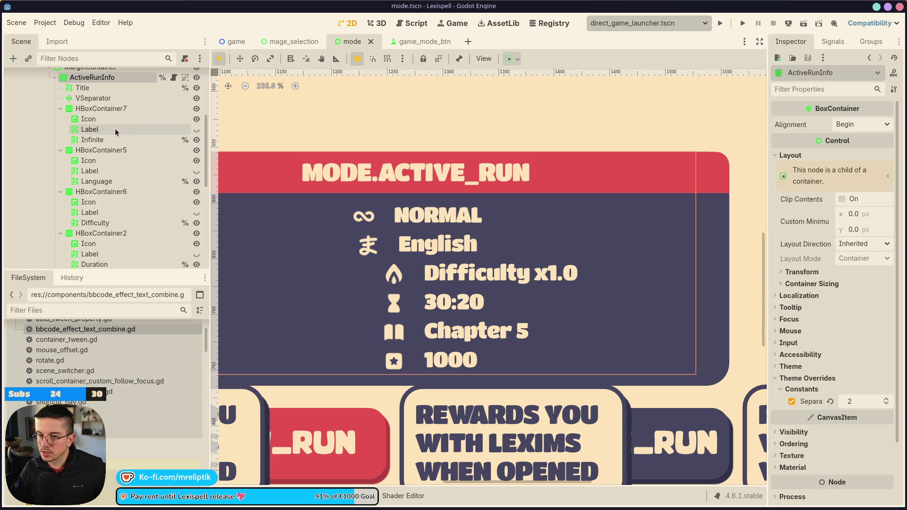
left_click(107, 120)
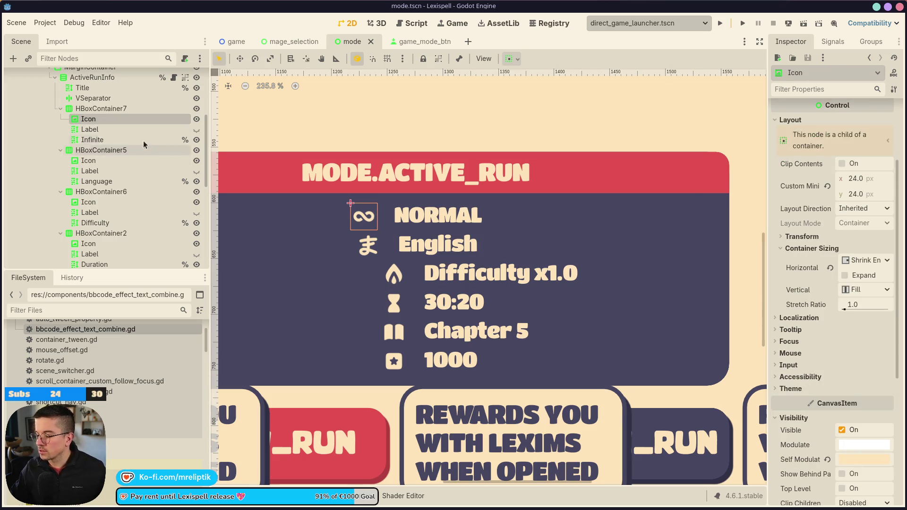
Step: Multi-select the Infinite, Language, Difficulty, Duration and Level value labels with Layout properties shown
left_click(92, 140)
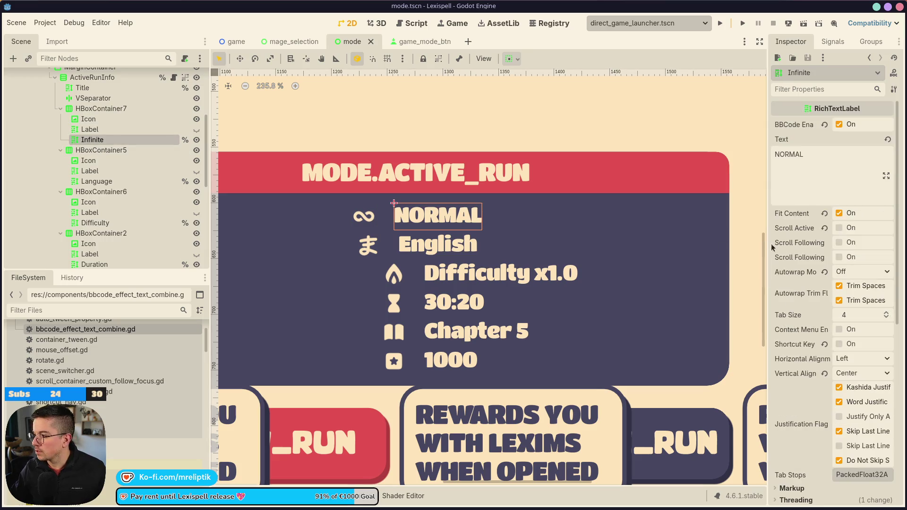
scroll(787, 294, "down", 5)
left_click(788, 365)
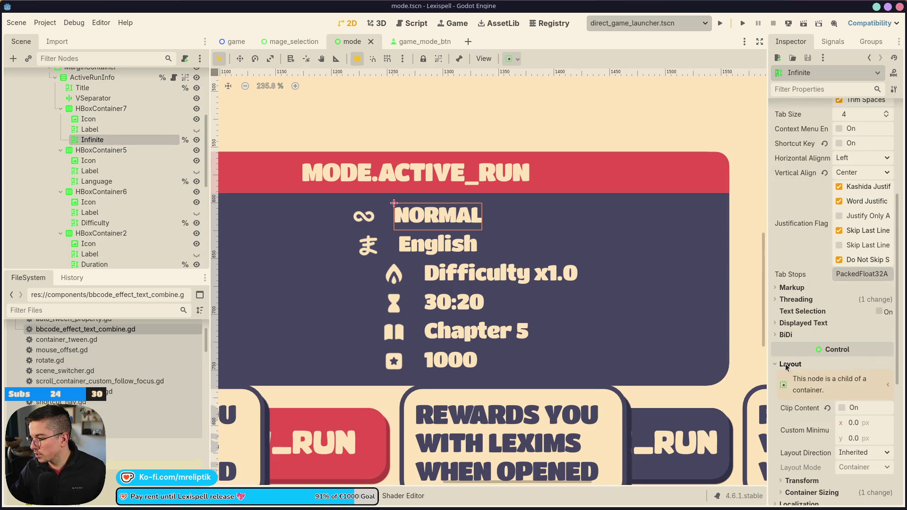
scroll(804, 389, "down", 3)
left_click(97, 181, "ctrl")
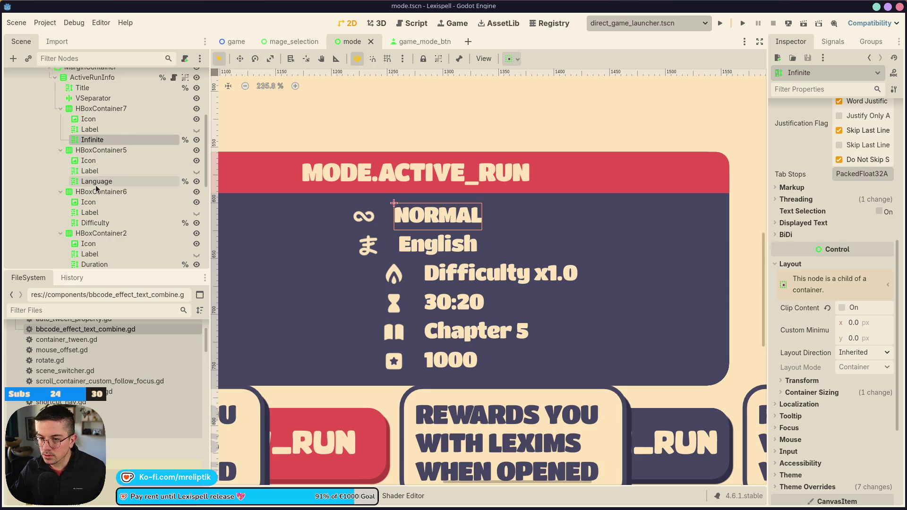
scroll(97, 208, "down", 2)
left_click(97, 174, "ctrl")
left_click(97, 216, "ctrl")
scroll(97, 219, "down", 2)
left_click(95, 235, "ctrl")
scroll(94, 240, "down", 4)
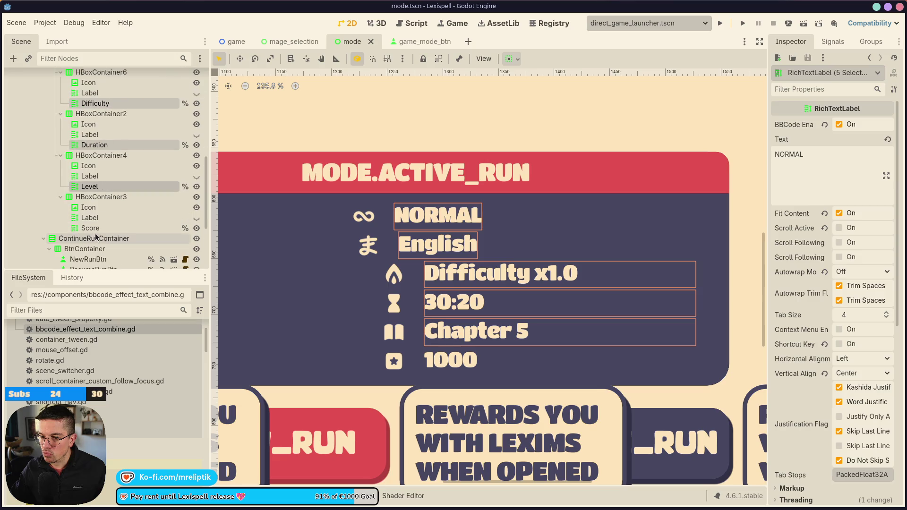
Step: Add Score to the selection, set Custom Minimum Size x to 125, and save
left_click(94, 229, "ctrl")
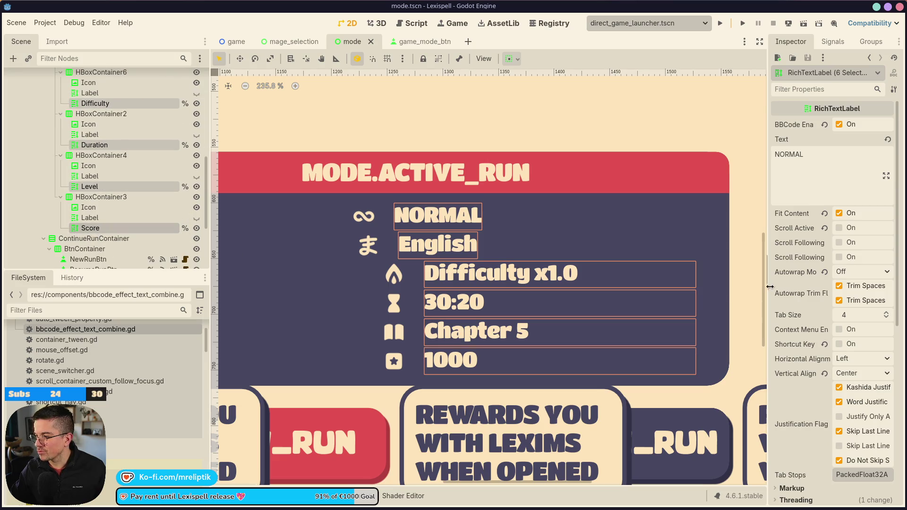
scroll(794, 310, "down", 6)
left_click(790, 264)
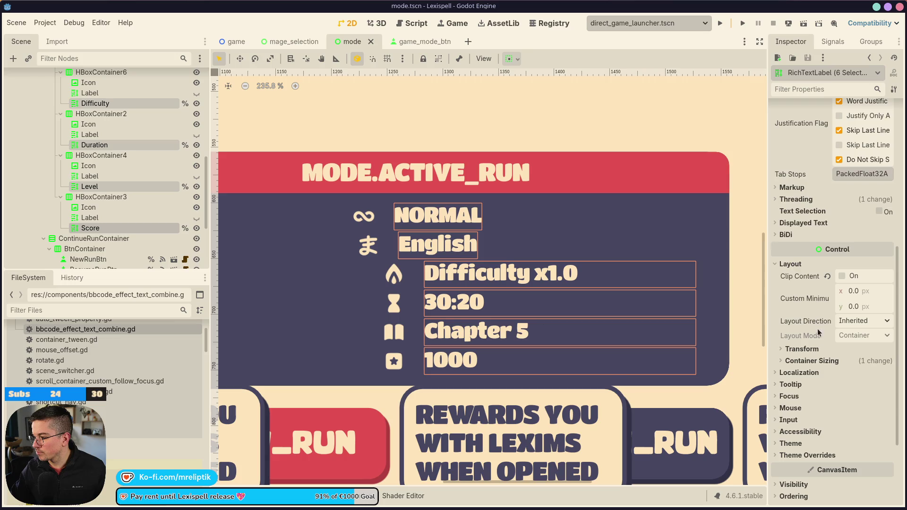
left_click(809, 350)
left_click(810, 350)
left_click(865, 295)
key("Escape")
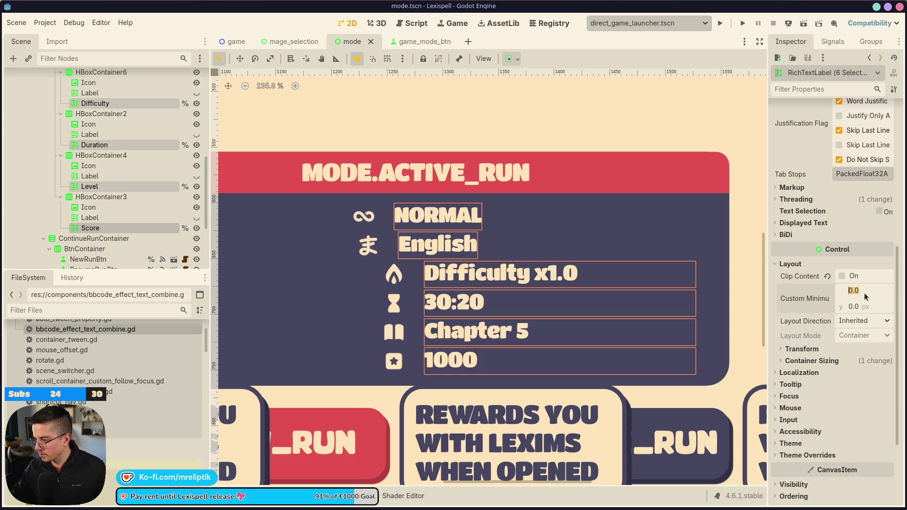
type("250")
key("Return")
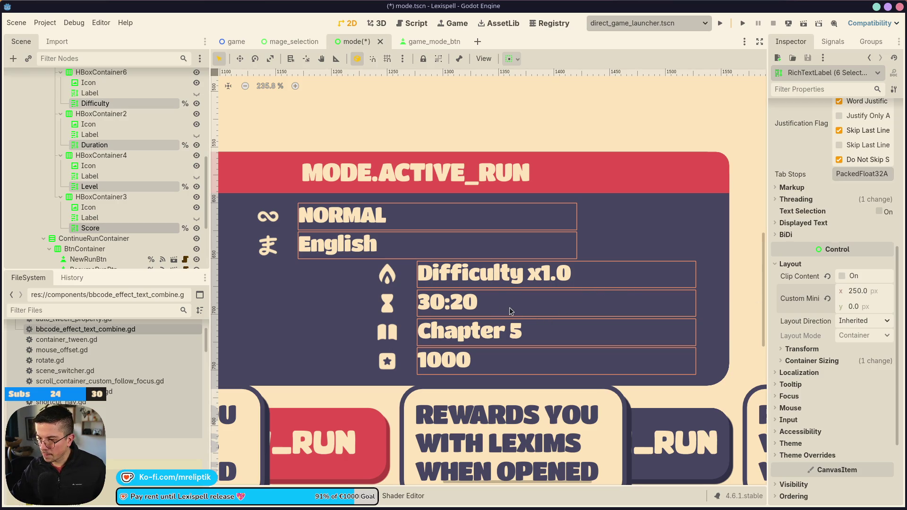
left_click(881, 291)
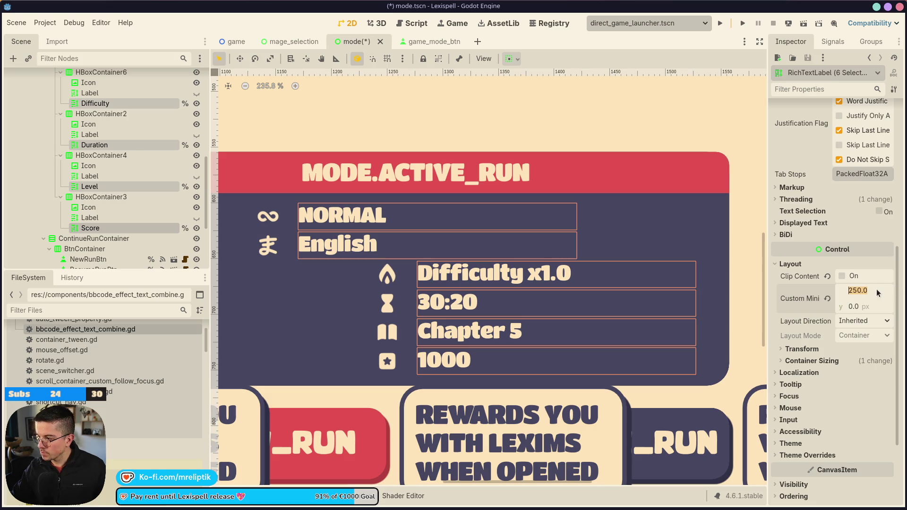
type("125")
key("Return")
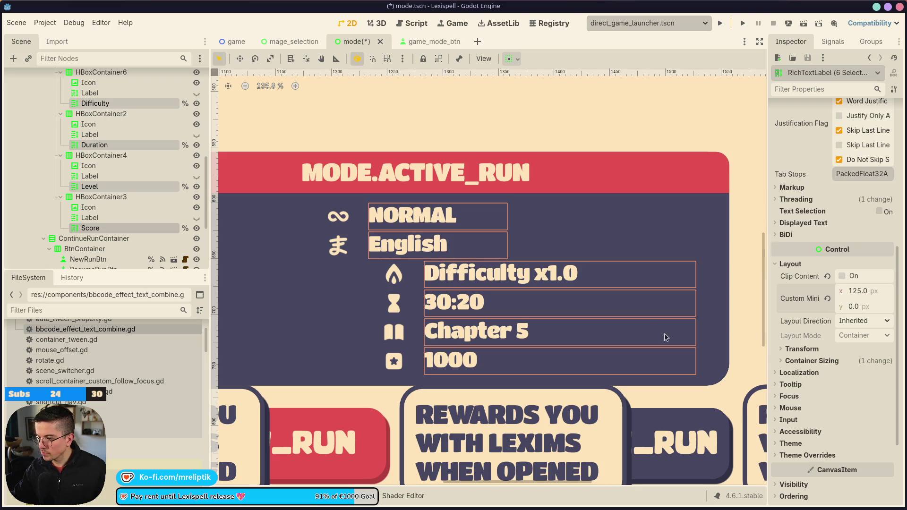
key("ctrl+s")
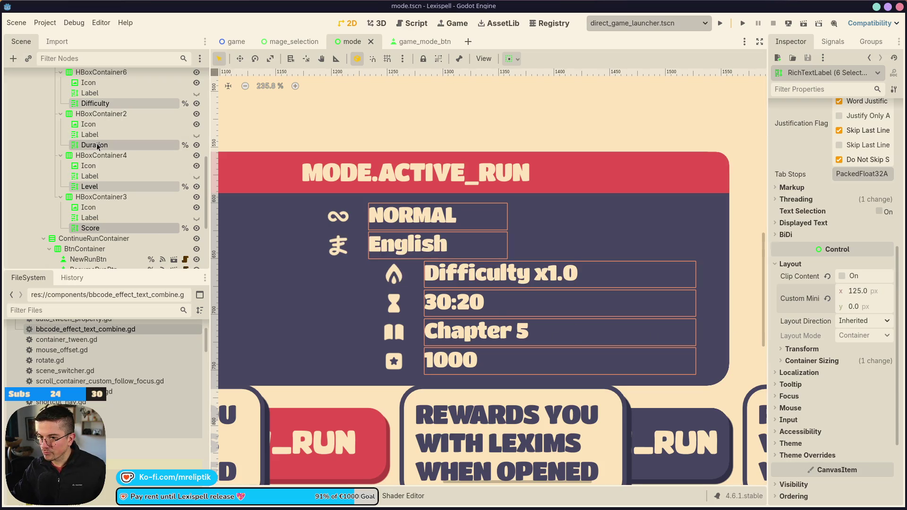
Step: Select the Duration label, the Score label, then the language row's icon individually
left_click(97, 146)
scroll(795, 283, "down", 5)
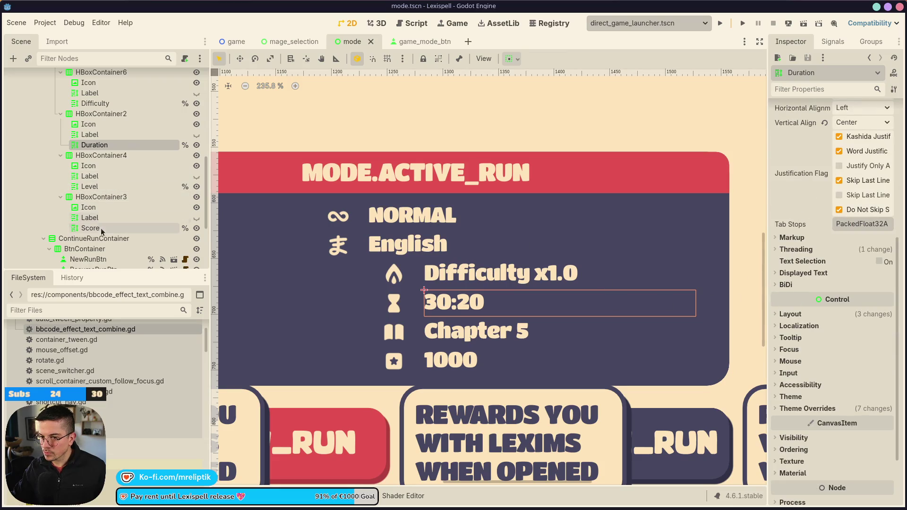
left_click(118, 228)
left_click(382, 277)
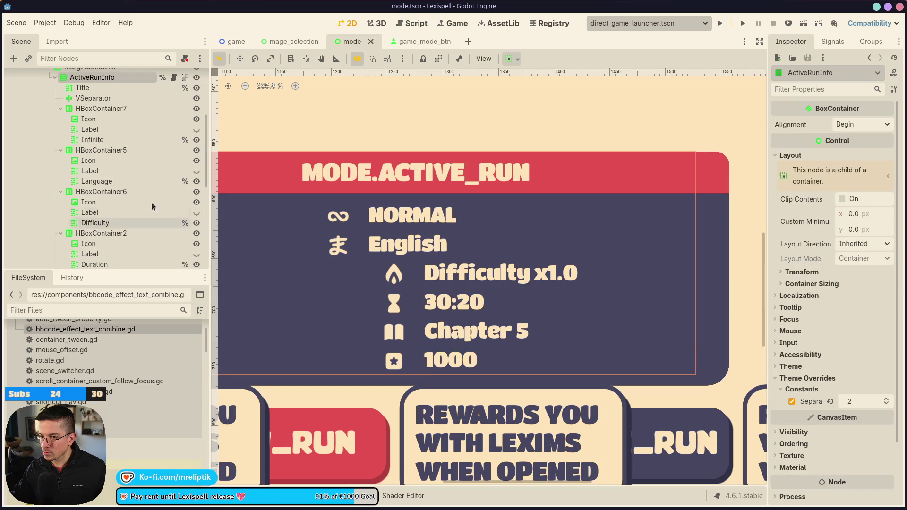
Step: Select the icon, caption and value controls of all six active-run info rows
left_click(88, 160)
left_click(95, 182, "shift")
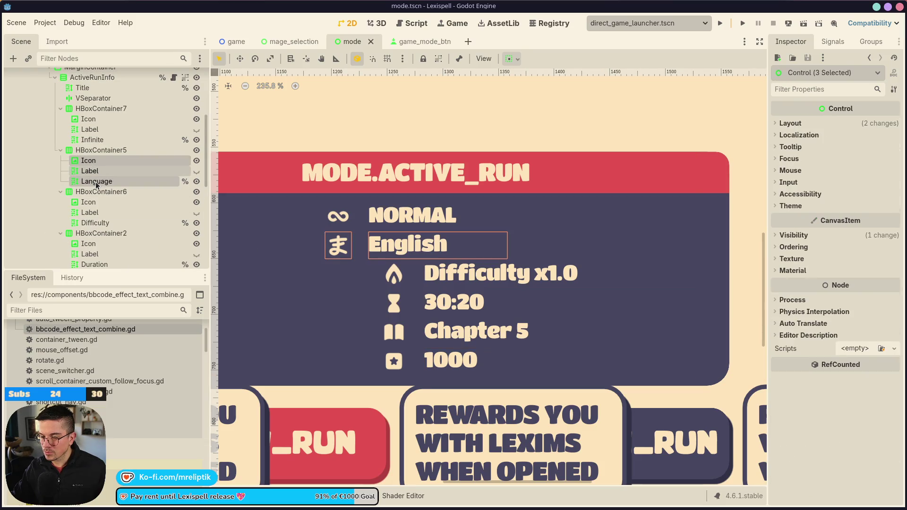
scroll(94, 184, "down", 1)
left_click(88, 154)
left_click(98, 175, "shift")
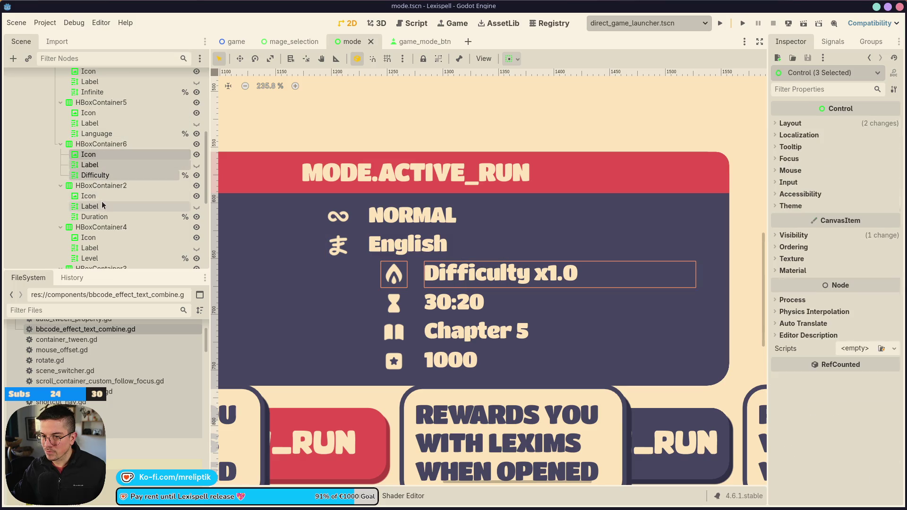
left_click(89, 195, "ctrl")
left_click(101, 216, "shift")
left_click(98, 239, "ctrl")
left_click(89, 258, "shift")
scroll(95, 233, "down", 1)
left_click(95, 231, "ctrl")
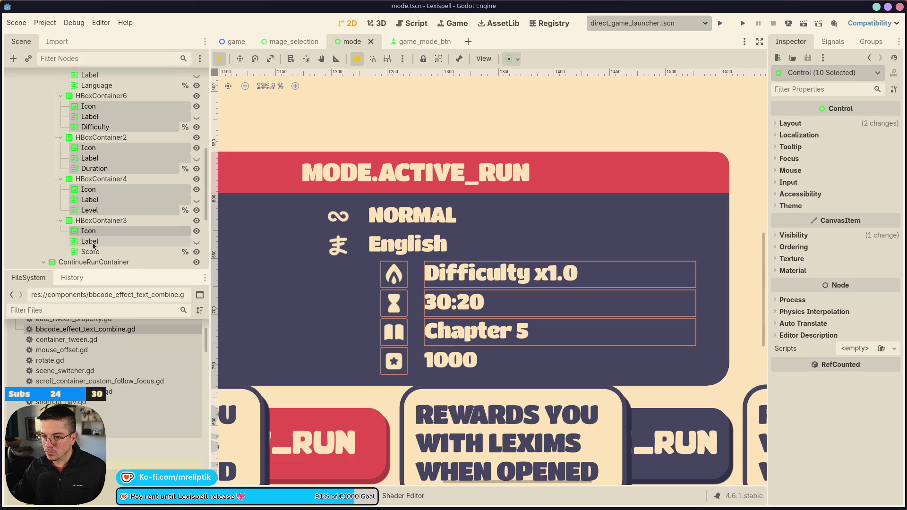
left_click(90, 251, "shift")
Step: Change the rows' horizontal Container Sizing (Expand toggled, End packing) and save the scene
left_click(793, 123)
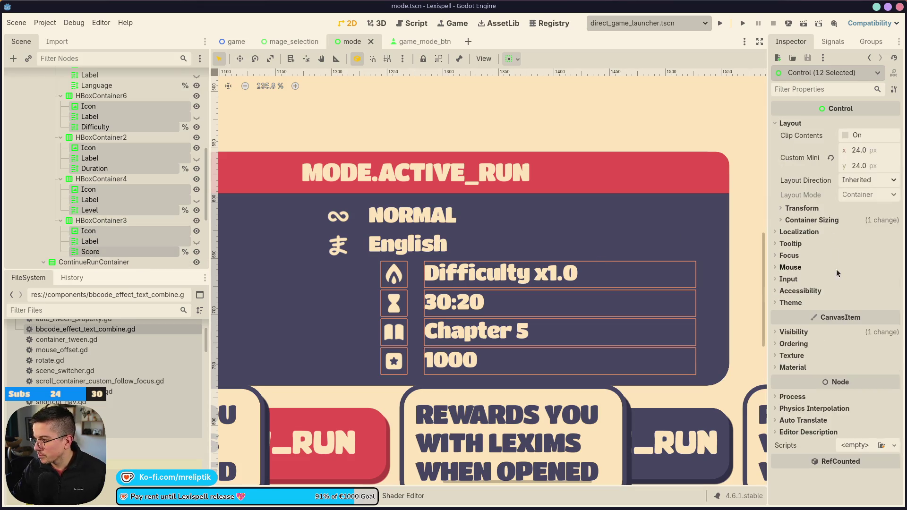
left_click(810, 220)
left_click(844, 246)
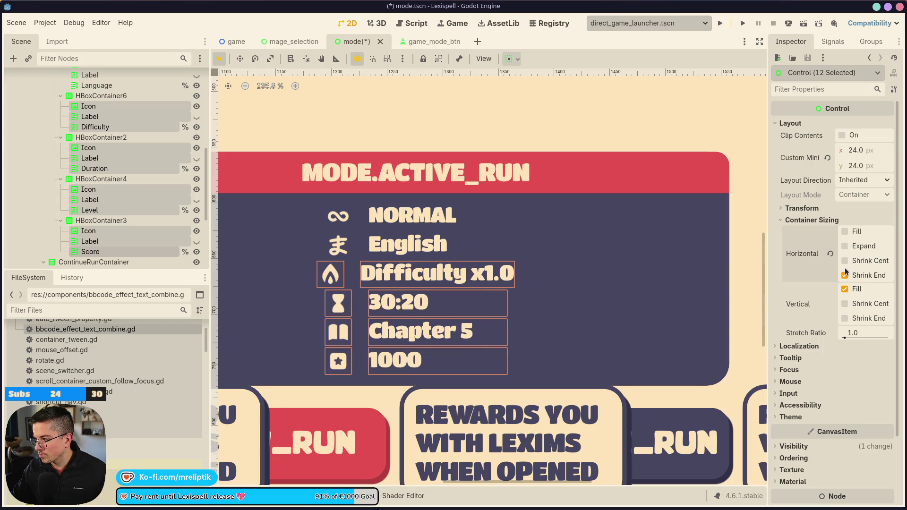
left_click(844, 276)
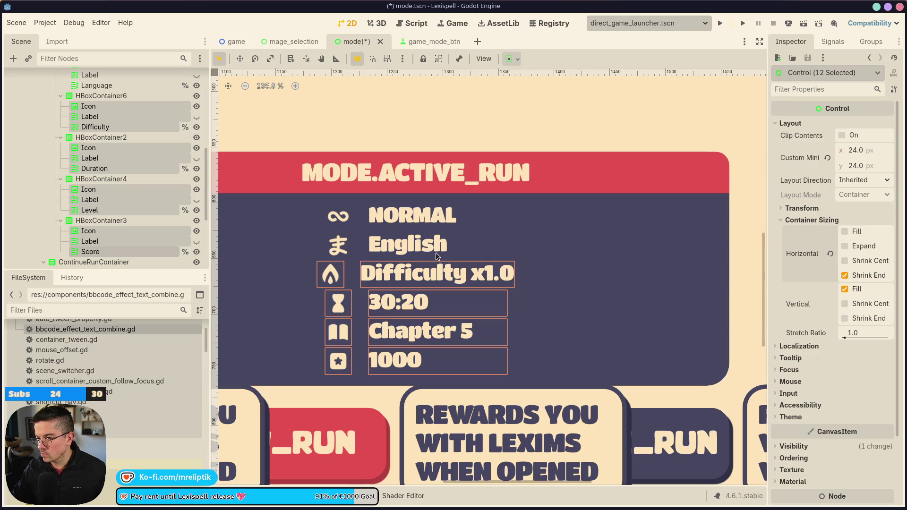
scroll(403, 222, "down", 3)
scroll(399, 229, "down", 2)
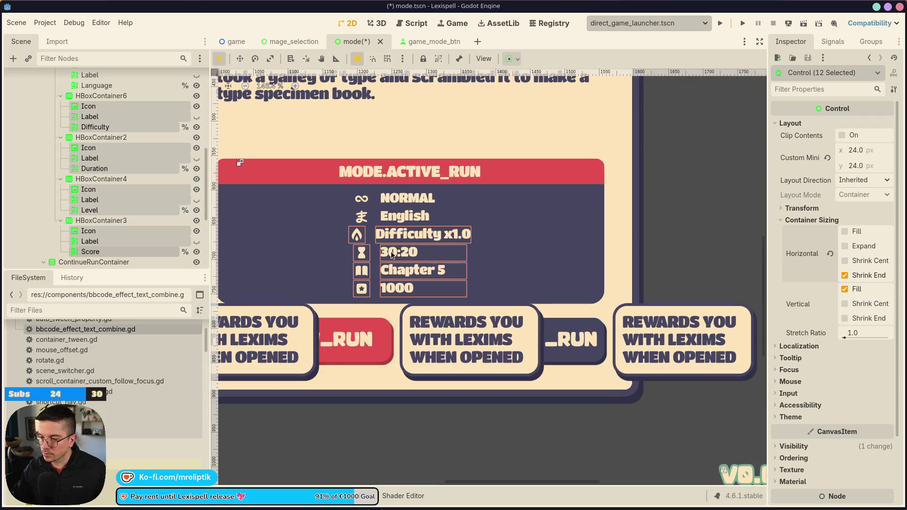
key("ctrl+s")
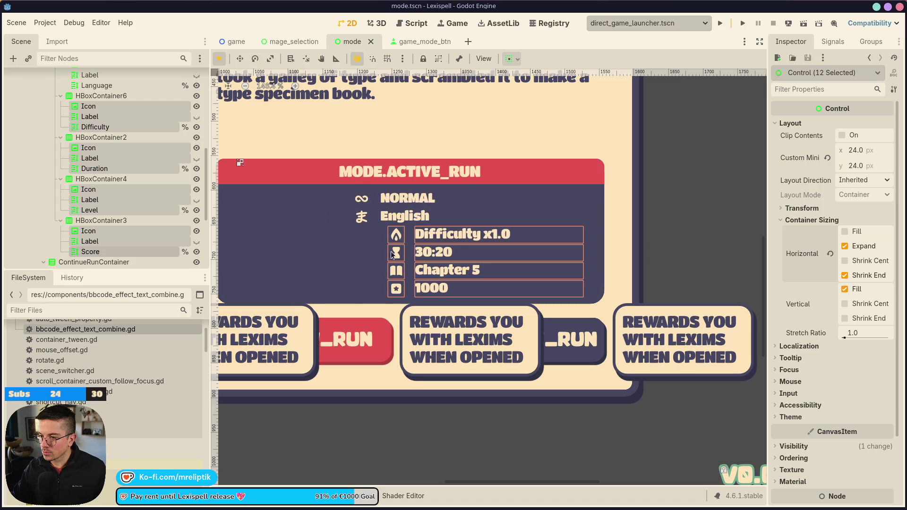
Step: Undo the row sizing change and select the ActiveRunInfo container
key("ctrl+z")
left_click(361, 256)
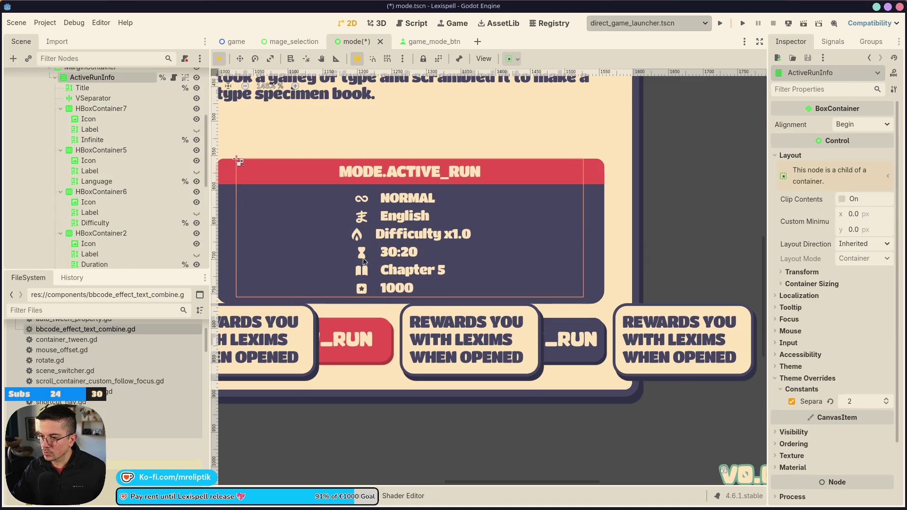
scroll(362, 256, "down", 2)
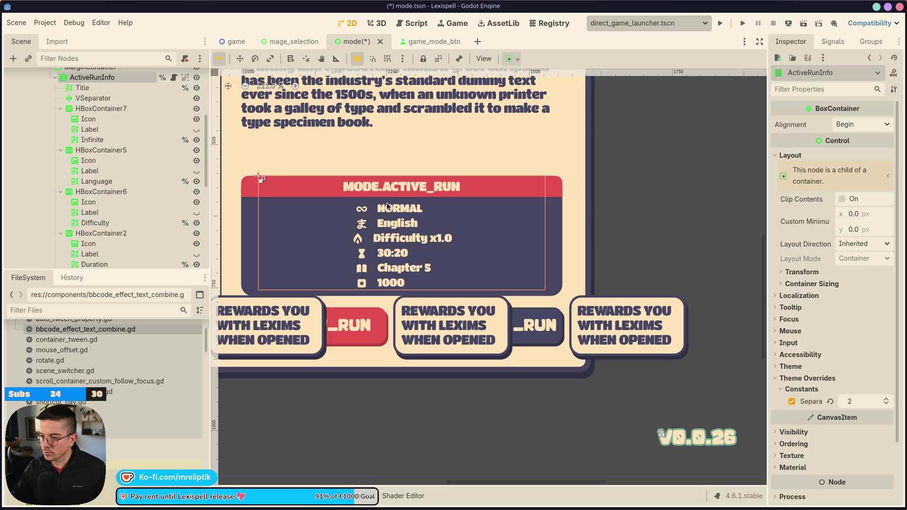
Step: Inspect ActiveRunInfo and the NORMAL row's container, icon and label
left_click(115, 108)
left_click(92, 77)
left_click(97, 109)
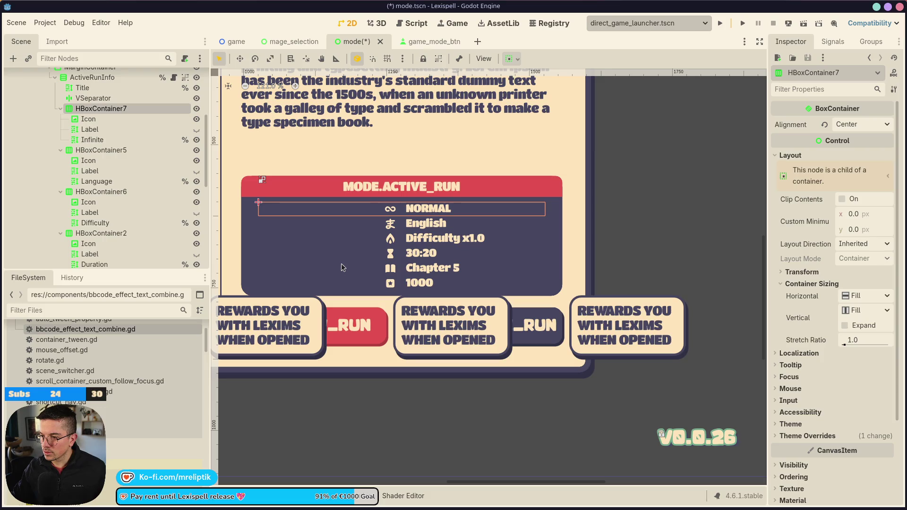
left_click(414, 209)
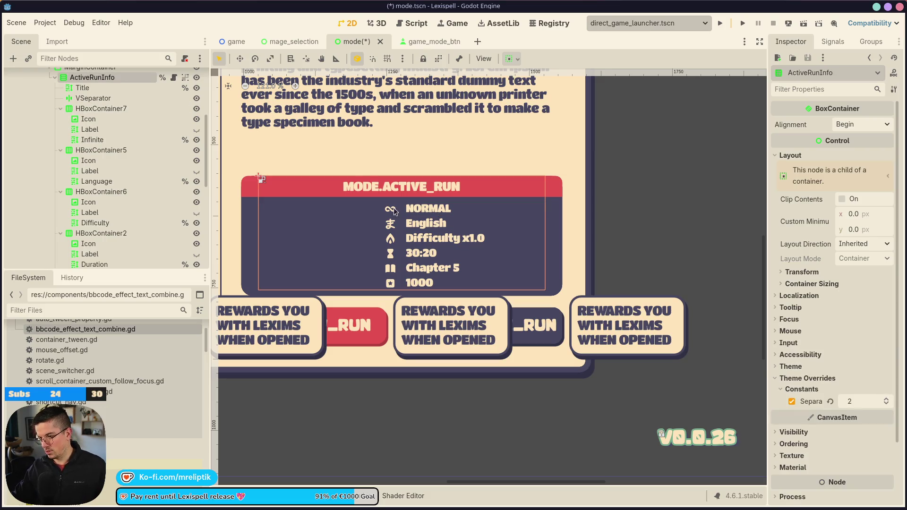
left_click(97, 120)
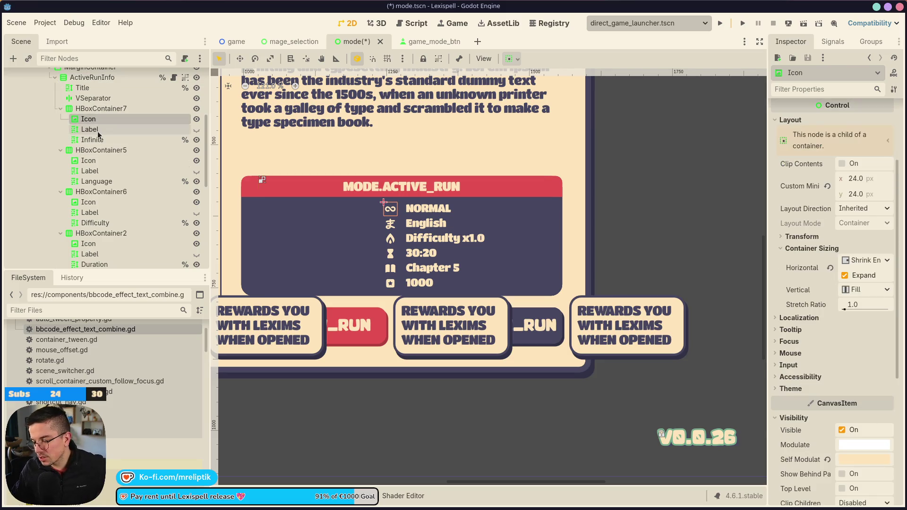
left_click(99, 131)
left_click(105, 120)
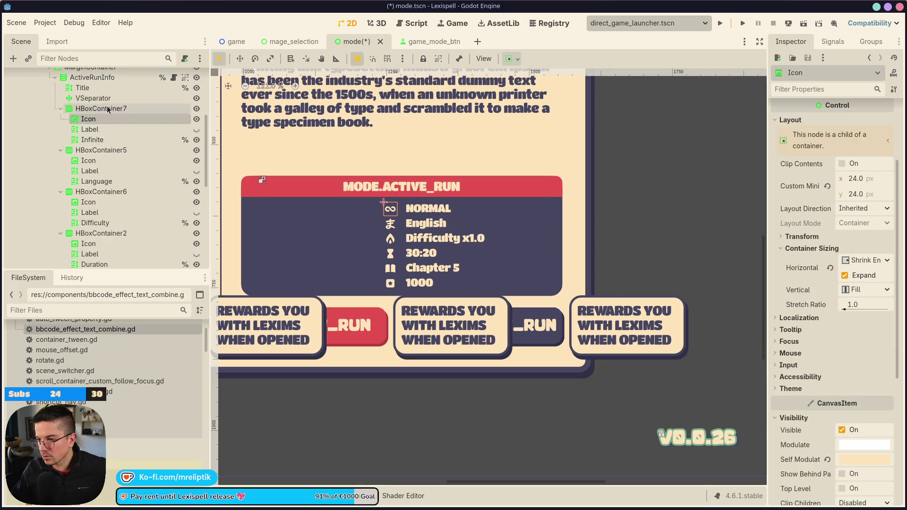
left_click(107, 110)
scroll(284, 185, "down", 3)
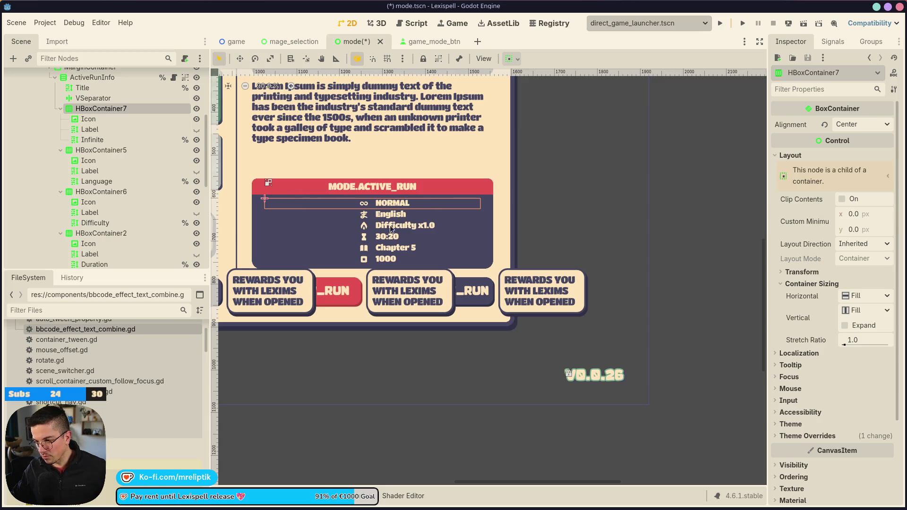
scroll(411, 228, "up", 3)
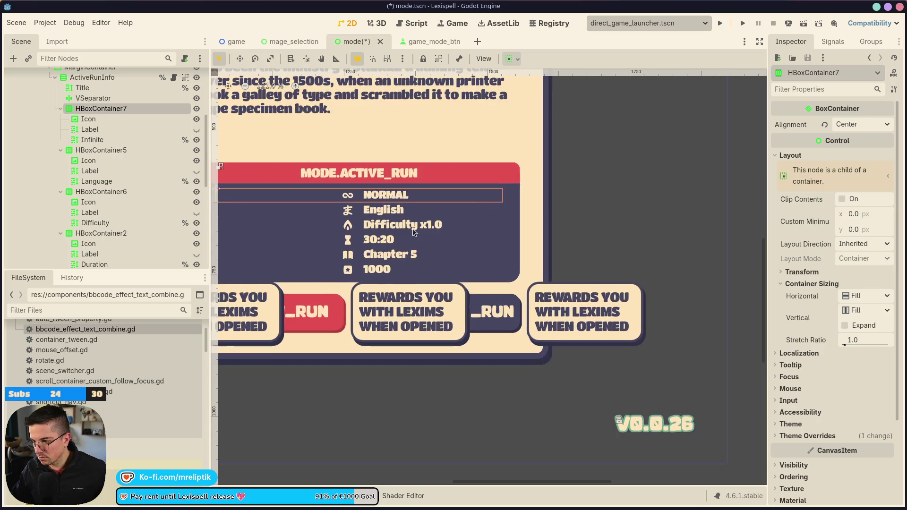
scroll(412, 228, "down", 4)
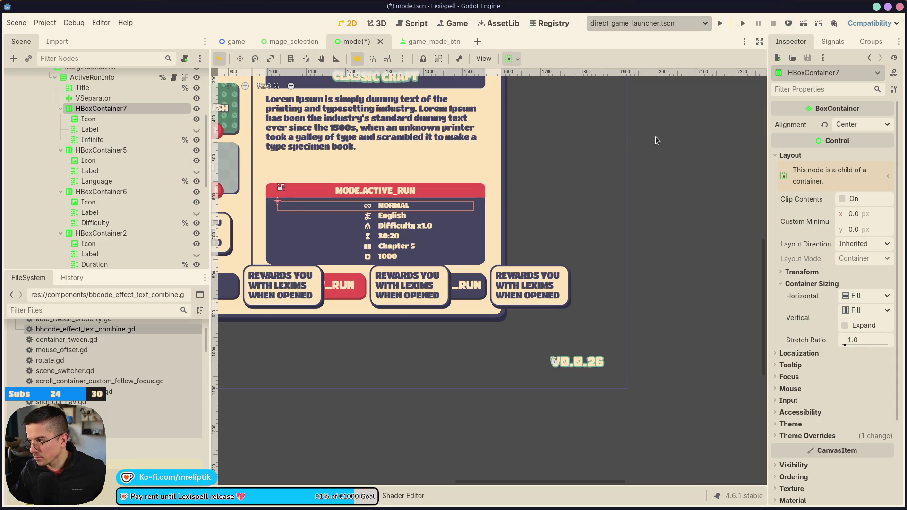
Step: Set the NORMAL row's Alignment to Center after trying Begin, then select the English row
left_click(862, 124)
left_click(849, 137)
left_click(852, 125)
left_click(845, 148)
scroll(369, 182, "down", 5)
left_click(141, 150)
Step: Save the Modes scene and open the active_run_info.gd script
key("ctrl+s")
scroll(337, 180, "down", 3)
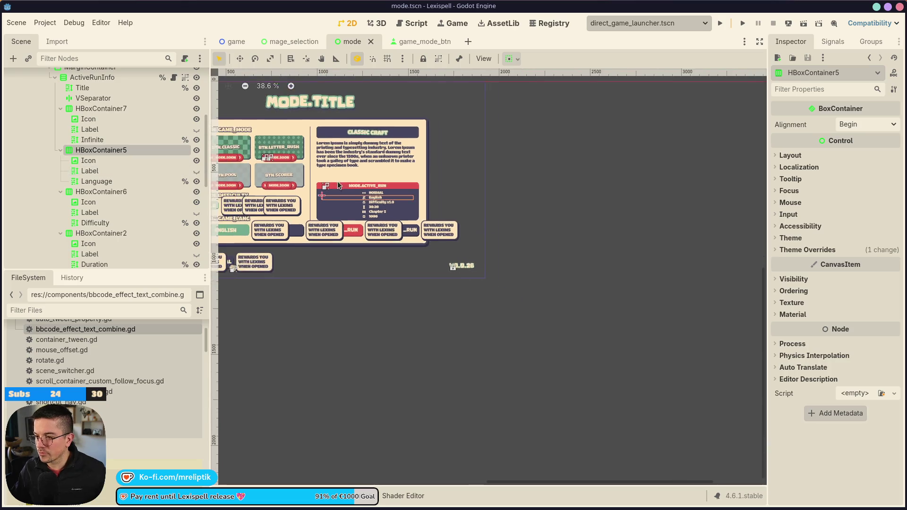
scroll(337, 180, "up", 9)
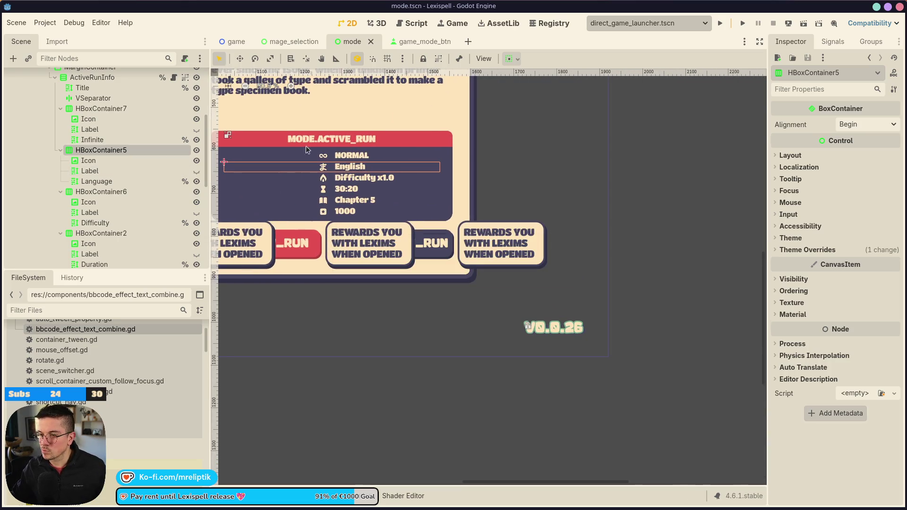
left_click(174, 79)
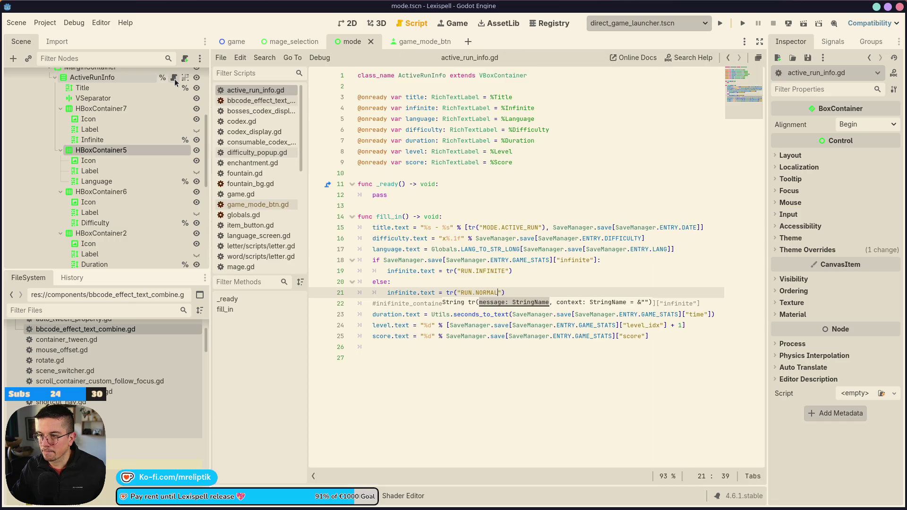
type("\"")
Step: Change line 16's difficulty format to "%s x%.1f" with tr("RUN.DIFFICULTY") first
left_click(557, 295)
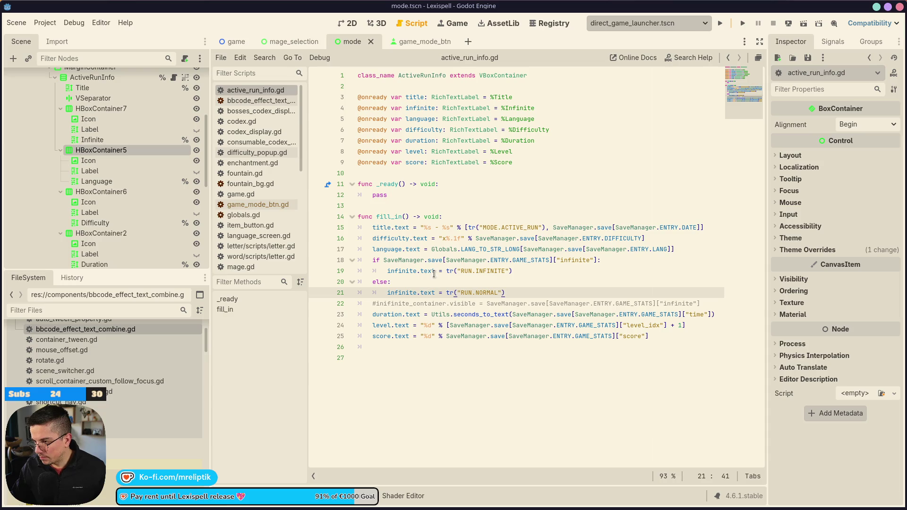
left_click(439, 292)
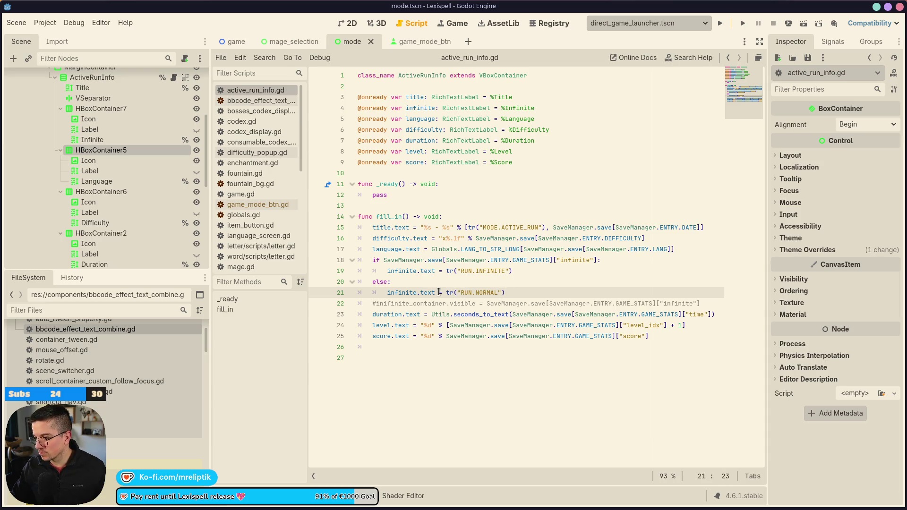
left_click(442, 238)
type("%s")
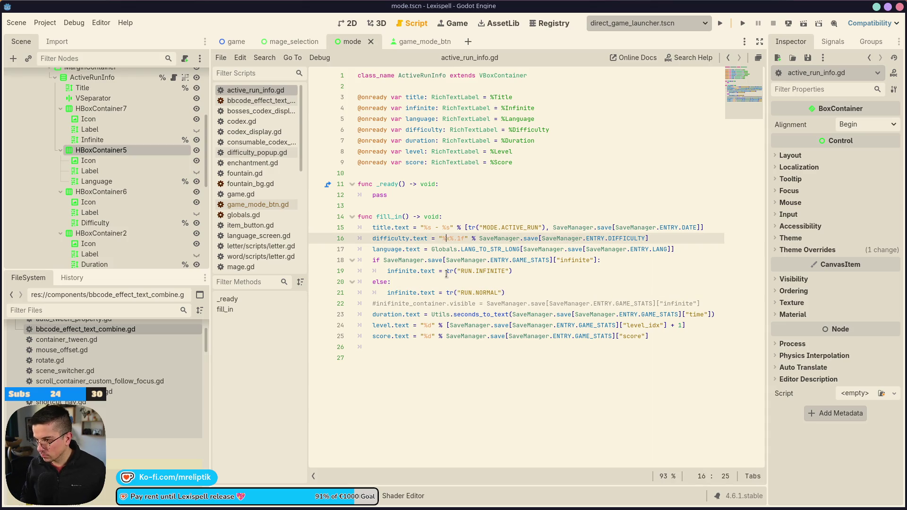
key("ctrl+Right")
key("ctrl+Right")
key("ctrl+Right")
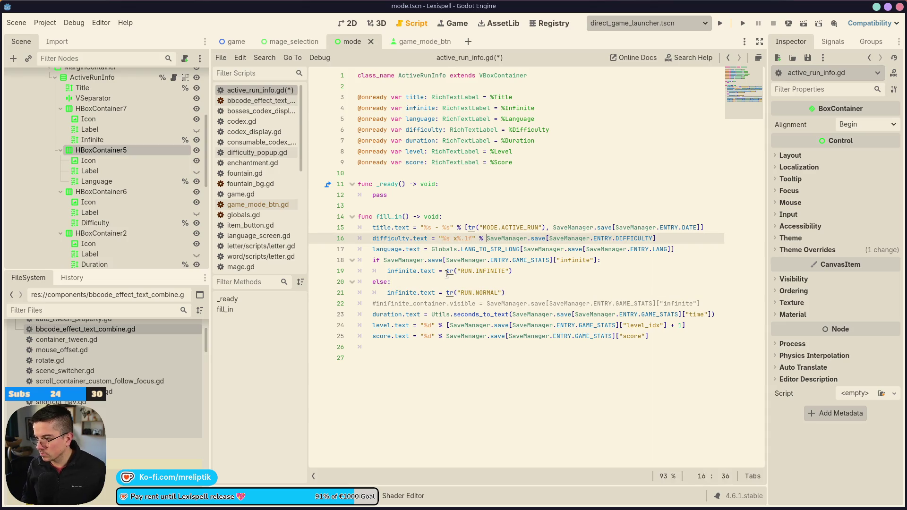
type("[")
type("tr(\"")
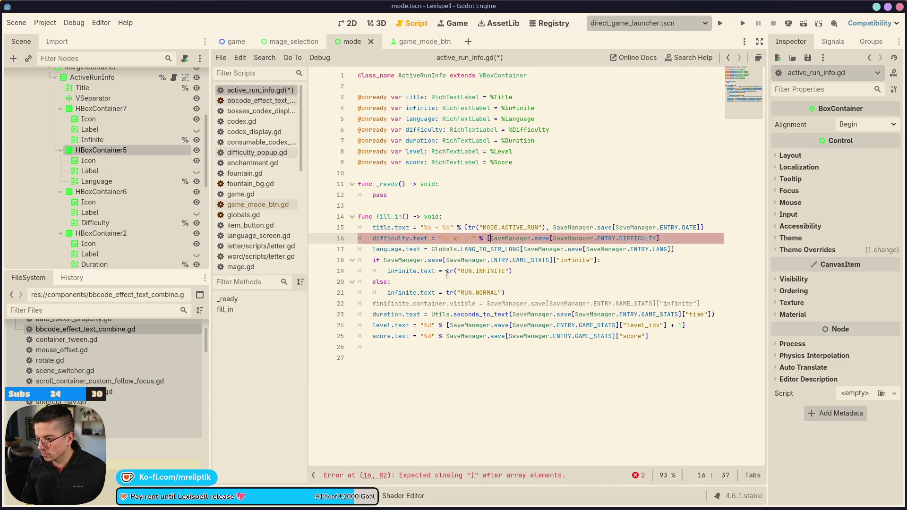
type("RUN.DIFFICUL")
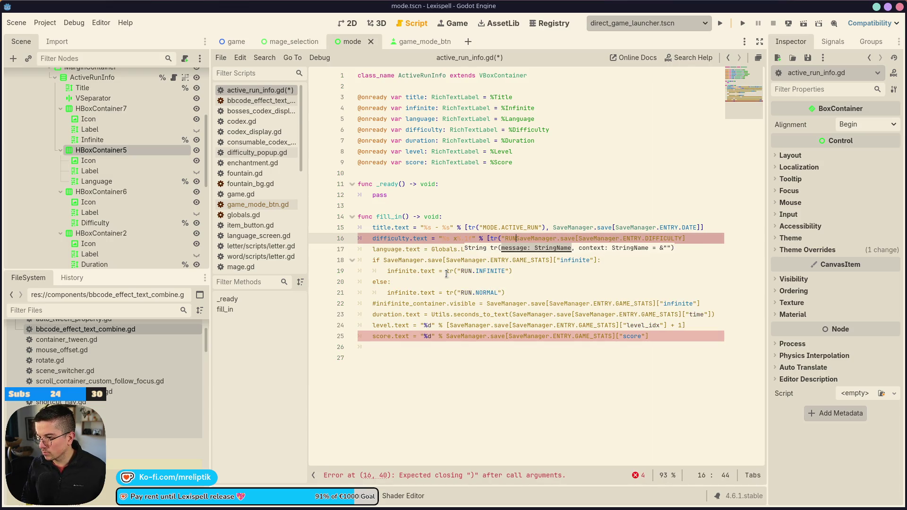
type("TY\"),")
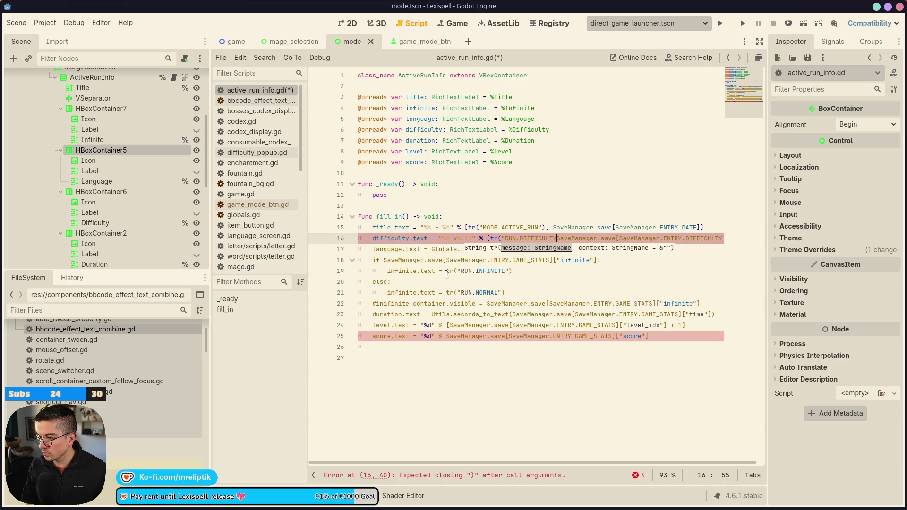
key("ctrl+s")
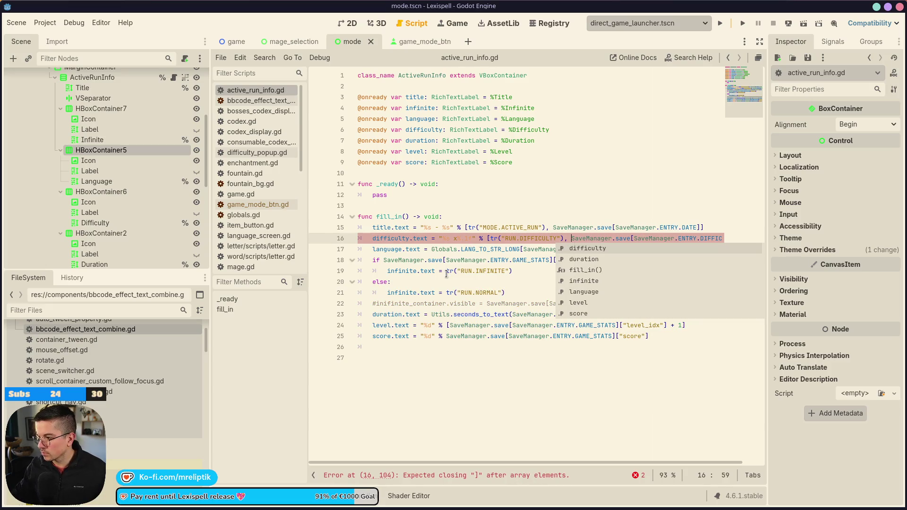
Step: Close the argument array with ']' at the end of line 16 and save the script
key("Escape")
key("End")
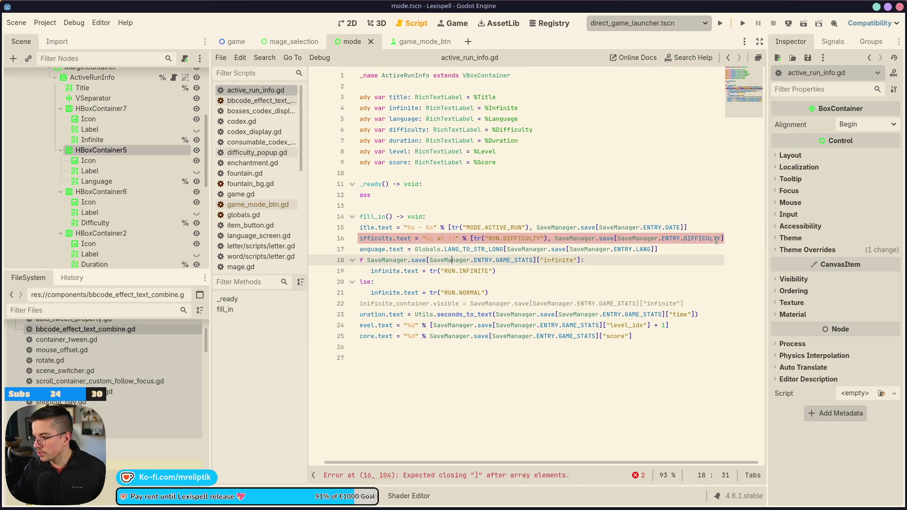
key("End")
type("]")
key("ctrl+s")
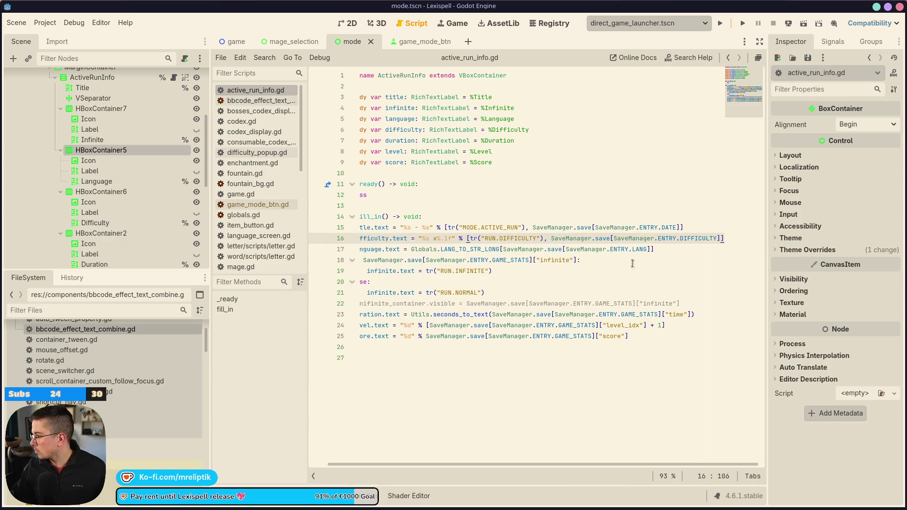
left_click(351, 20)
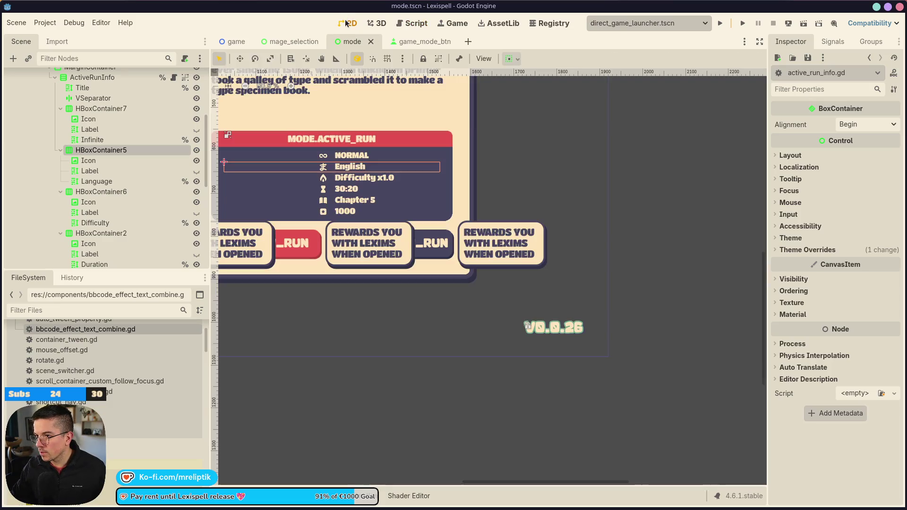
Step: Select the Difficulty row's label and open active_run_info.gd
left_click(350, 199)
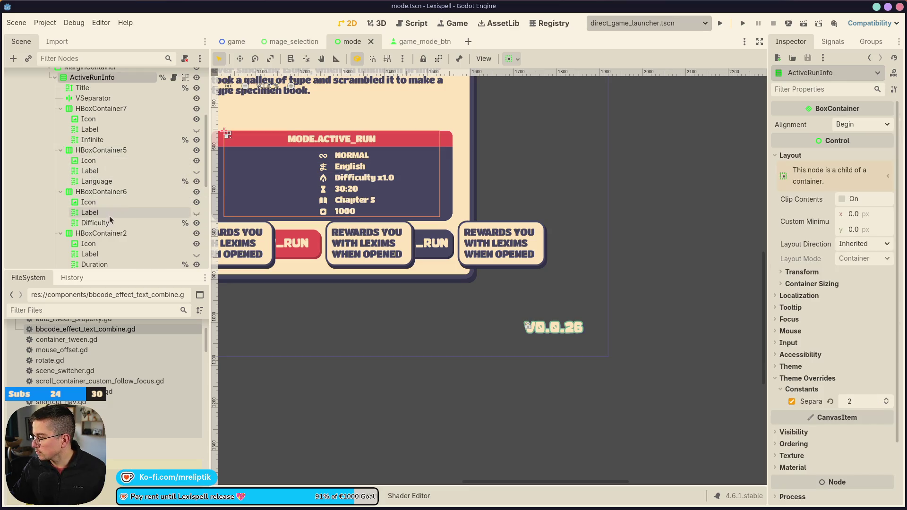
left_click(114, 193)
left_click(111, 220)
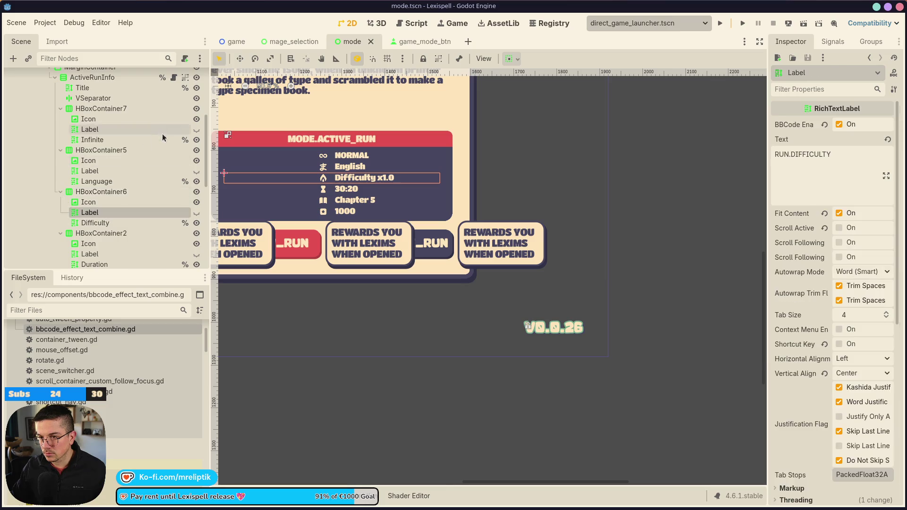
scroll(162, 131, "up", 3)
left_click(173, 149)
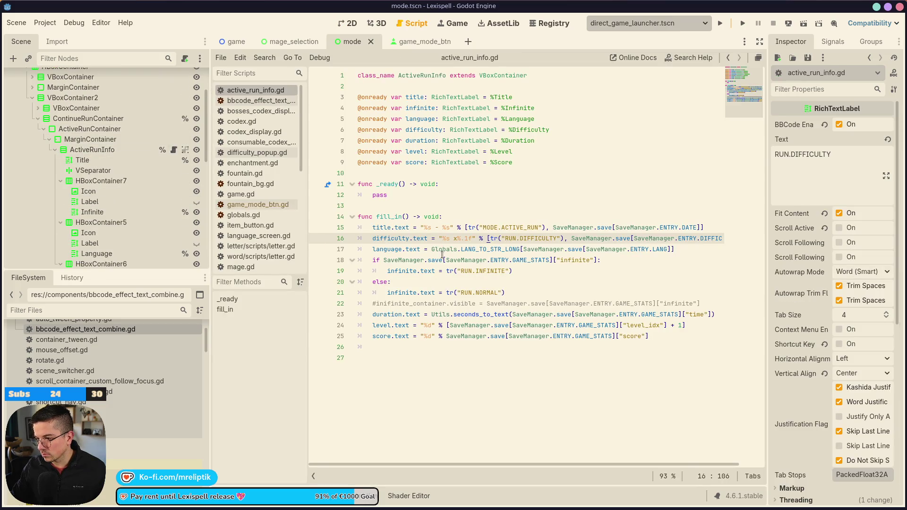
Step: Format line 24's level as "%s %d" with tr("RUN.LEVEL") and save the script
left_click(424, 326)
type("%s")
key("ctrl+Left")
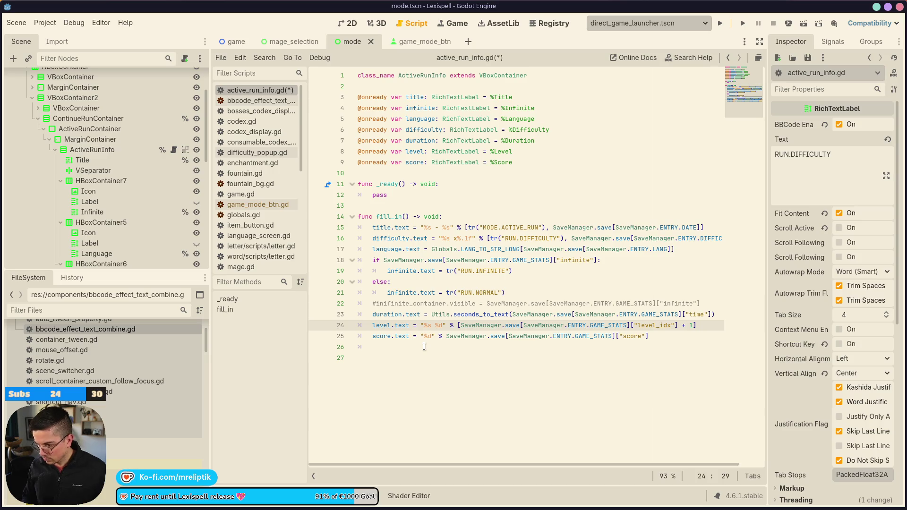
type("tr(\"RUN")
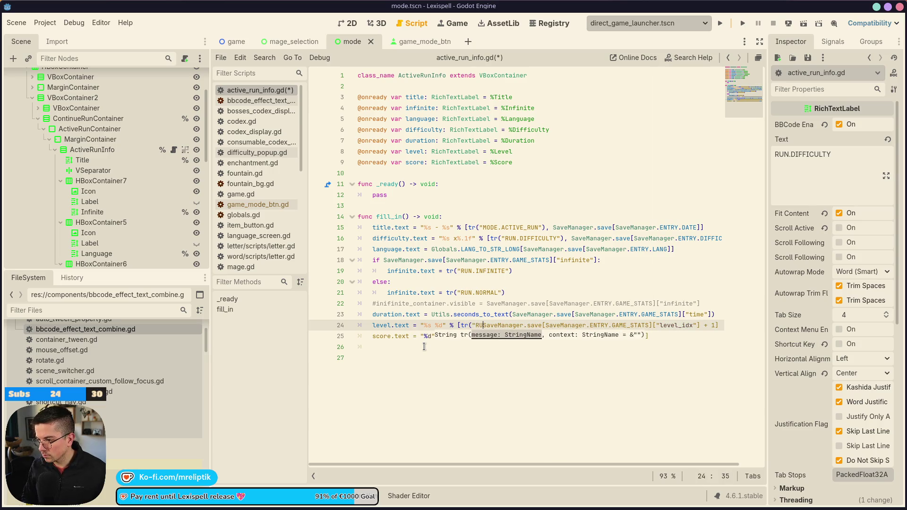
type(".LEVEL\")")
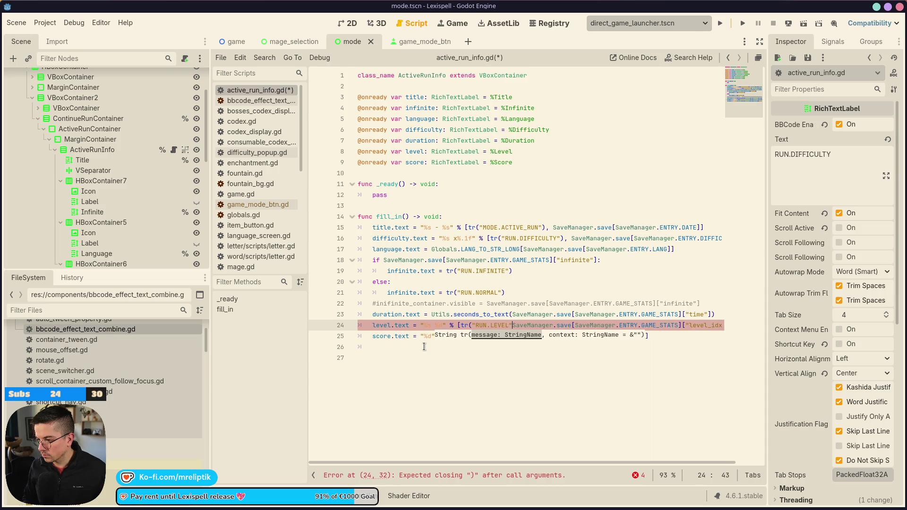
type(",")
key("ctrl+s")
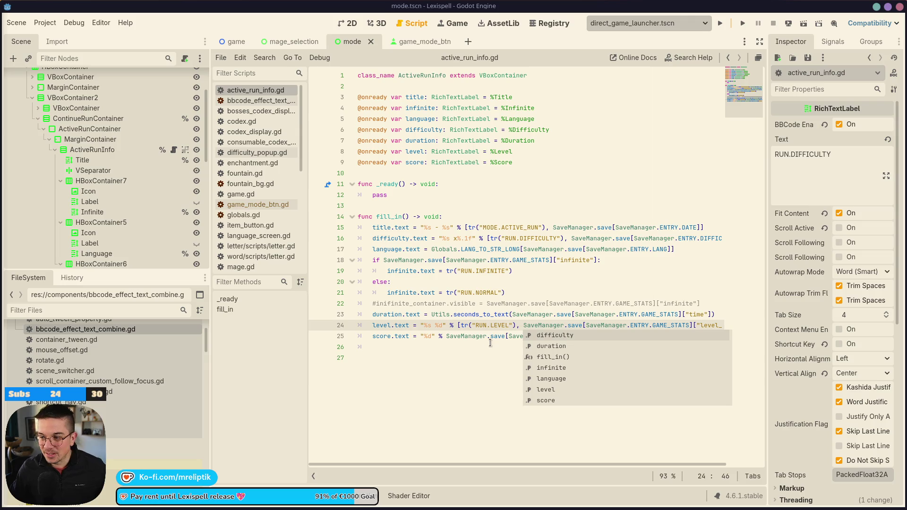
key("Escape")
left_click(346, 25)
scroll(379, 178, "up", 3)
scroll(328, 200, "up", 5)
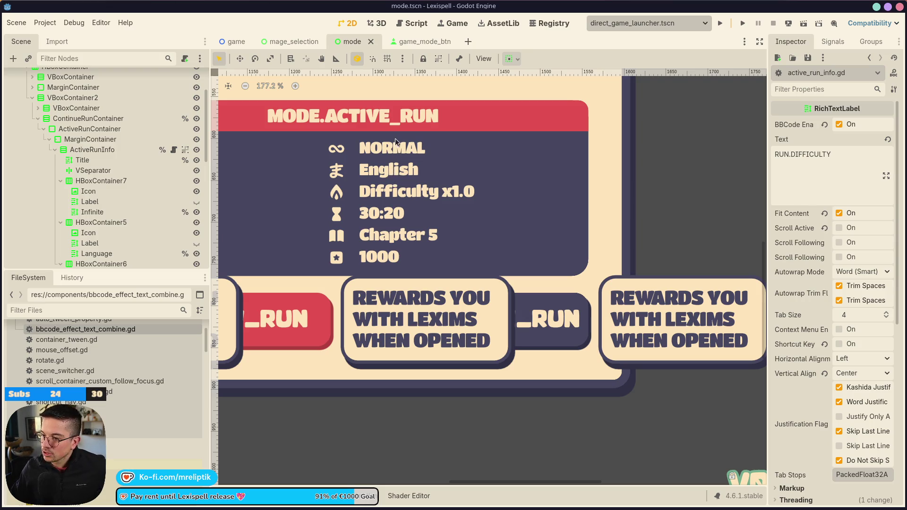
Step: Select ActiveRunInfo, open its script, then switch to the localization spreadsheet
left_click(398, 152)
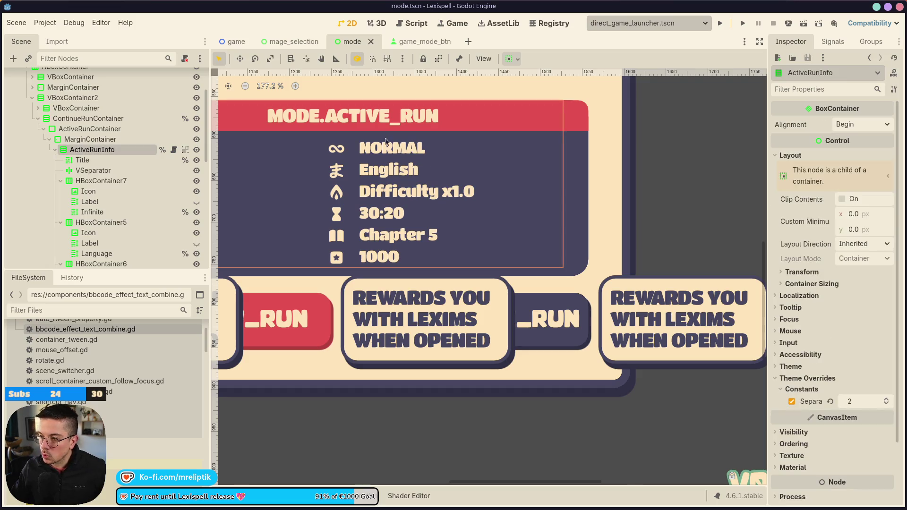
left_click(175, 151)
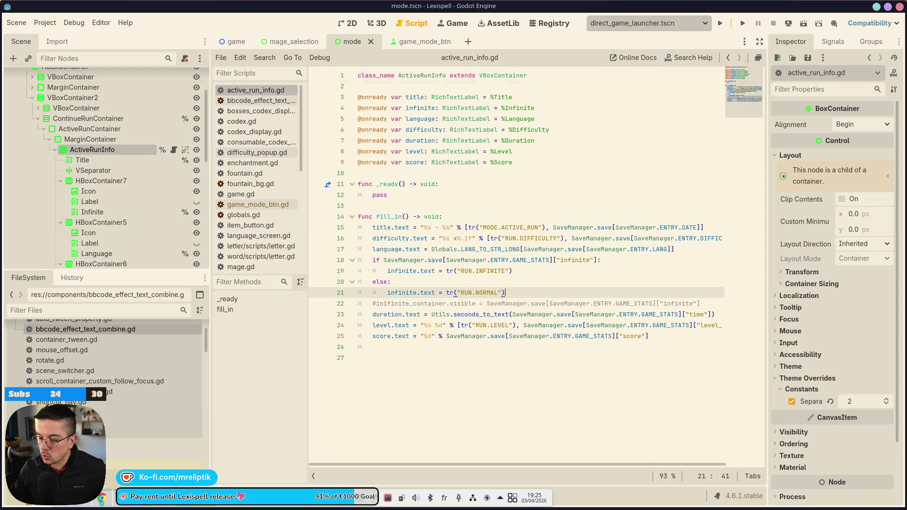
key("alt+Tab")
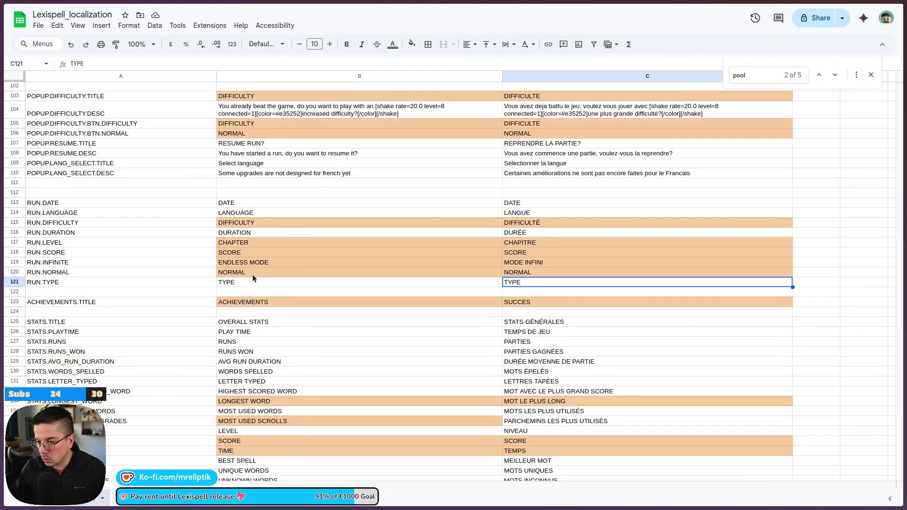
Step: Rewrite RUN.NORMAL in row 120 as sentence-case "Normal" in English and French
left_click(253, 275)
type("Normal")
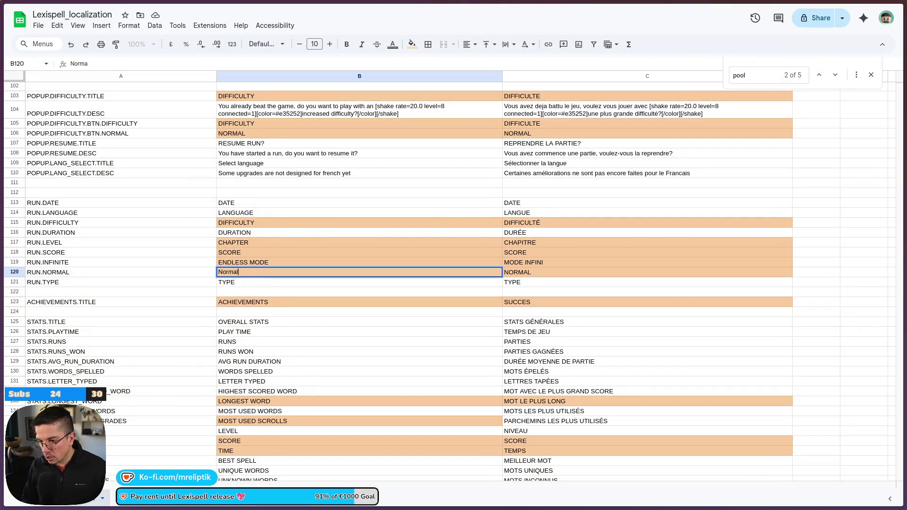
key("Tab")
type("Norm")
key("BackSpace")
type("amml")
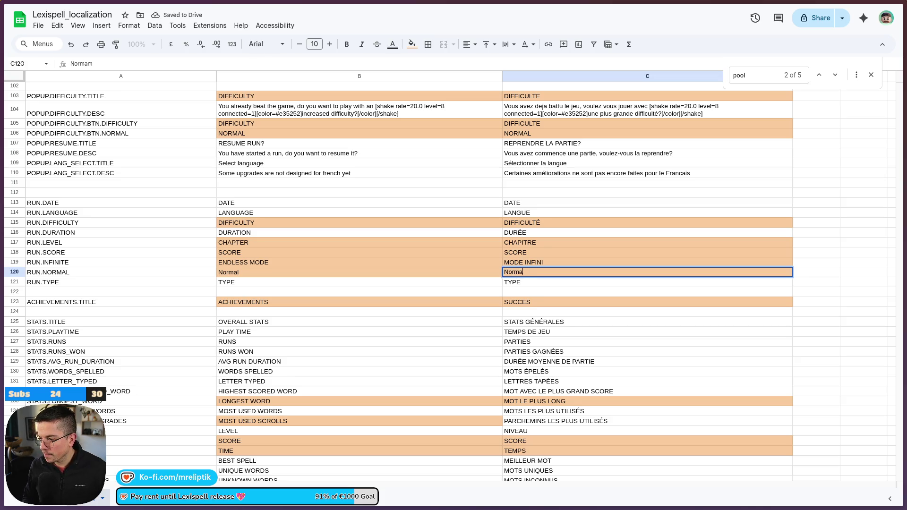
key("Return")
Step: Replace ENDLESS MODE in row 119 with "Endless mode" and "Mode infini"
triple_click(283, 262)
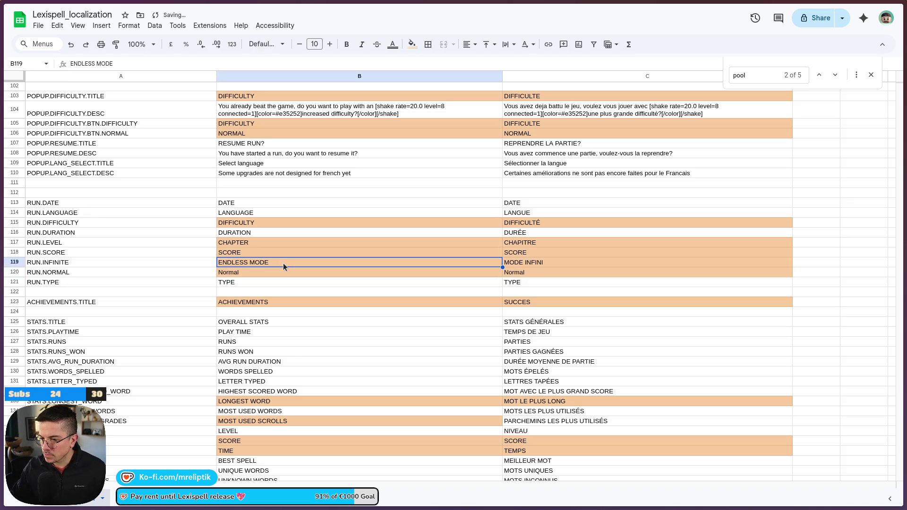
type("Ednless")
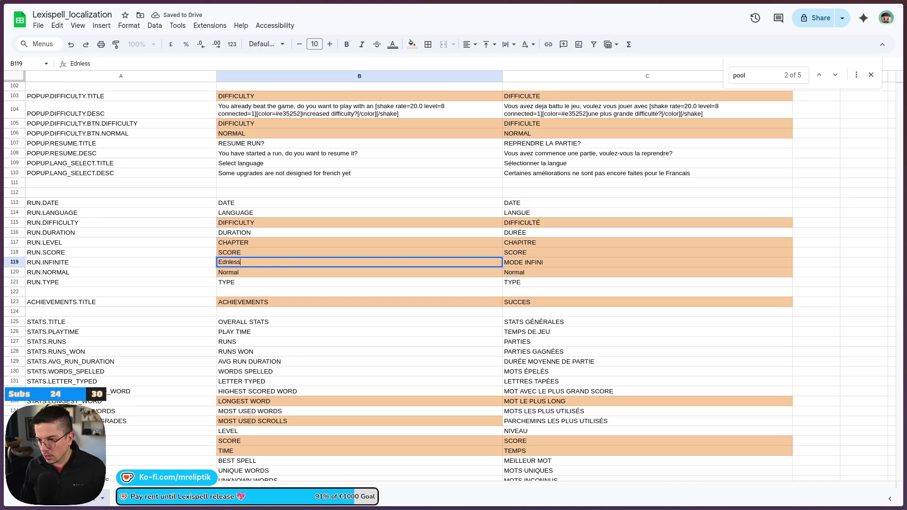
key("BackSpace")
type("nd")
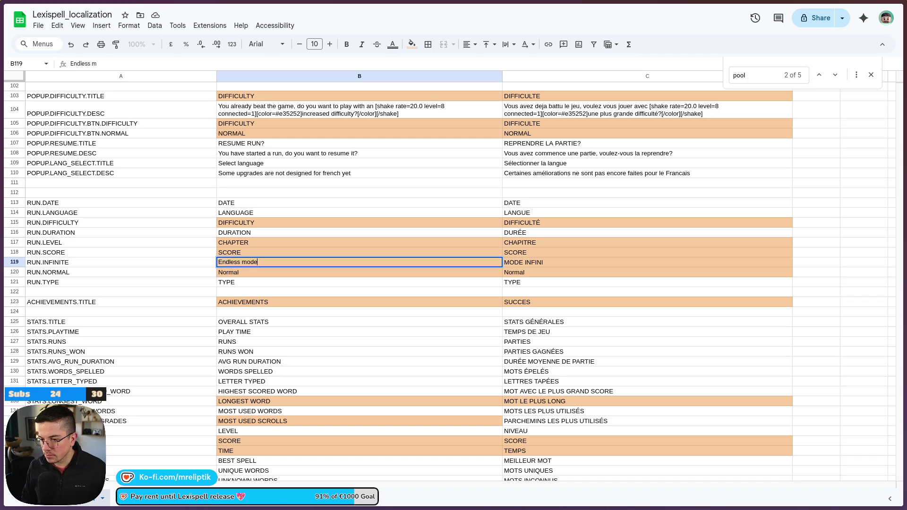
key("Tab")
type("Mode ")
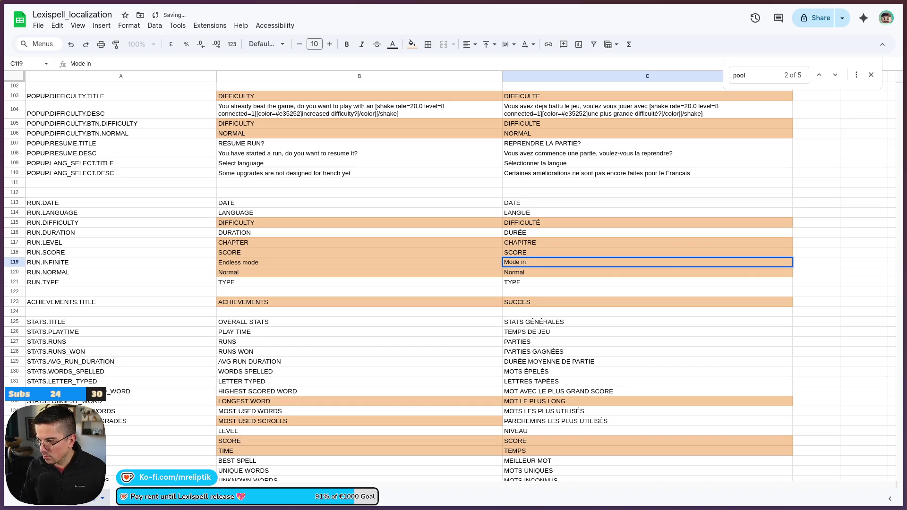
type("fin")
type("fi")
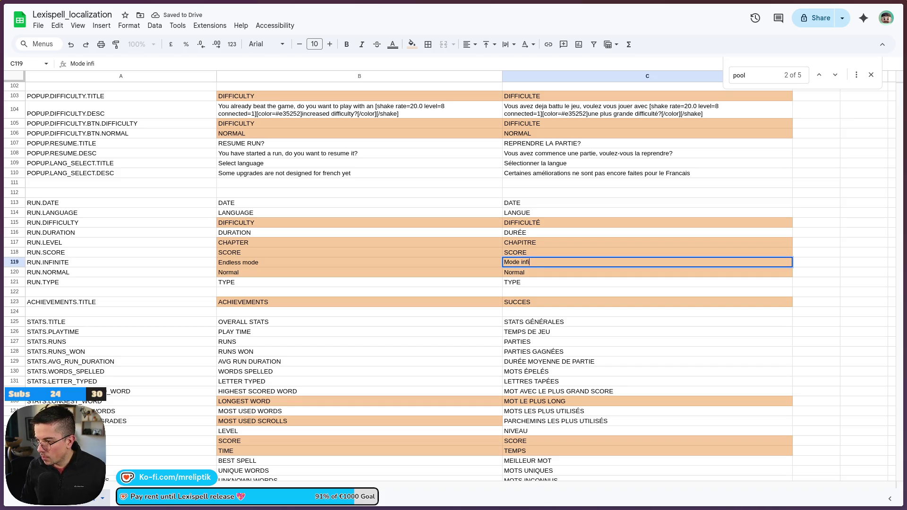
key("Return")
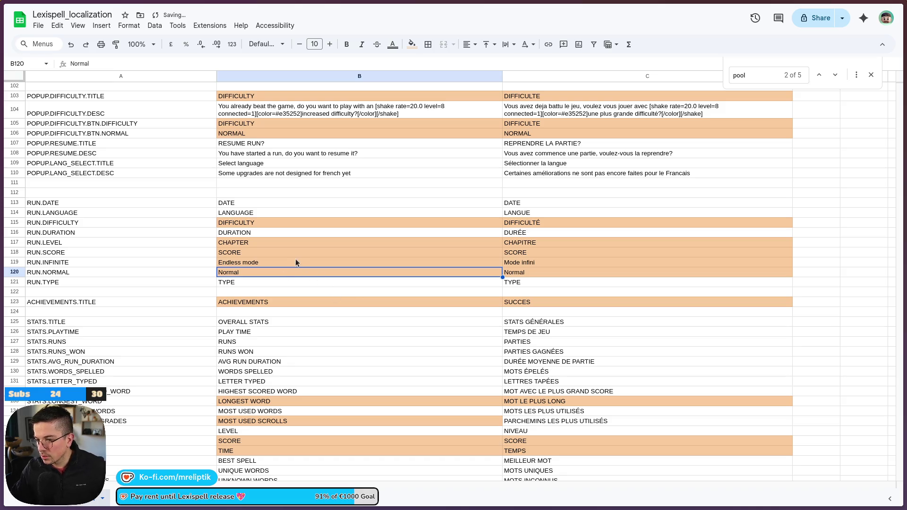
Step: Change row 117's CHAPTER to "Chapter" and "Chapitre", fixing the French typo
double_click(257, 240)
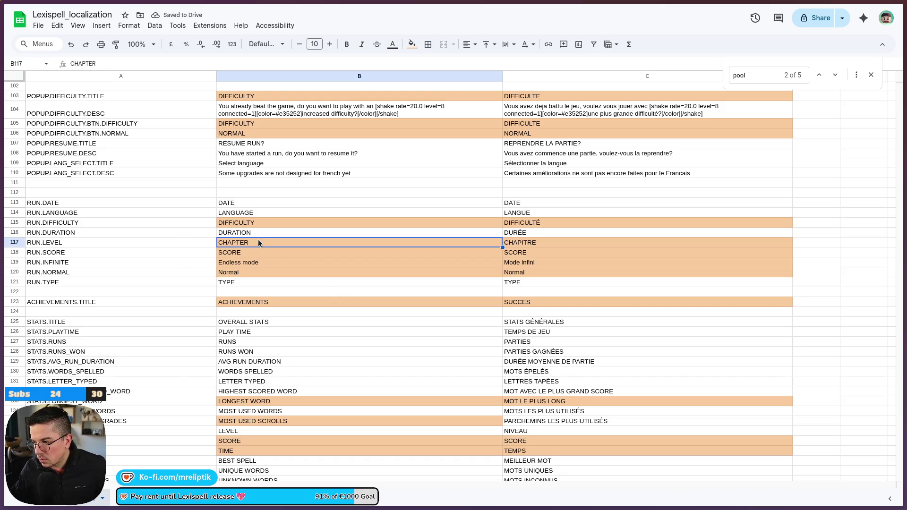
key("ctrl+a")
type("Chapter")
key("Tab")
type("Chaptire")
key("Return")
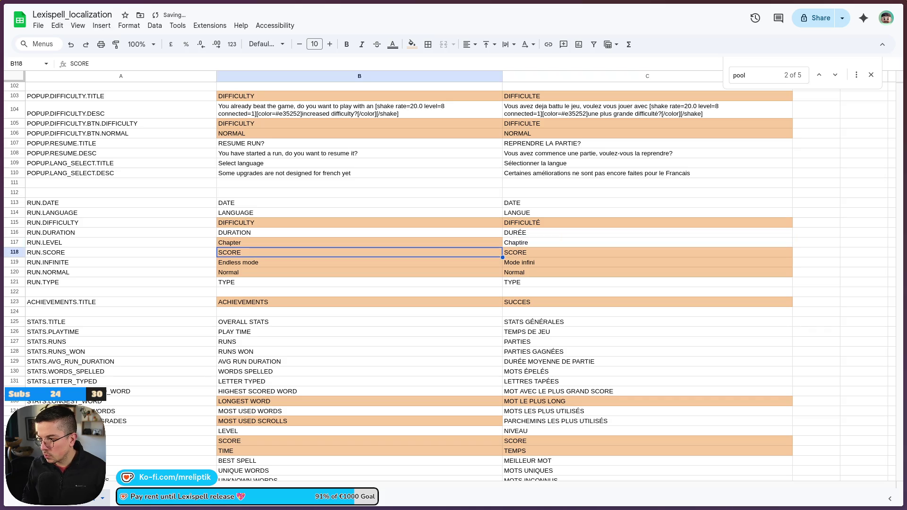
double_click(550, 241)
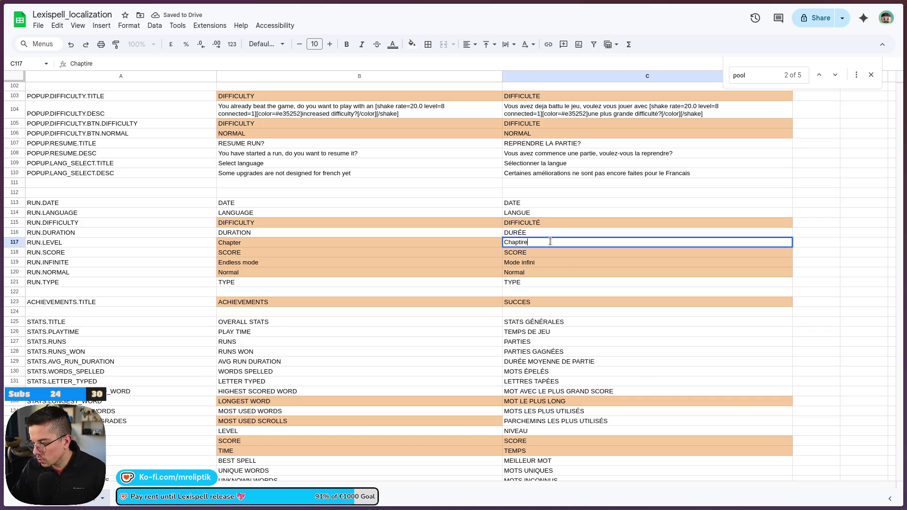
key("BackSpace")
key("BackSpace")
key("BackSpace")
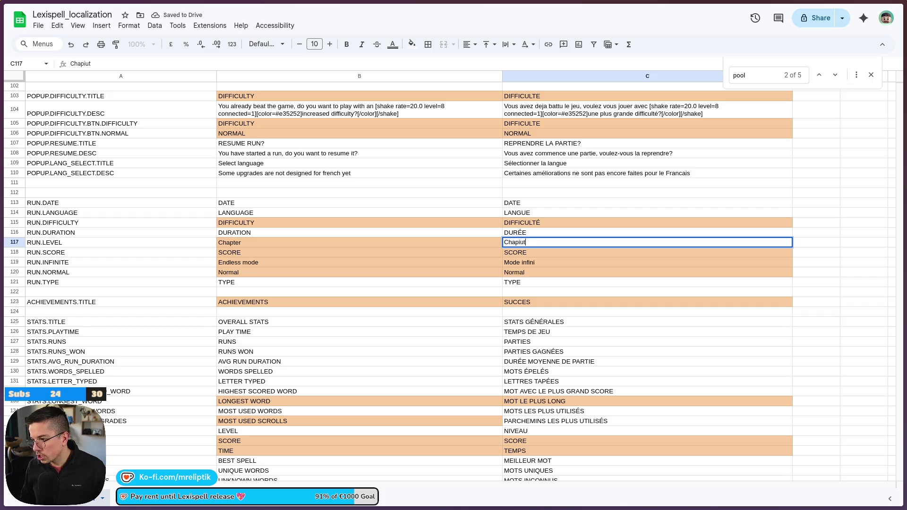
type("e")
key("Return")
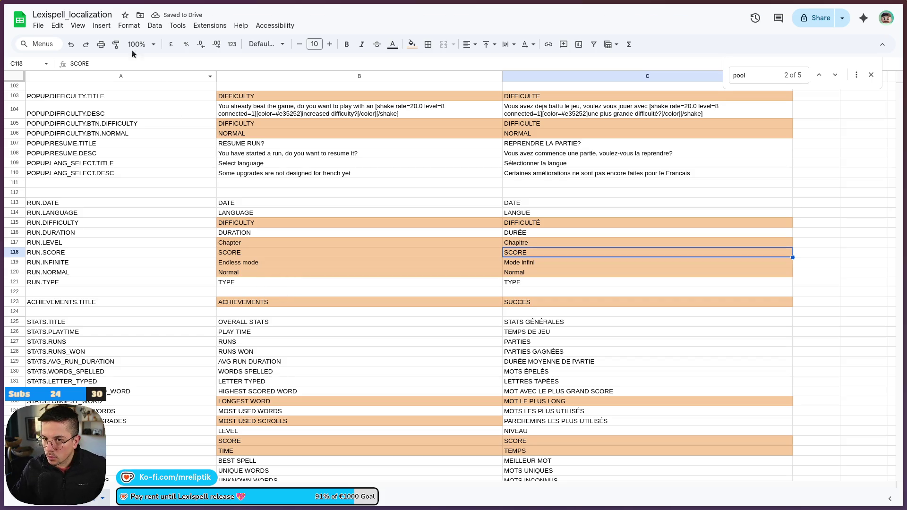
Step: Download the sheet as Lexispell_localization - Sheet1.csv and return to Godot
left_click(39, 26)
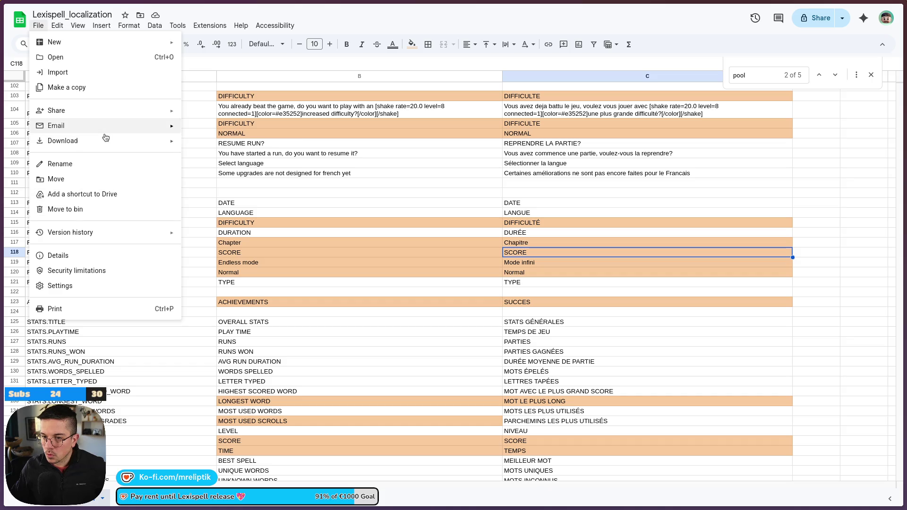
mouse_move(107, 142)
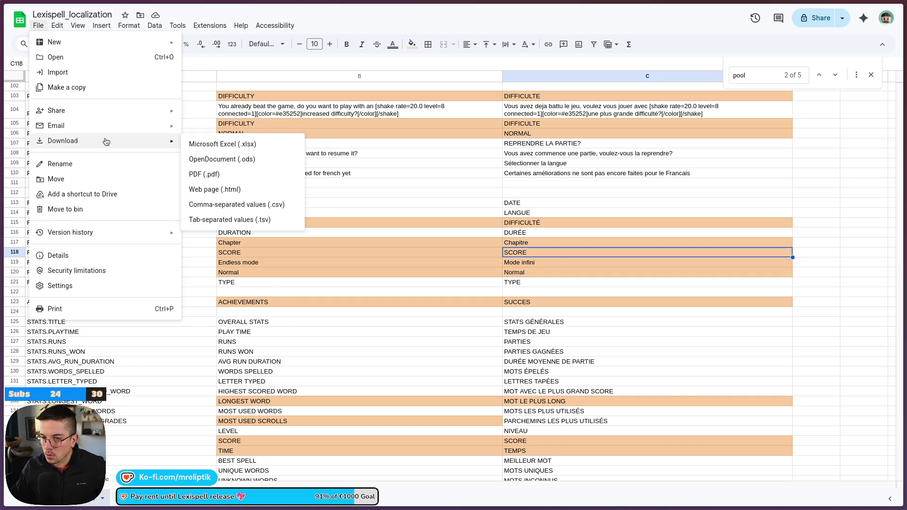
left_click(241, 204)
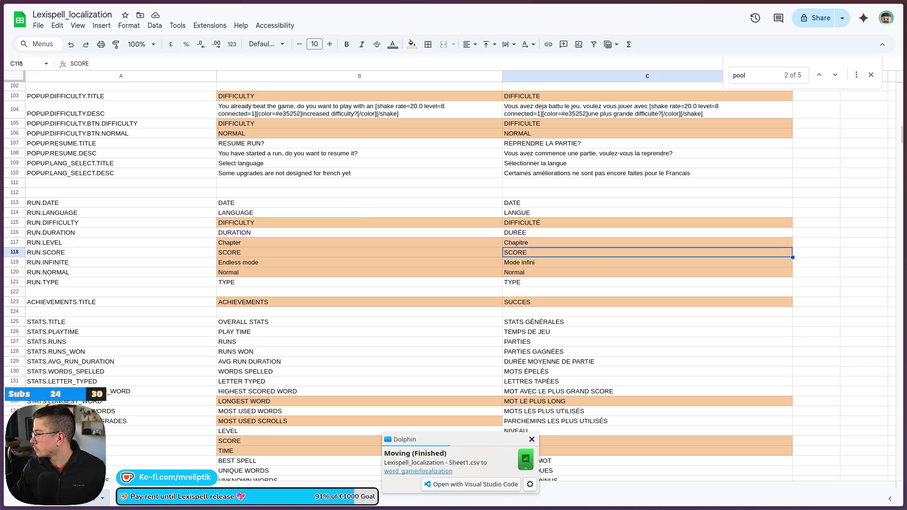
left_click(867, 11)
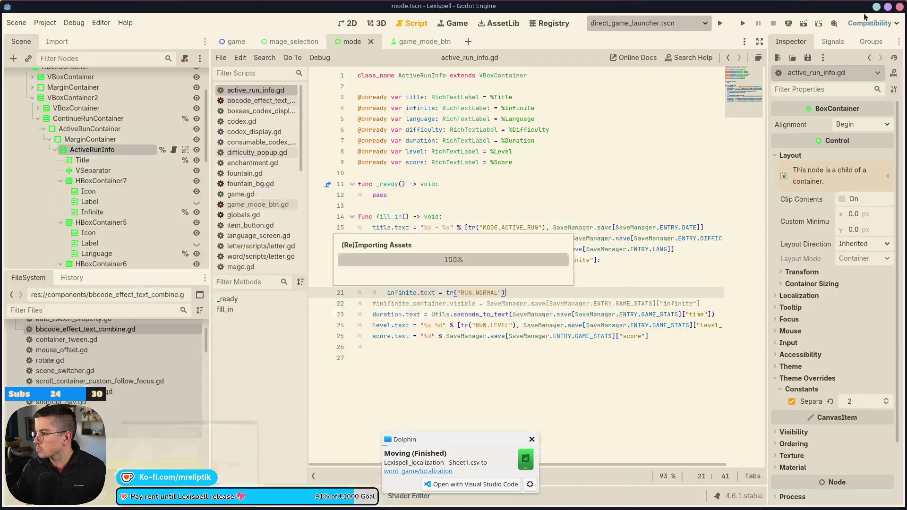
Step: Run the scene, reach the Modes screen, and select Classic Craft to view the run panel
left_click(748, 24)
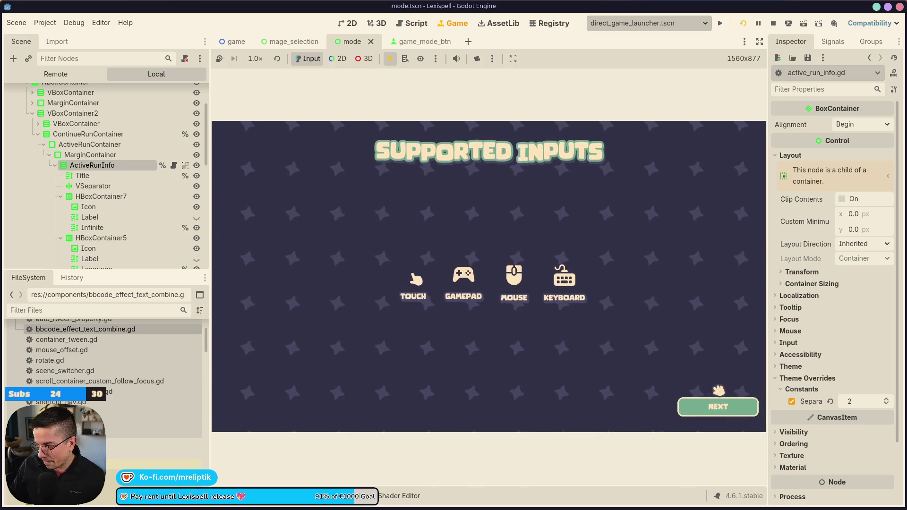
left_click(685, 407)
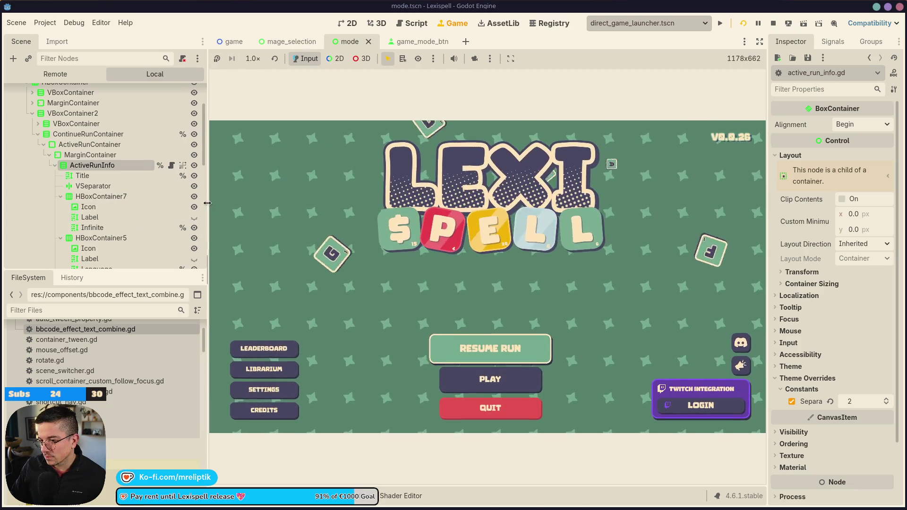
left_click_drag(208, 230, 186, 230)
left_click(528, 385)
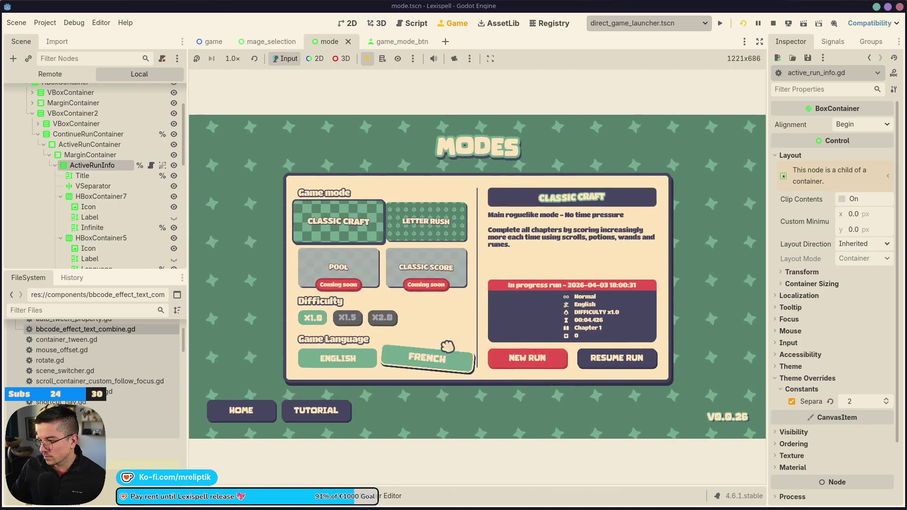
left_click(439, 221)
left_click(339, 223)
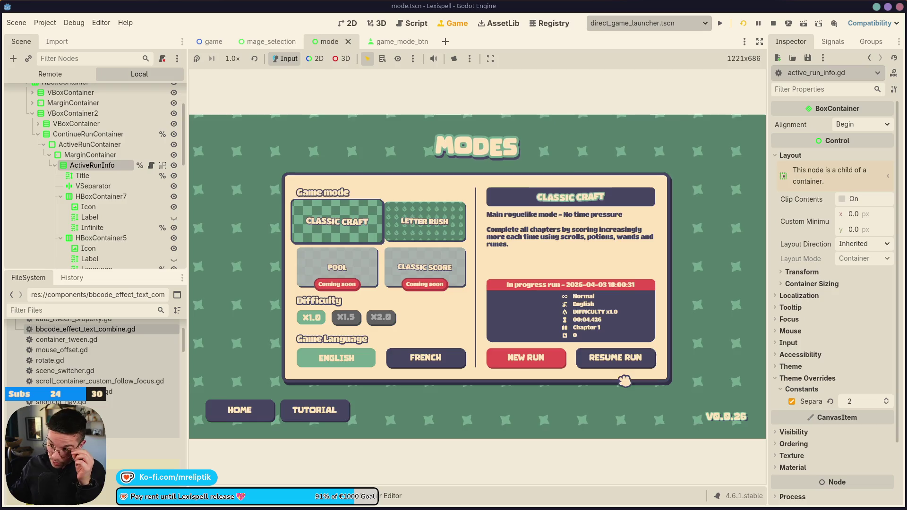
Step: Return to mode.tscn's 2D view, zoom around the active-run panel, and select its surrounding container
left_click(348, 24)
scroll(303, 182, "up", 3)
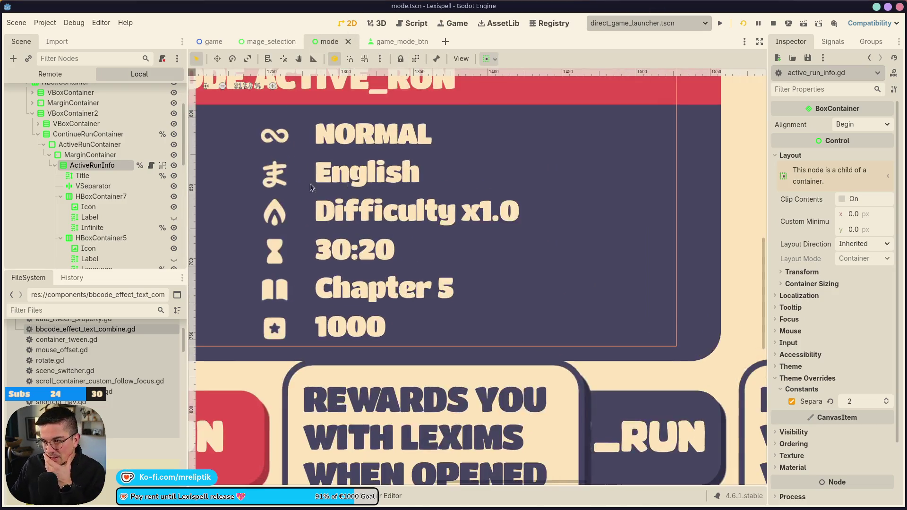
scroll(331, 165, "down", 3)
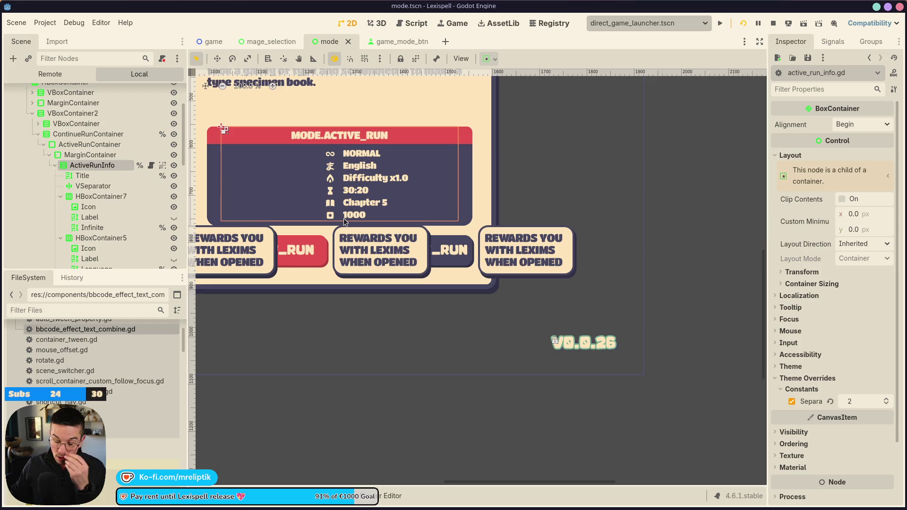
scroll(344, 217, "down", 2)
scroll(367, 239, "up", 2)
scroll(355, 213, "up", 2)
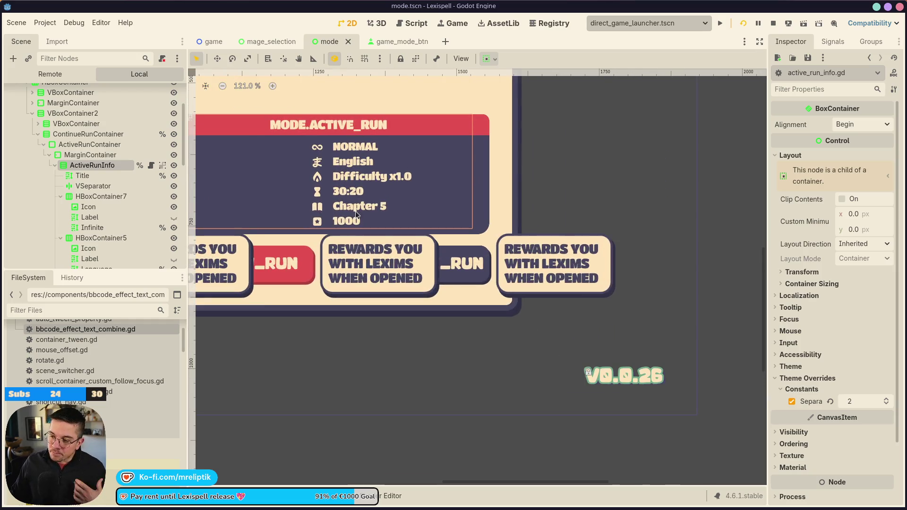
scroll(298, 143, "down", 3)
left_click(86, 144)
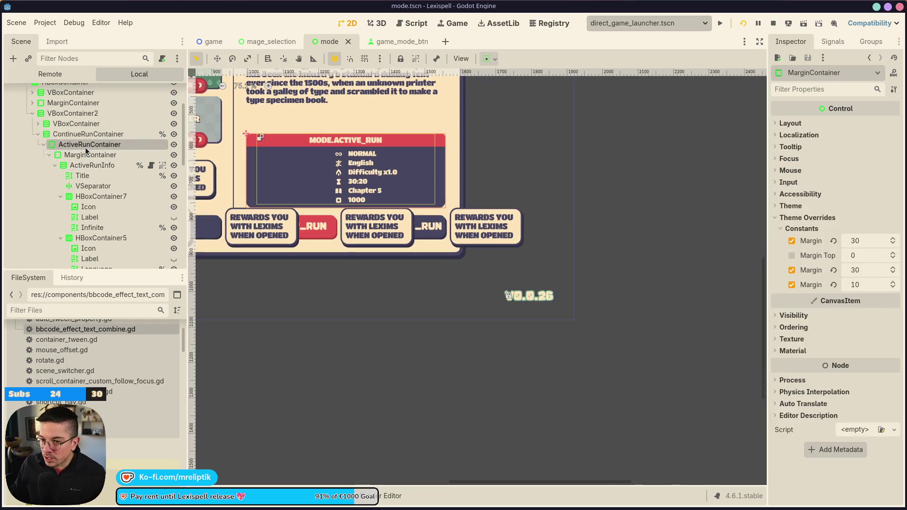
Step: Try Shrink Center horizontal sizing on ContinueRunContainer, undo it back to Fill, and save
key("Up")
key("Up")
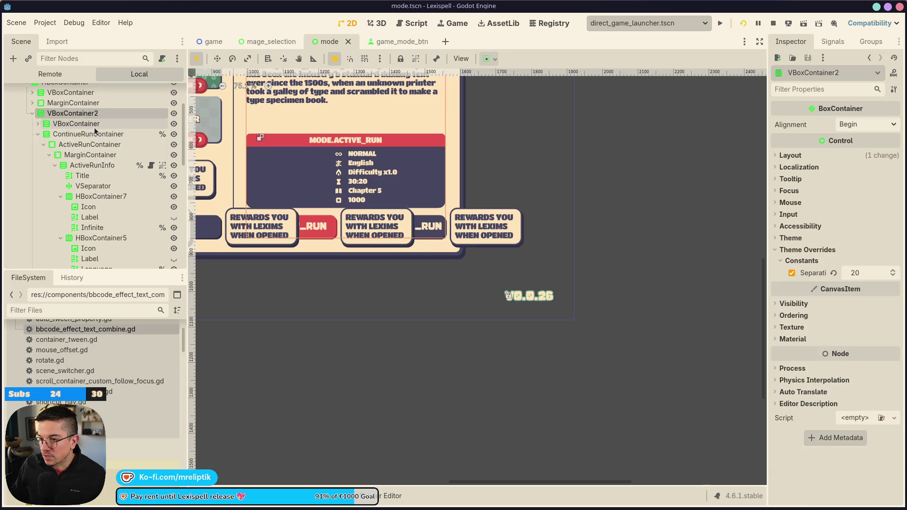
double_click(94, 134)
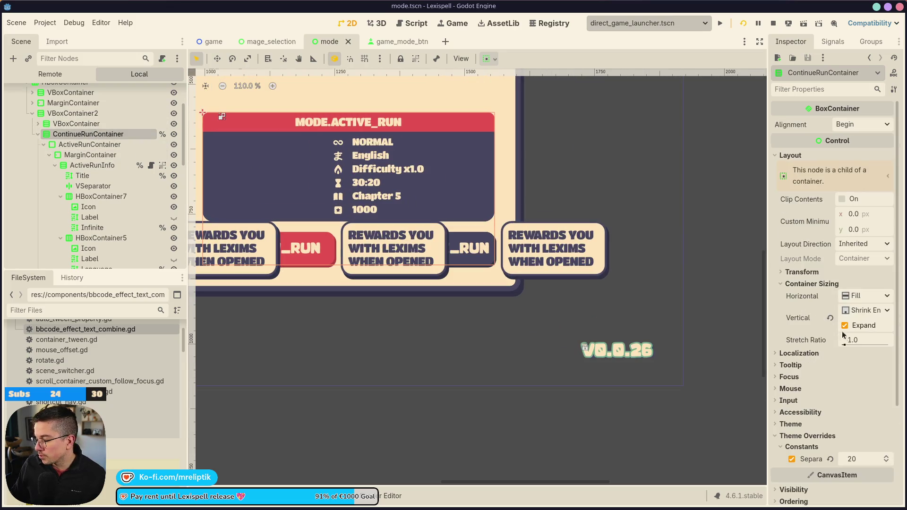
left_click(844, 326)
left_click(845, 326)
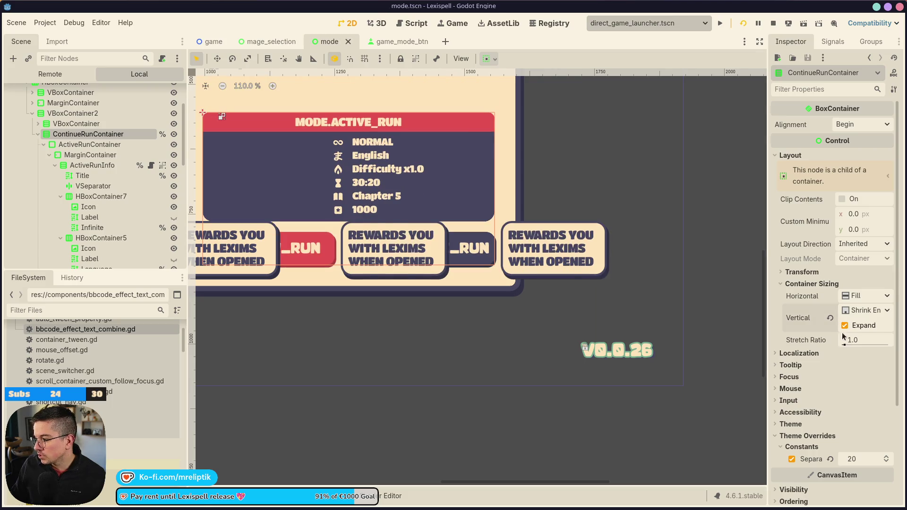
left_click(848, 300)
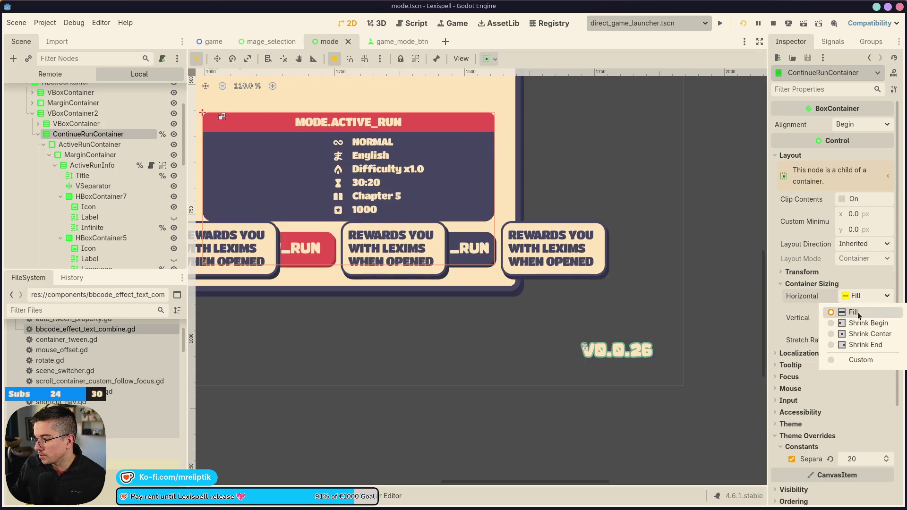
left_click(851, 338)
scroll(283, 218, "down", 2)
key("ctrl+z")
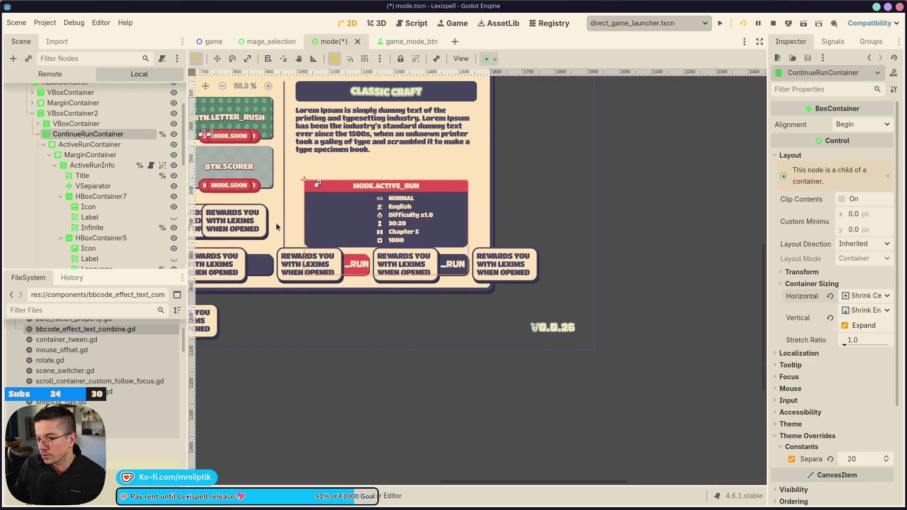
key("ctrl+s")
Step: Try Shrink Center on ActiveRunContainer, revert it to Fill, and save mode.tscn
left_click(97, 145)
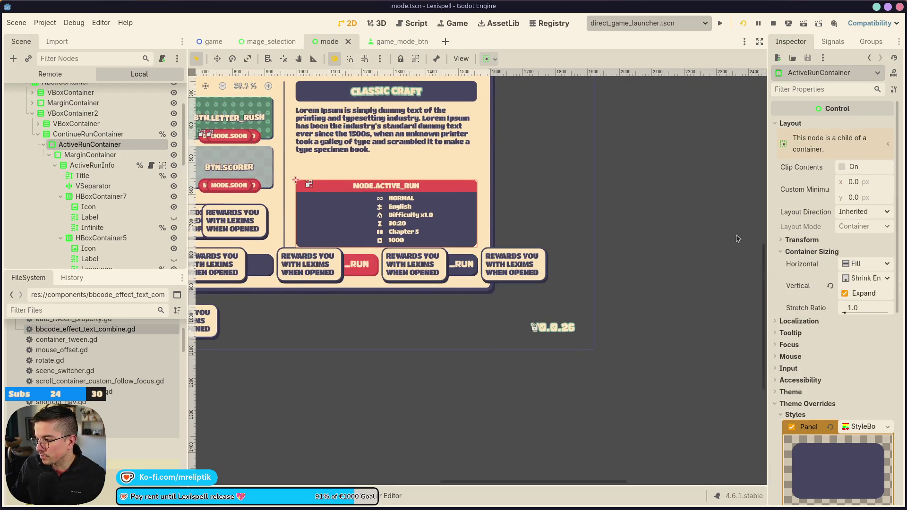
left_click(864, 264)
left_click(858, 301)
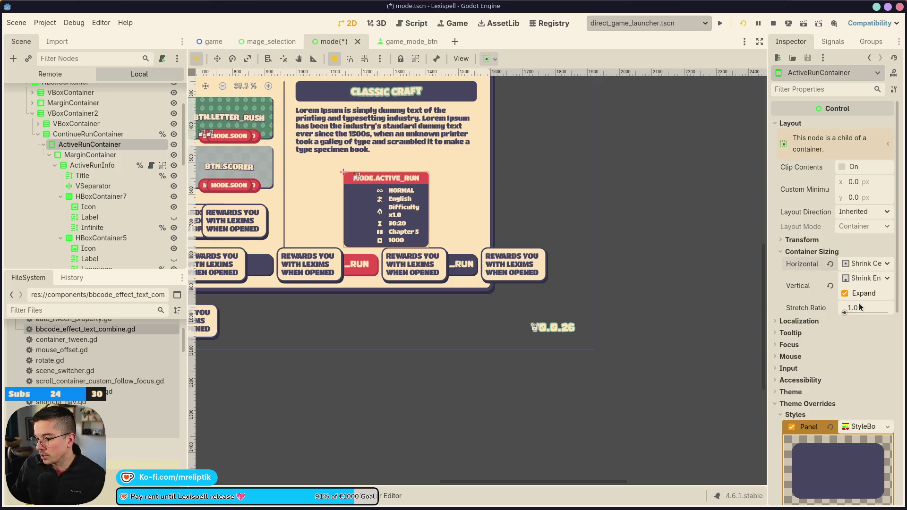
scroll(406, 199, "up", 3)
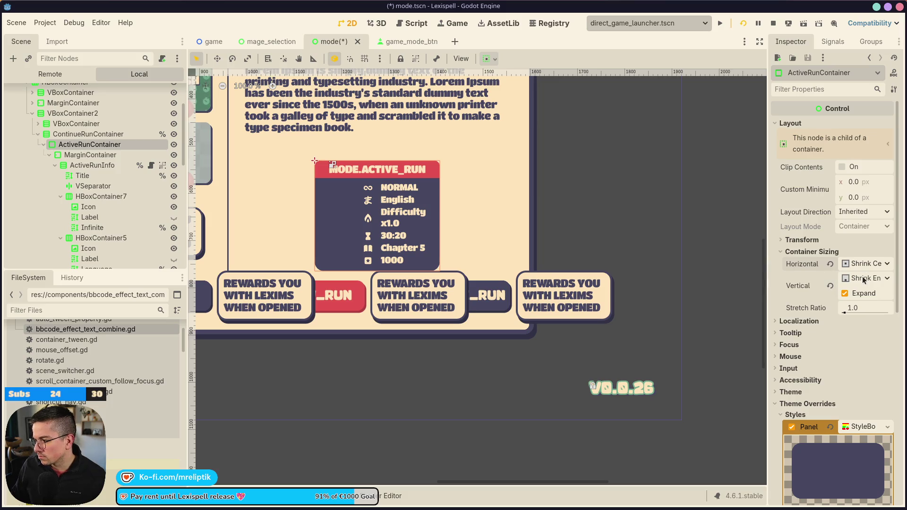
key("ctrl+z")
key("ctrl+s")
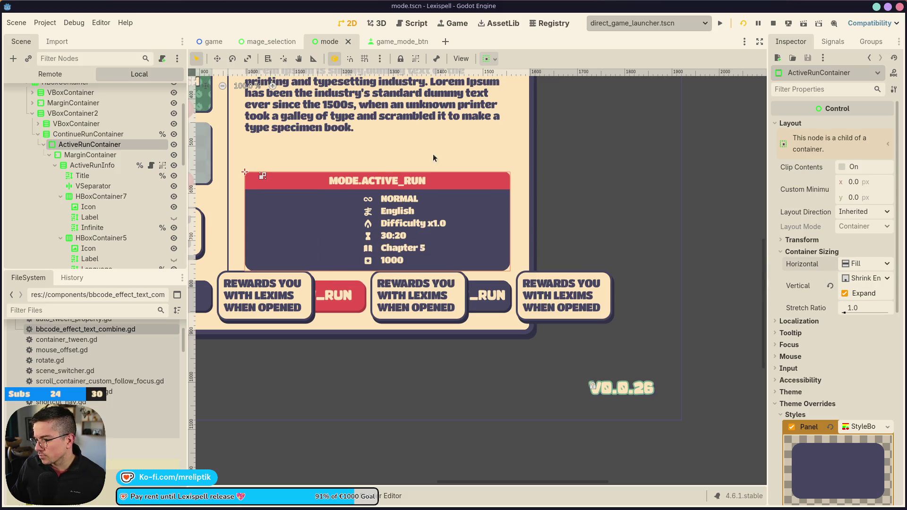
scroll(373, 192, "down", 5)
key("ctrl+s")
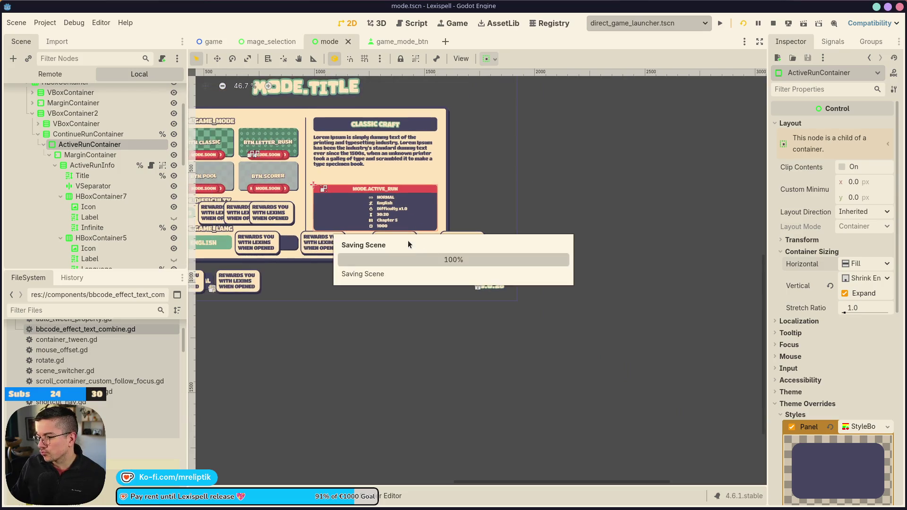
Step: Bring up the Lexispell_localization spreadsheet from the taskbar
mouse_move(180, 508)
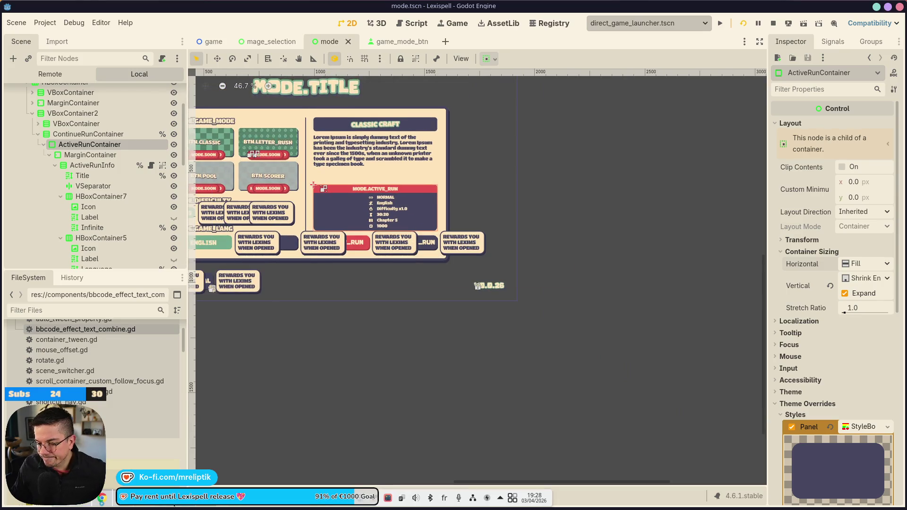
left_click(145, 507)
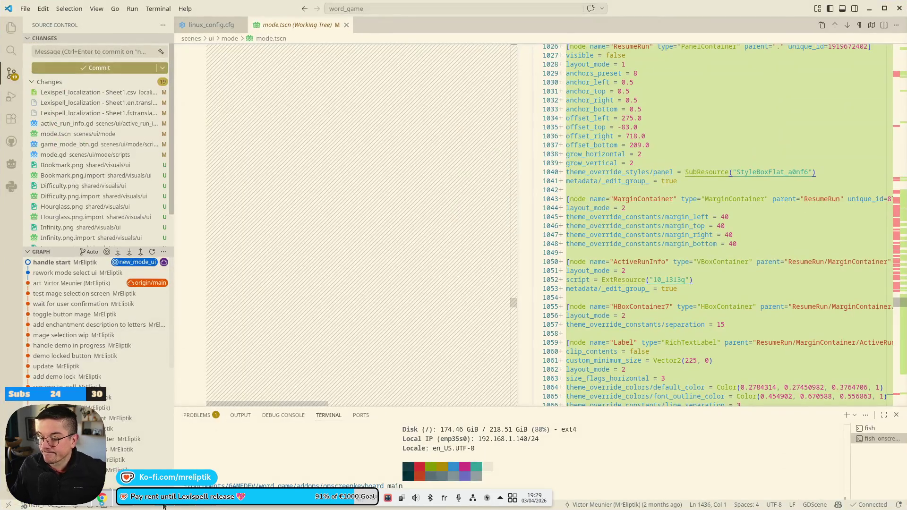
left_click(145, 506)
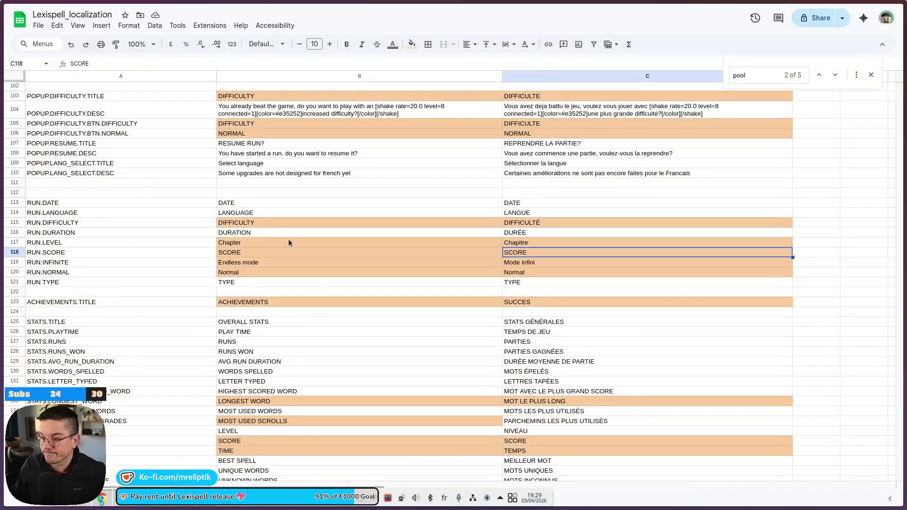
Step: Change the RUN.DIFFICULTY labels in B115 and C115 to 'Difficulty' and 'Difficulté'
double_click(260, 222)
key("ctrl+a")
type("Di")
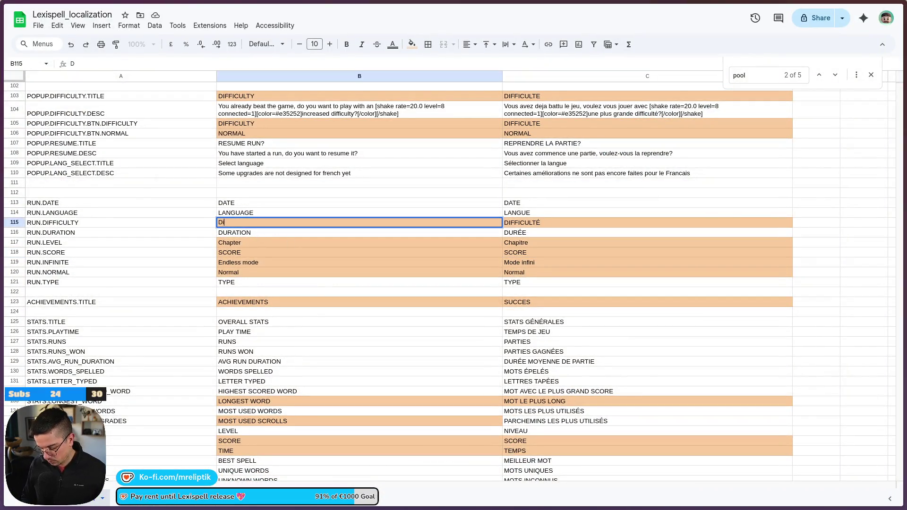
key("Tab")
type("D")
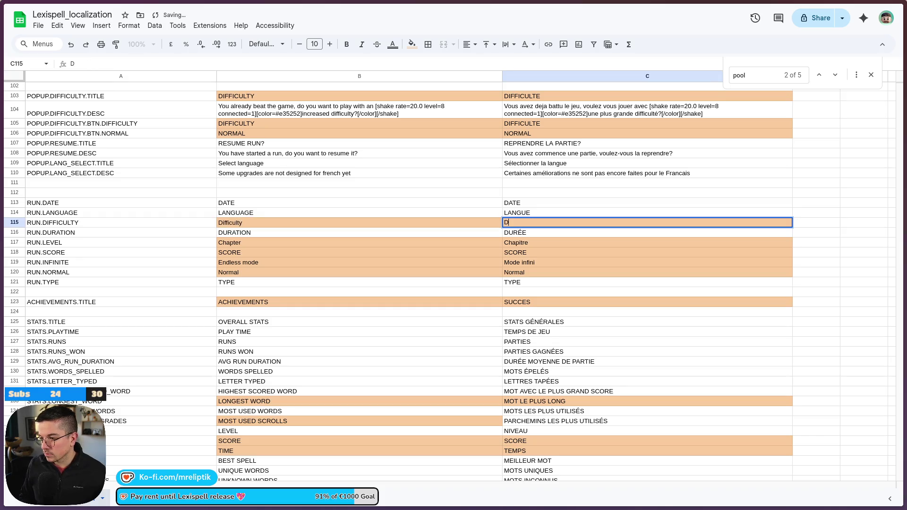
type("ifficulté")
key("Return")
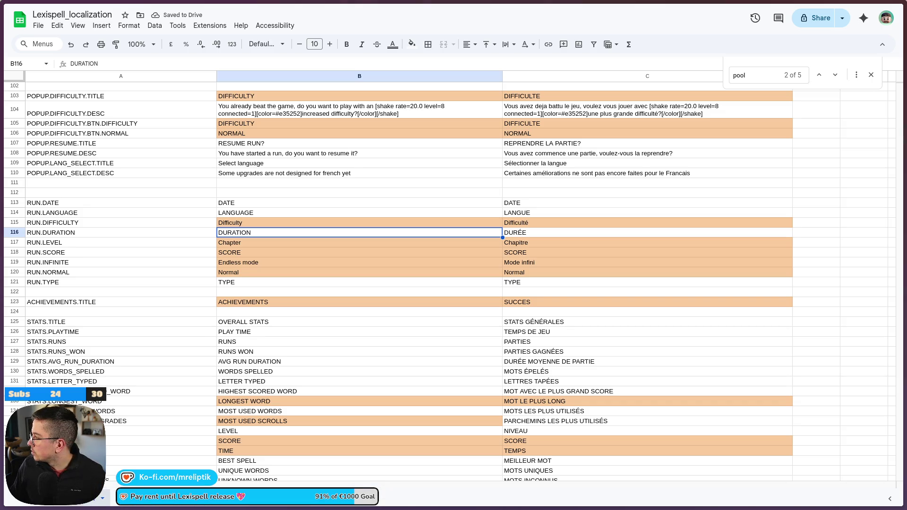
Step: Download the sheet as a Comma-separated values (.csv) file
left_click(57, 25)
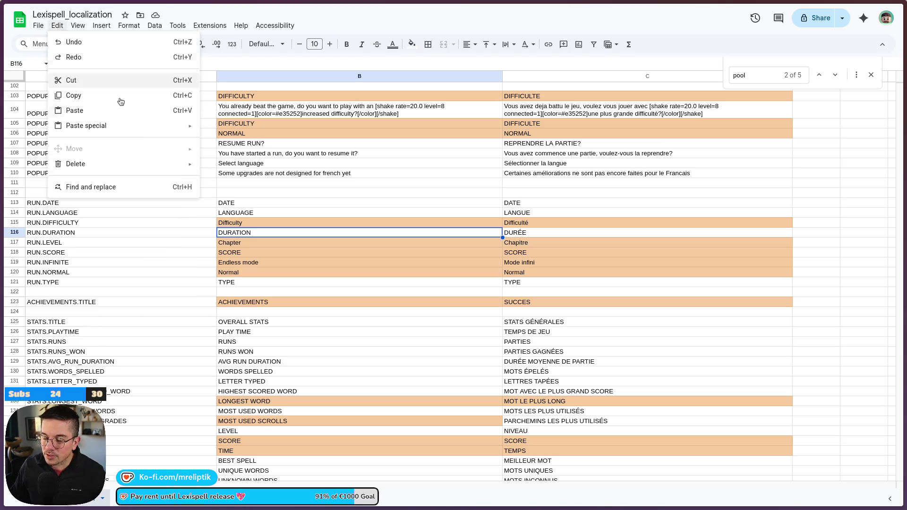
left_click(38, 26)
mouse_move(162, 141)
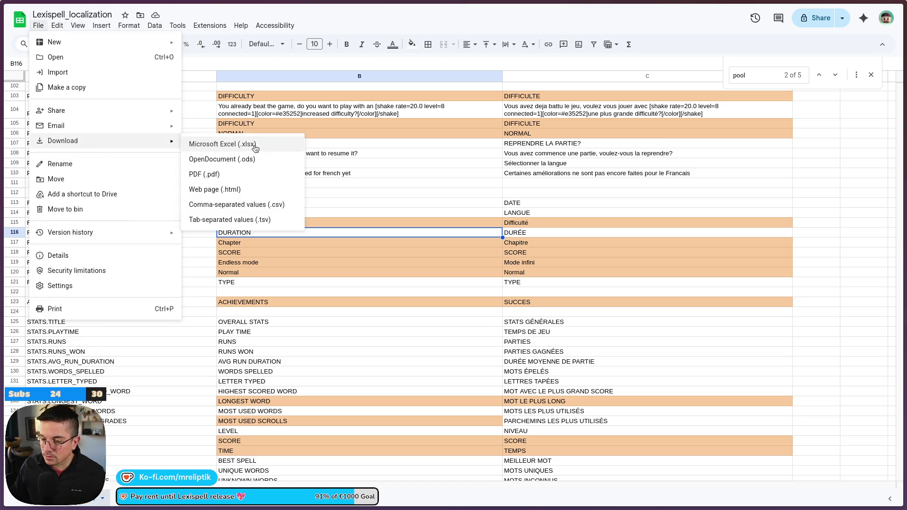
left_click(251, 205)
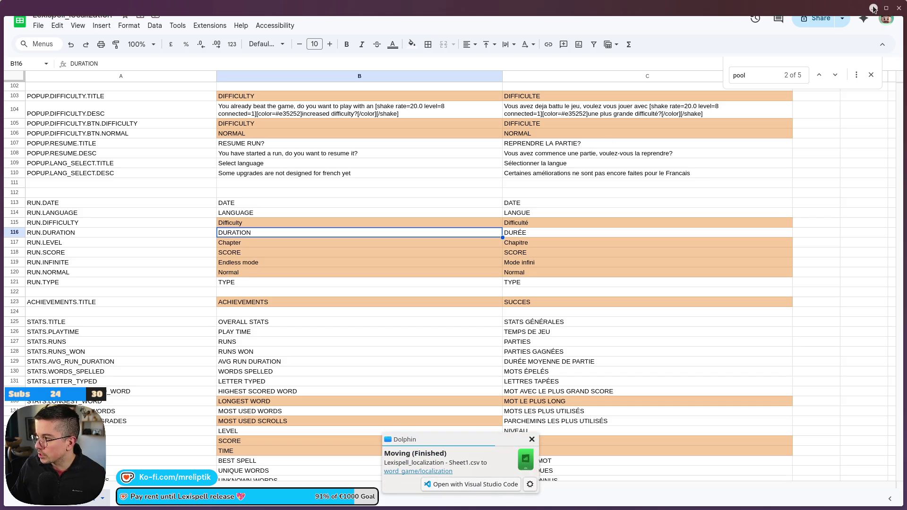
Step: Return to the Godot editor showing the mode.tscn scene
left_click(879, 7)
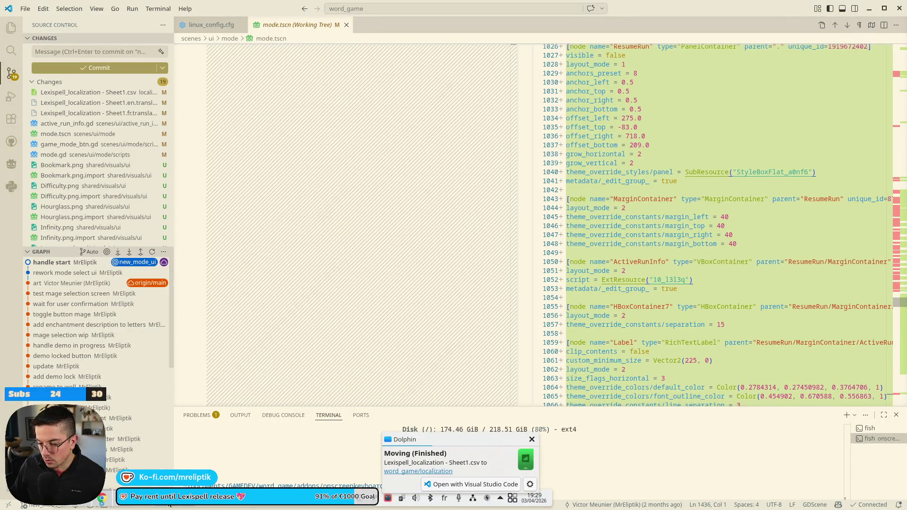
key("alt+Tab")
scroll(425, 259, "up", 3)
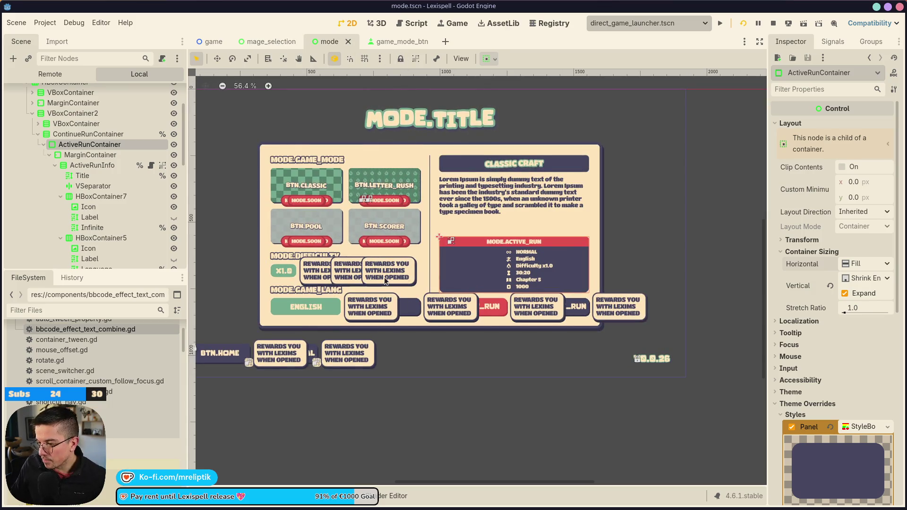
Step: Collapse the ActiveRunContainer branch at the top of the Scene dock
scroll(50, 211, "up", 5)
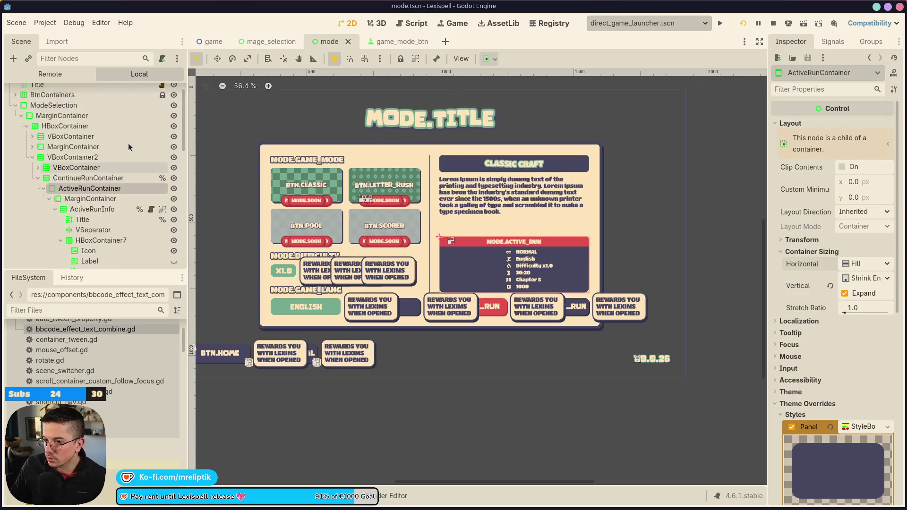
left_click(45, 207)
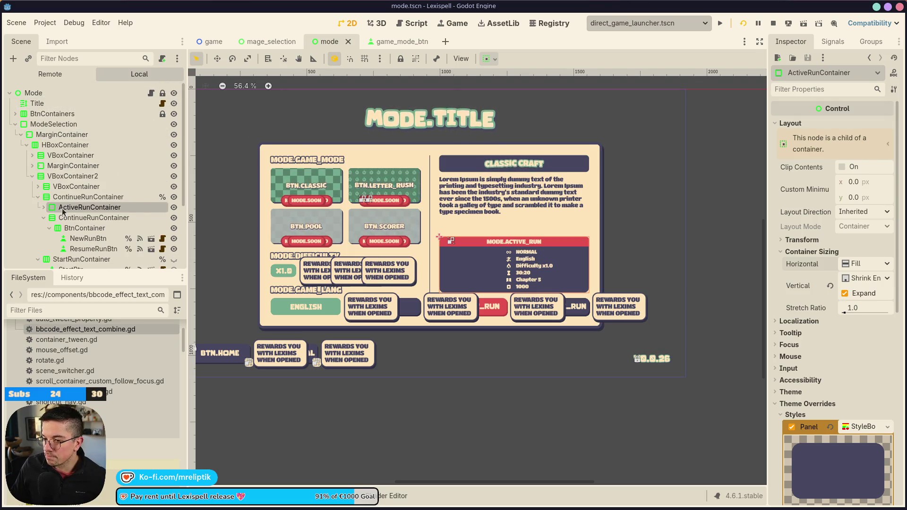
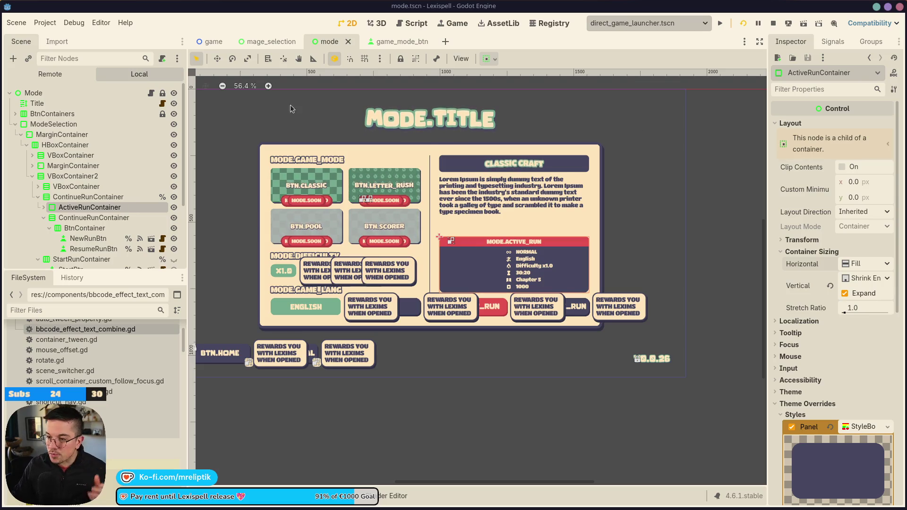
Step: Save the mode scene and launch the game
scroll(316, 178, "down", 6)
key("ctrl+s")
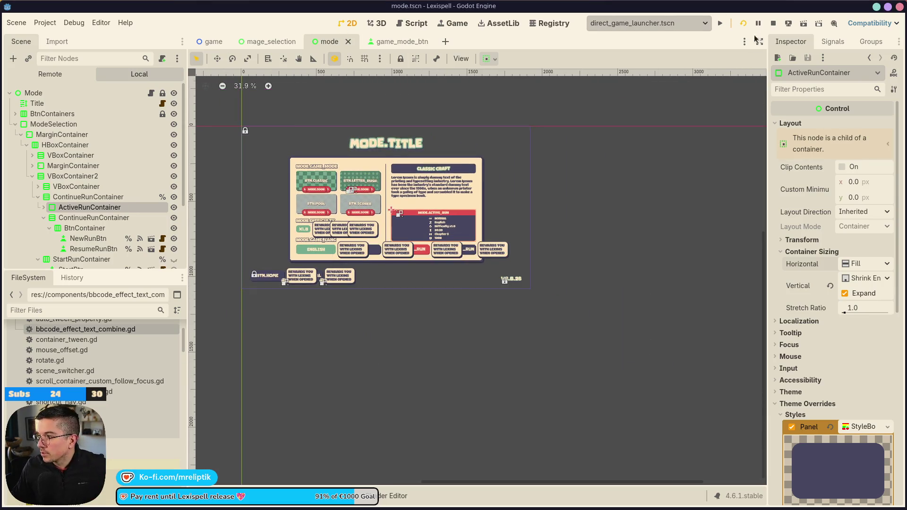
left_click(452, 23)
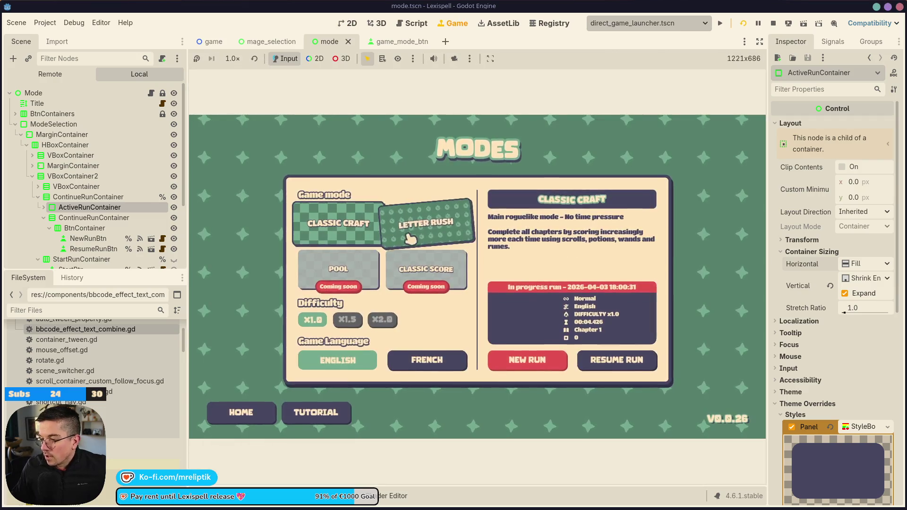
Step: Pick Letter Rush, then Classic Craft, start a new run, and return to the main menu
left_click(415, 226)
left_click(366, 232)
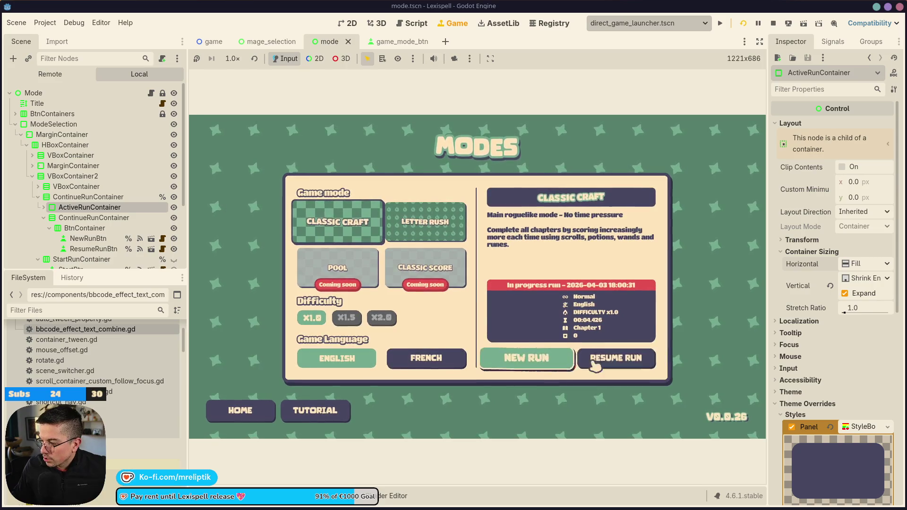
left_click(528, 360)
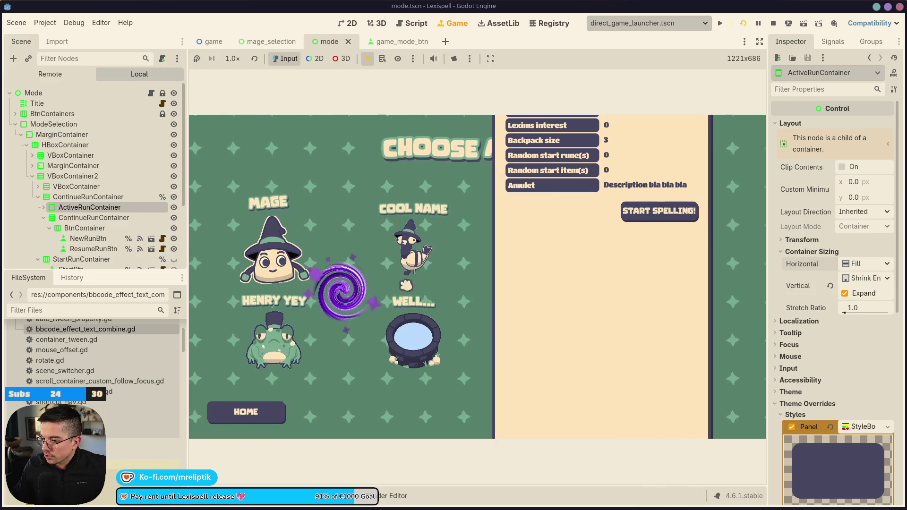
left_click(292, 407)
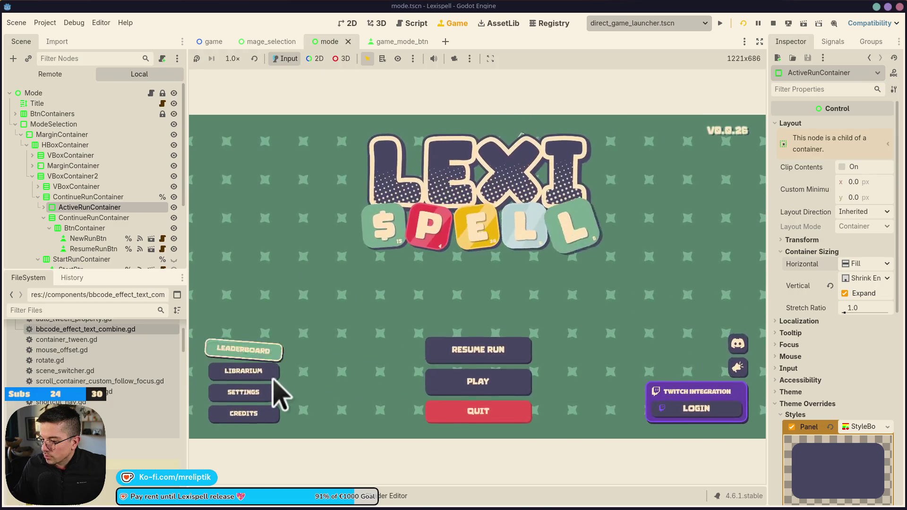
Step: Browse the Librarium's bosses, runes and scrolls entries, plus the achievements and overall stats panels
left_click(244, 369)
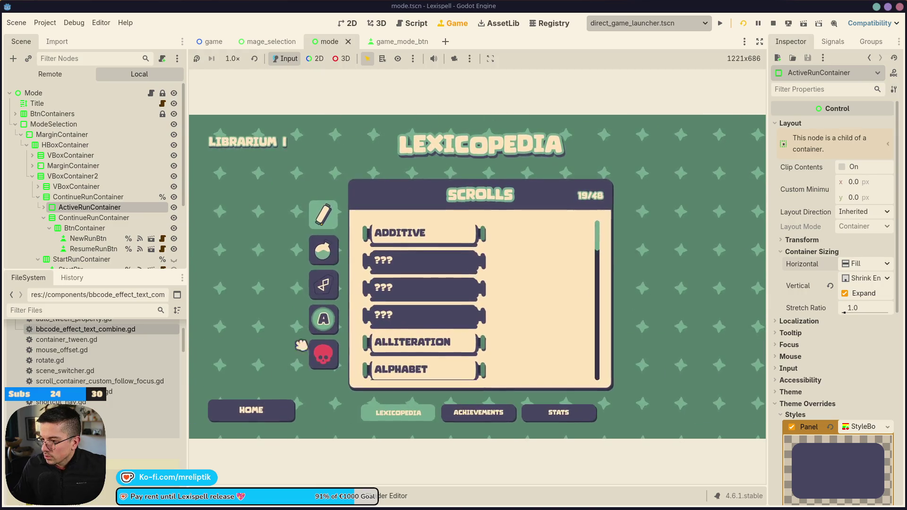
left_click(324, 358)
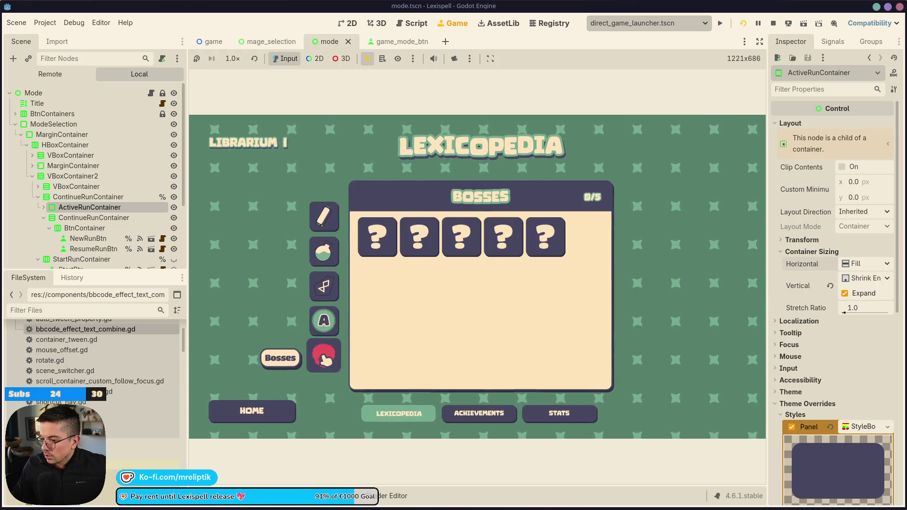
left_click(324, 288)
left_click(325, 222)
left_click(325, 360)
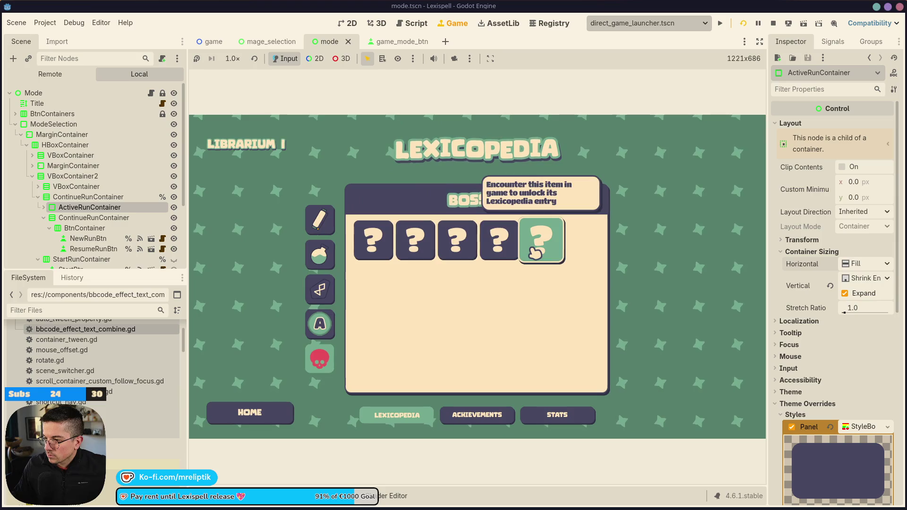
left_click(477, 414)
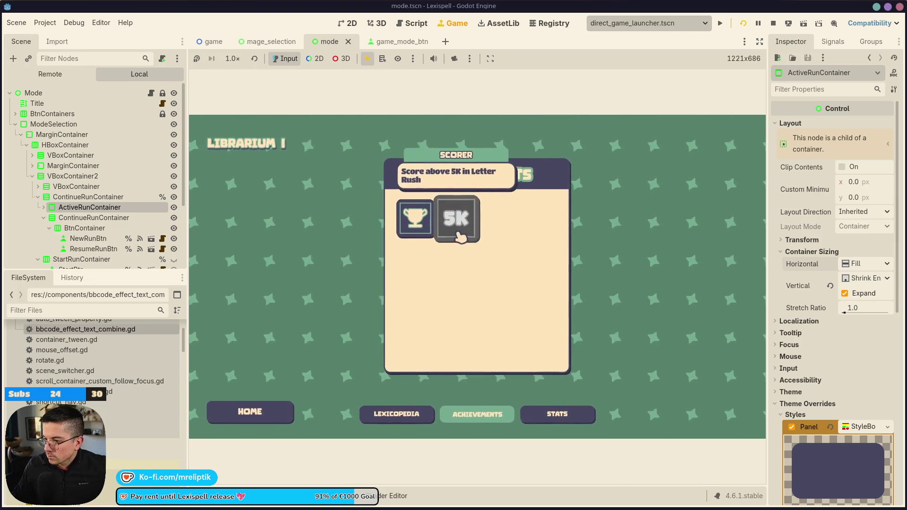
left_click(562, 416)
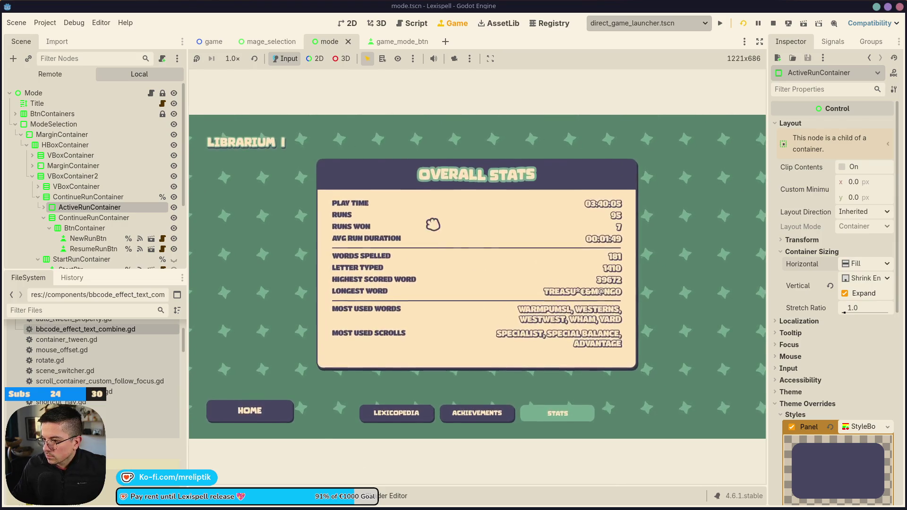
left_click(274, 409)
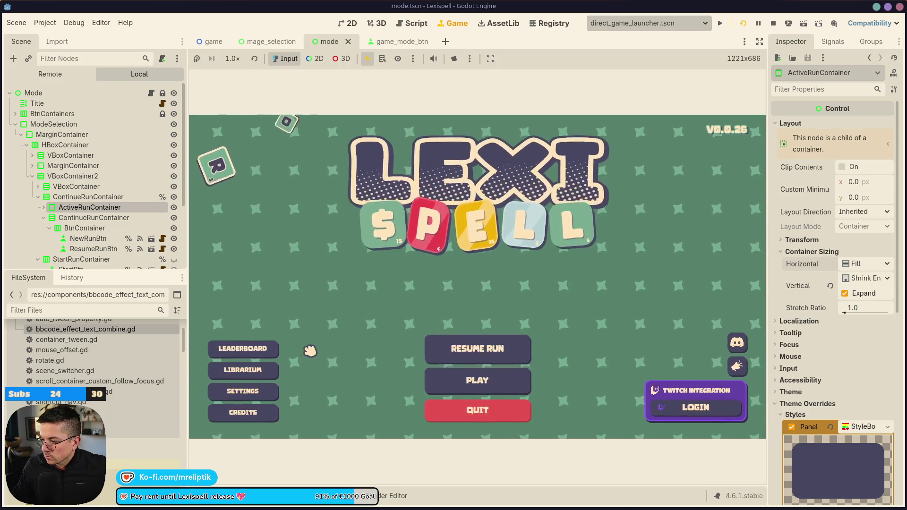
Step: Check the Settings and Modes screens, then try resuming the saved run until the debugger breaks
left_click(245, 391)
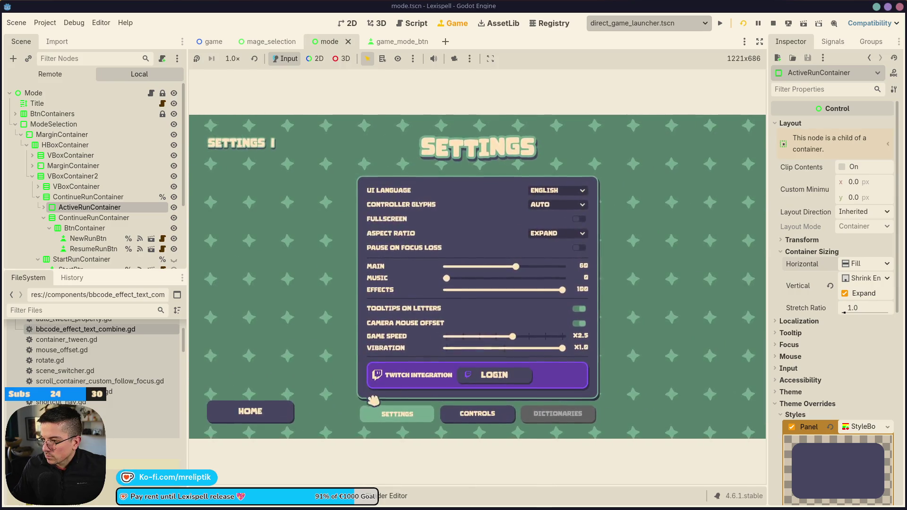
key("Escape")
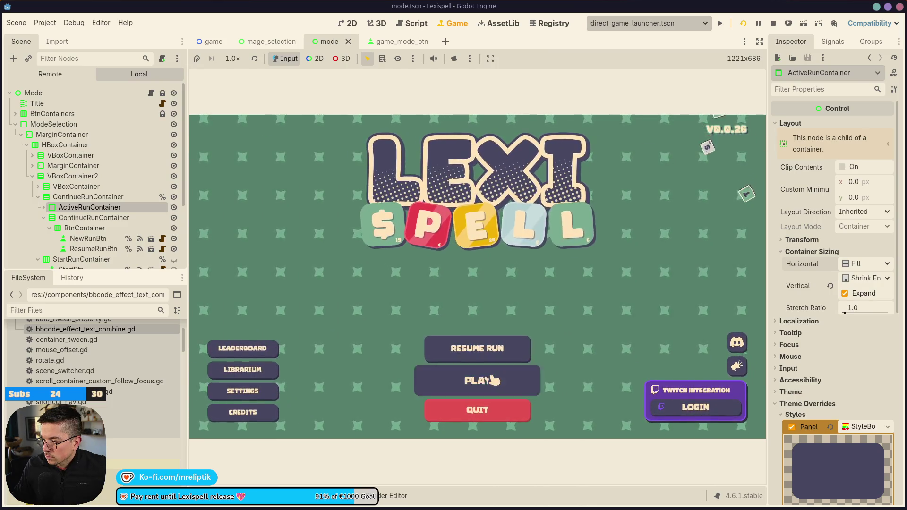
left_click(492, 376)
key("Escape")
left_click(529, 347)
left_click(757, 394)
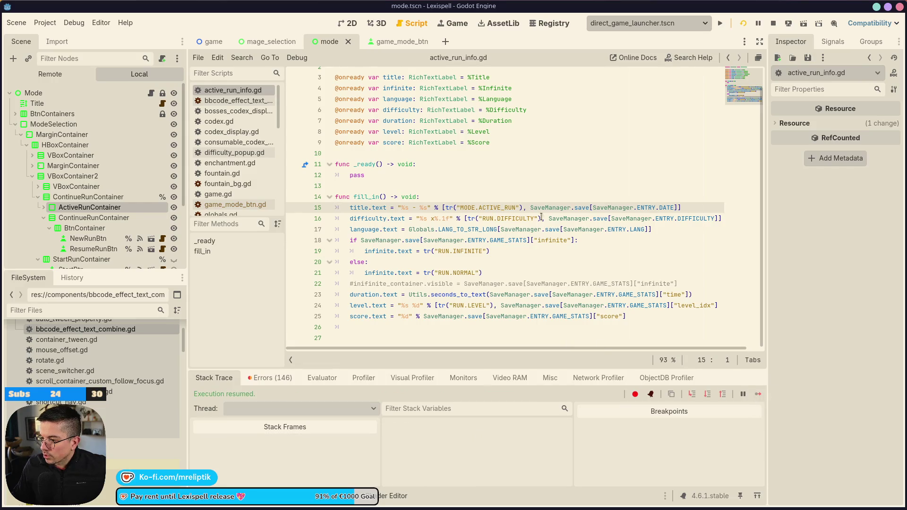
Step: Bring the running game into view to see the Resume Run? dialog with the saved run's details
left_click(447, 25)
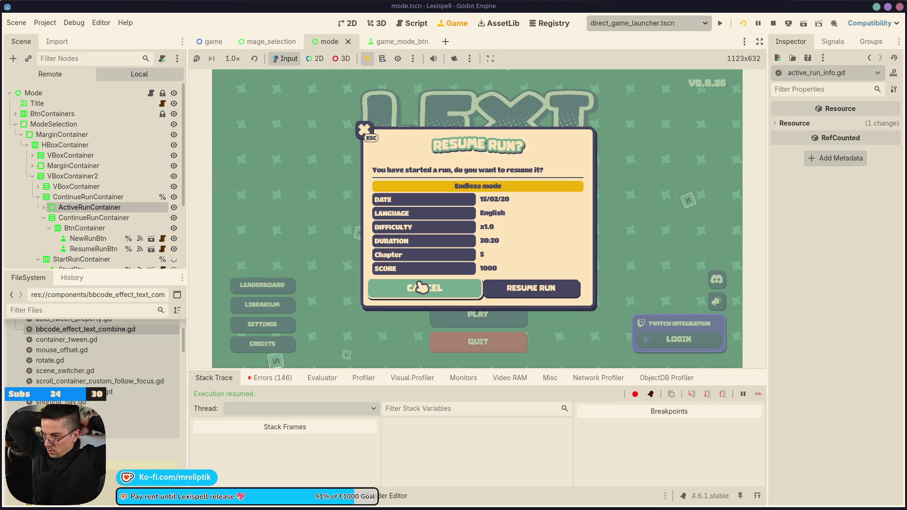
Step: Close the Resume Run dialog and collapse the bottom panel to enlarge the game
left_click(574, 288)
left_click(231, 491)
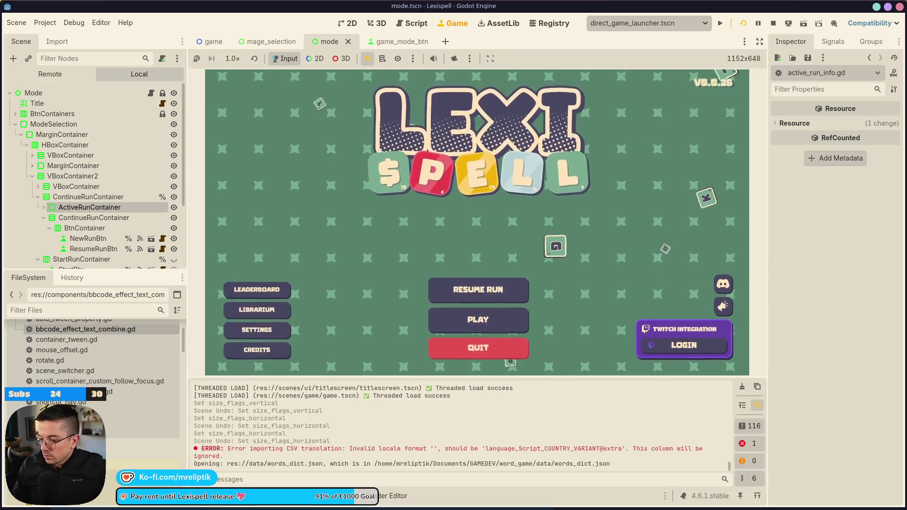
left_click(231, 491)
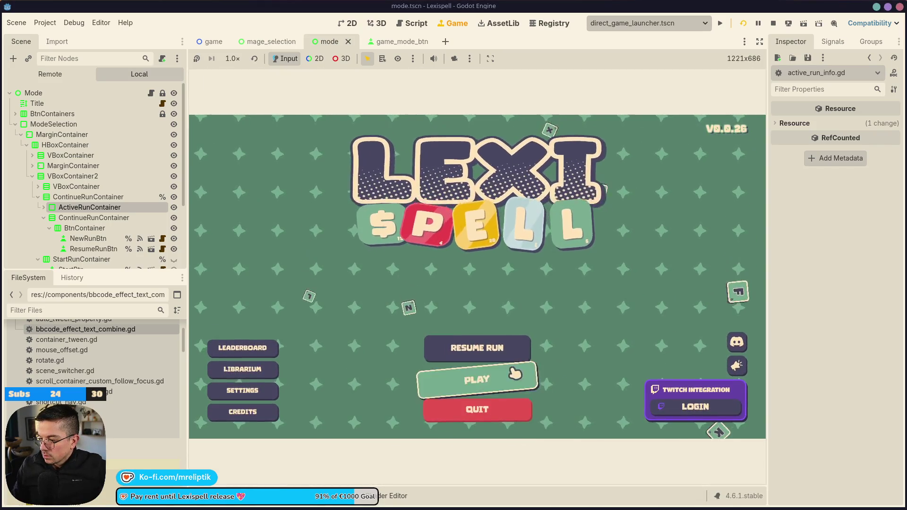
Step: Switch the game's UI language to French, then back to English
left_click(277, 390)
left_click(557, 192)
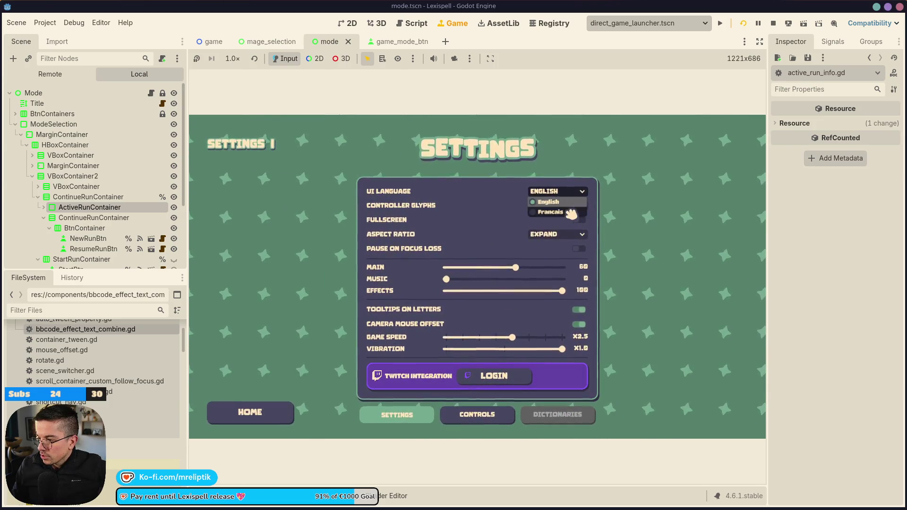
left_click(573, 215)
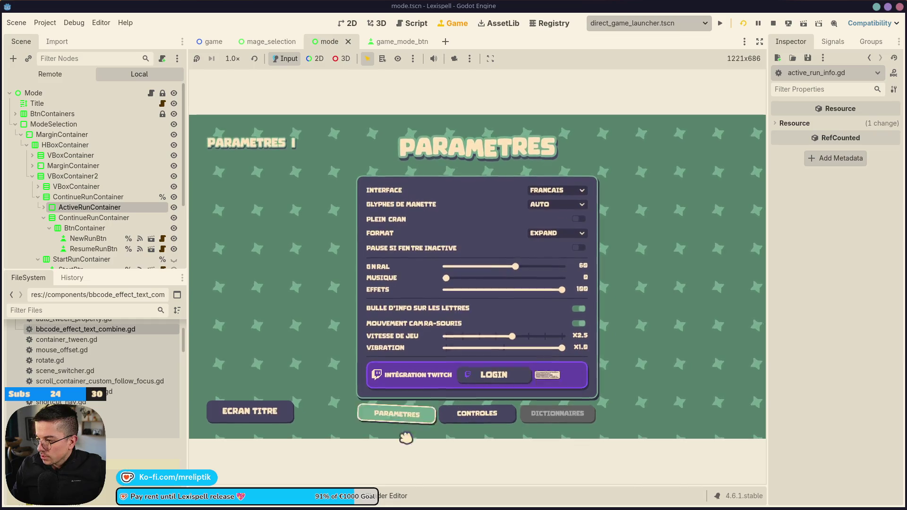
left_click(416, 418)
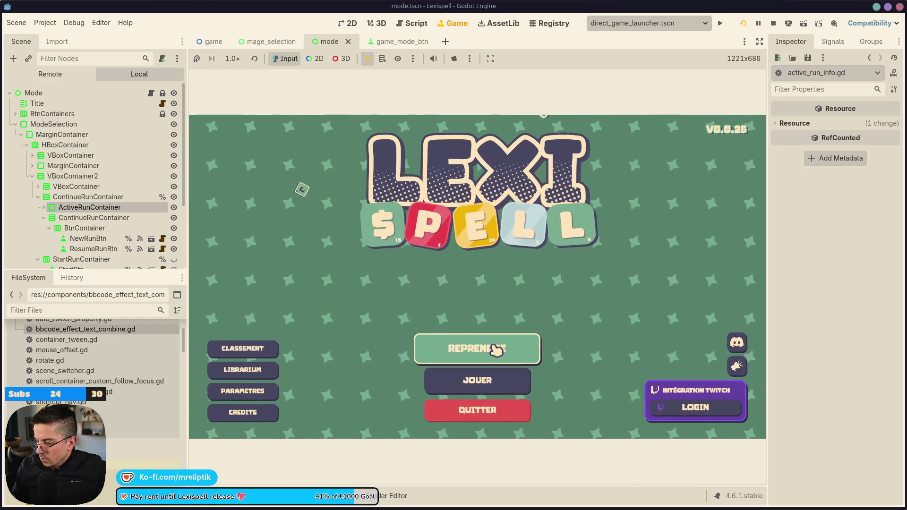
key("Return")
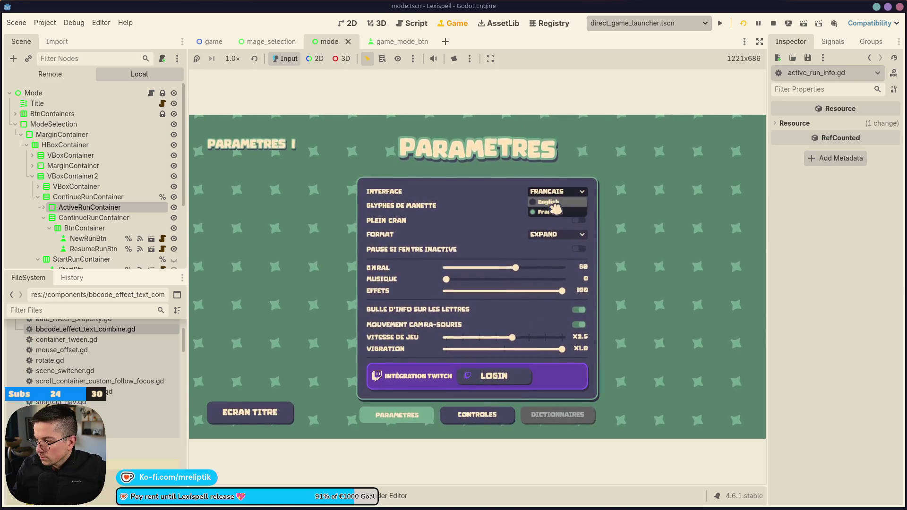
left_click(244, 418)
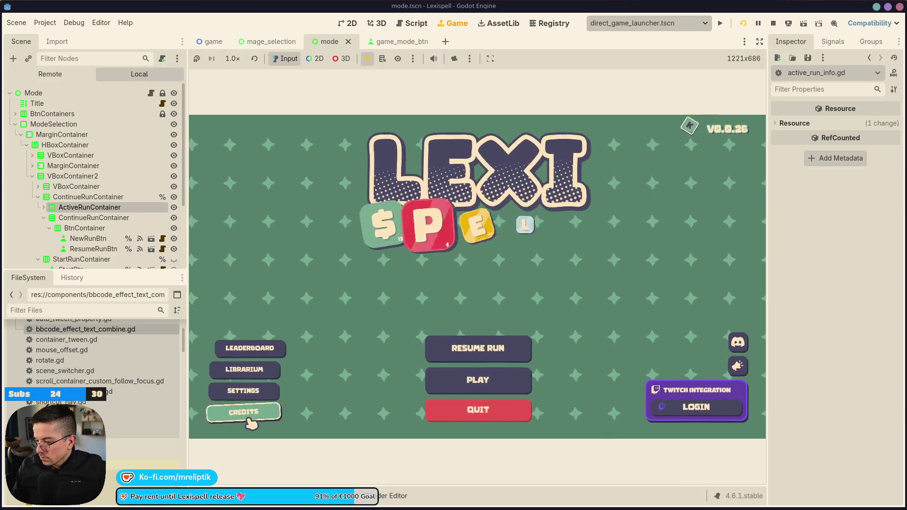
Step: Check the leaderboard screen, return home, and stop the running game
left_click(260, 342)
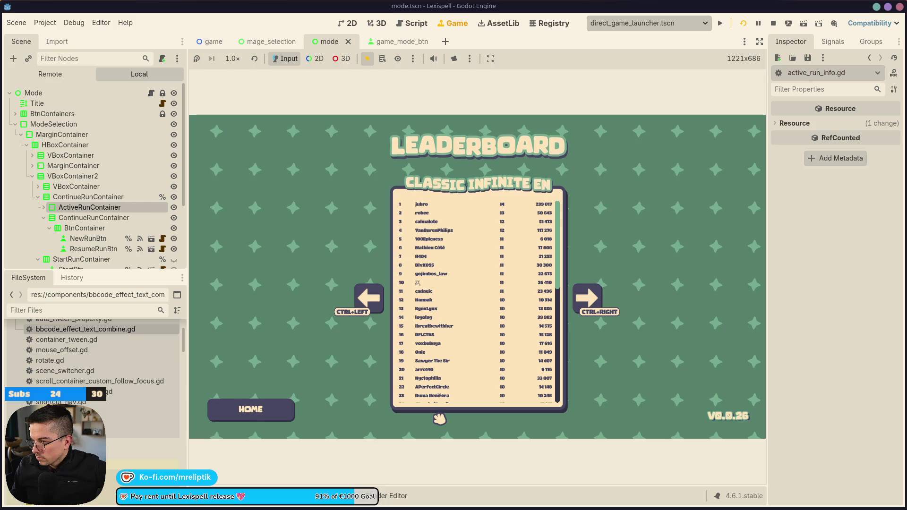
left_click(264, 413)
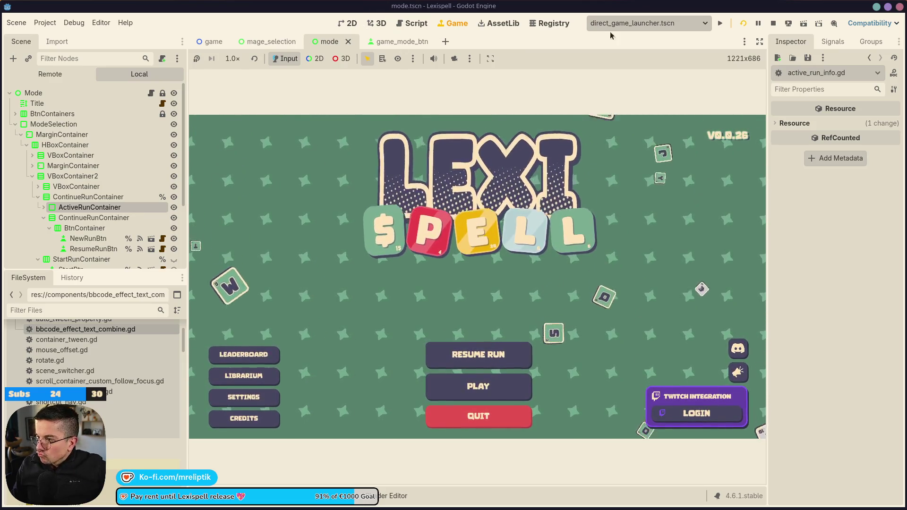
key("F8")
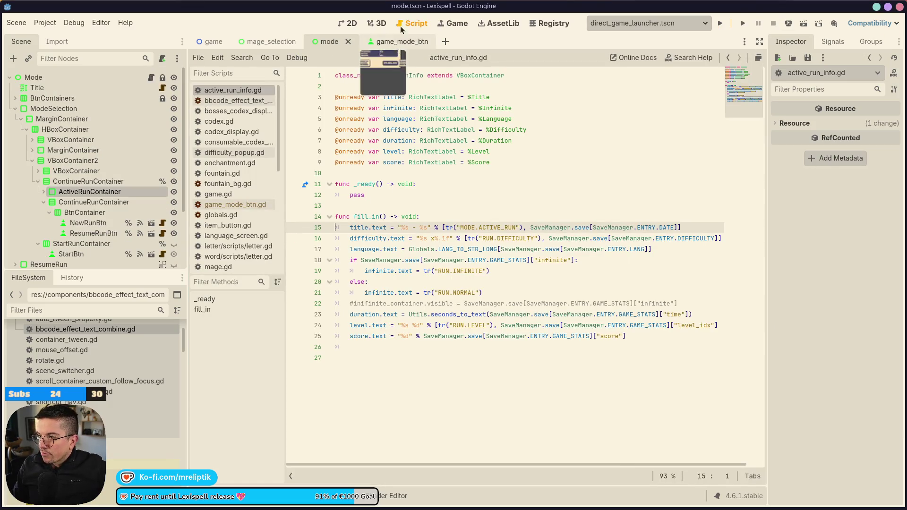
Step: Return to the 2D view and open the titlescreen scene through quick scene search ('title')
left_click(453, 23)
left_click(352, 23)
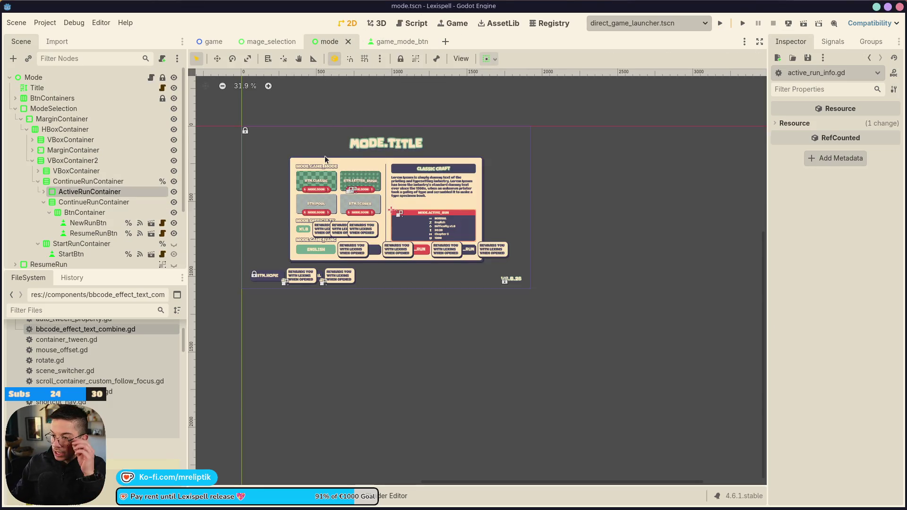
scroll(352, 252, "up", 3)
scroll(116, 191, "down", 4)
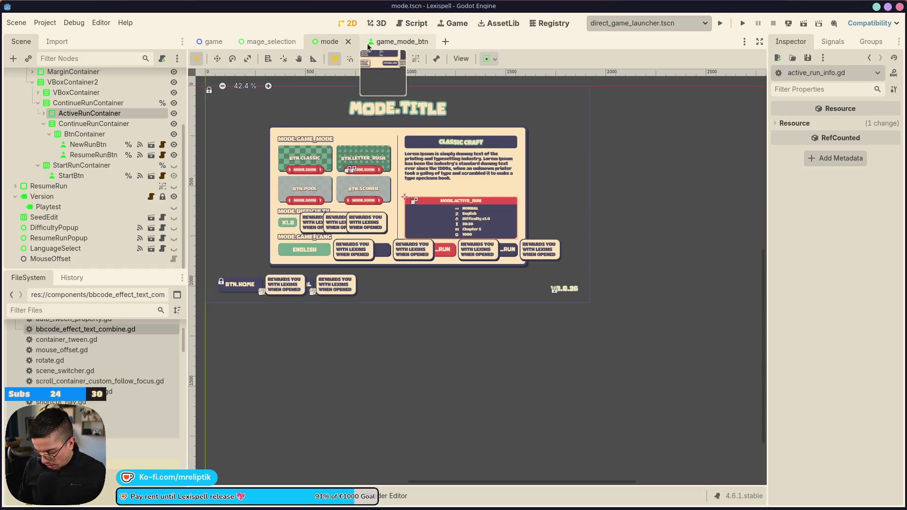
key("ctrl+shift+o")
type("title")
key("Return")
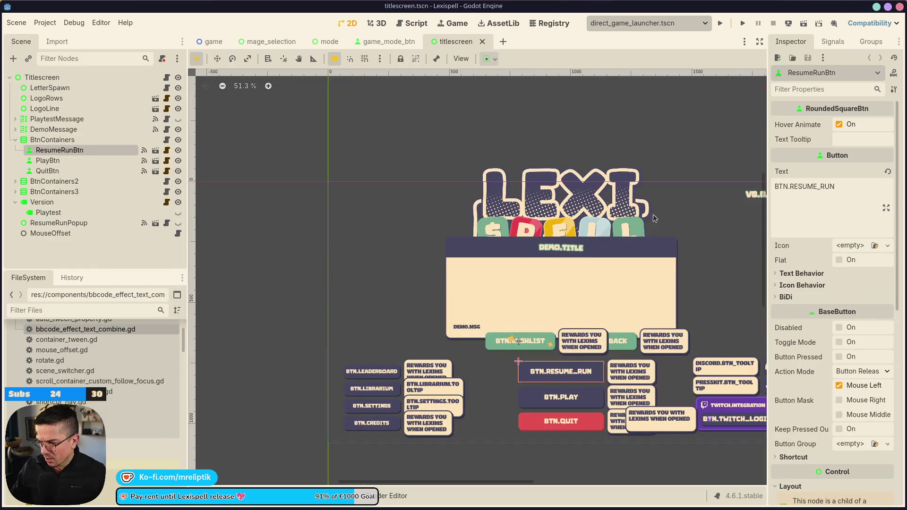
scroll(549, 243, "down", 8)
scroll(549, 243, "up", 11)
Step: Select the DiscordBtn node under BtnContainers3, save, copy it, and switch to game_mode_btn
left_click(566, 236)
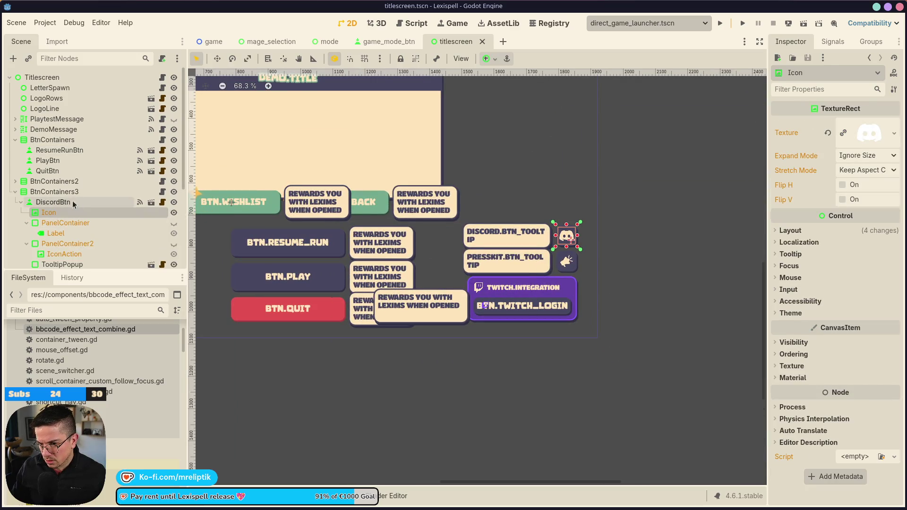
left_click(55, 191)
scroll(394, 233, "down", 2)
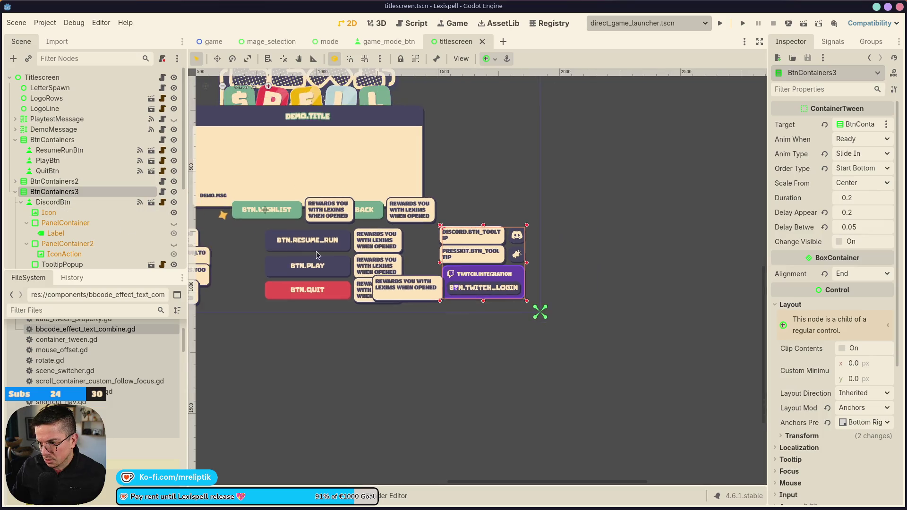
left_click(63, 202)
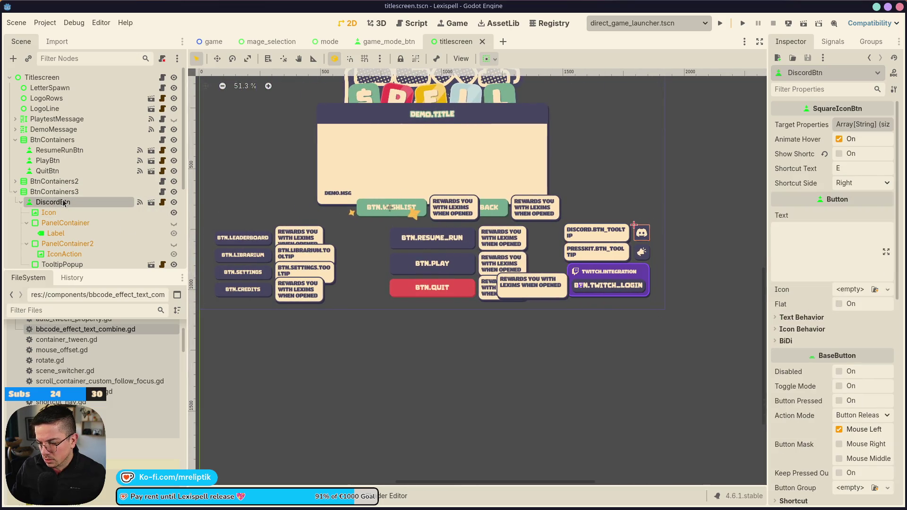
key("ctrl+s")
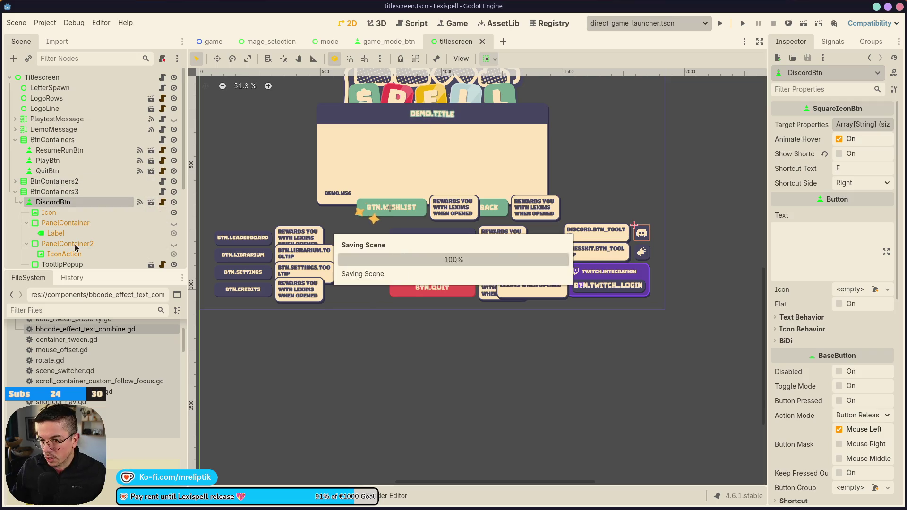
key("ctrl+s")
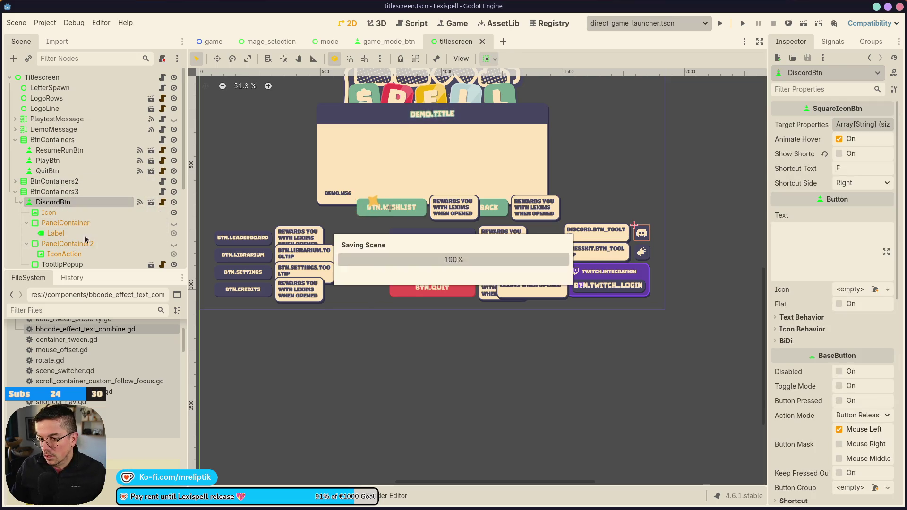
left_click(388, 42)
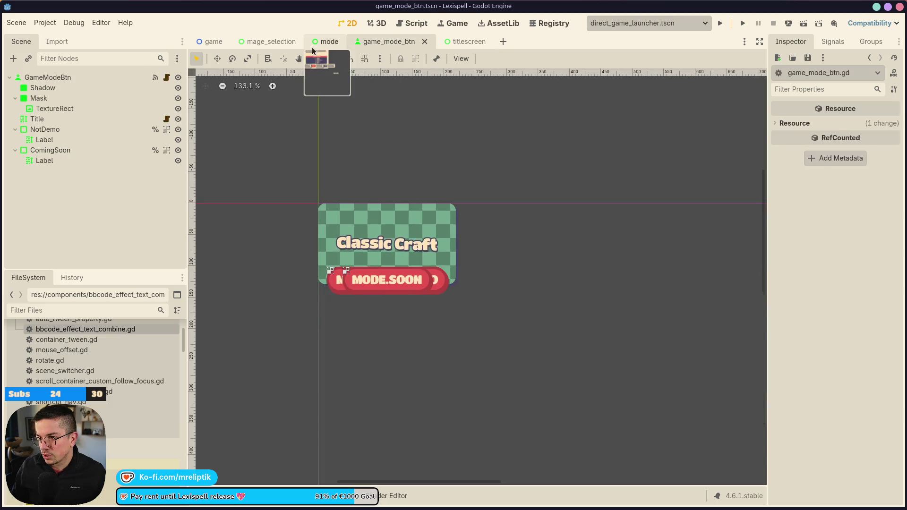
Step: In the mode scene, change BtnContainers' node type to VBoxContainer
left_click(329, 42)
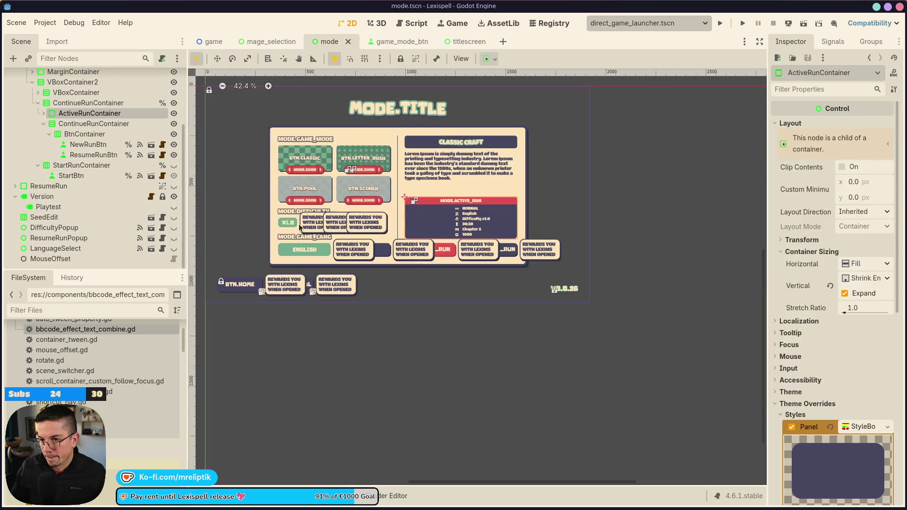
left_click(237, 287)
left_click(237, 287)
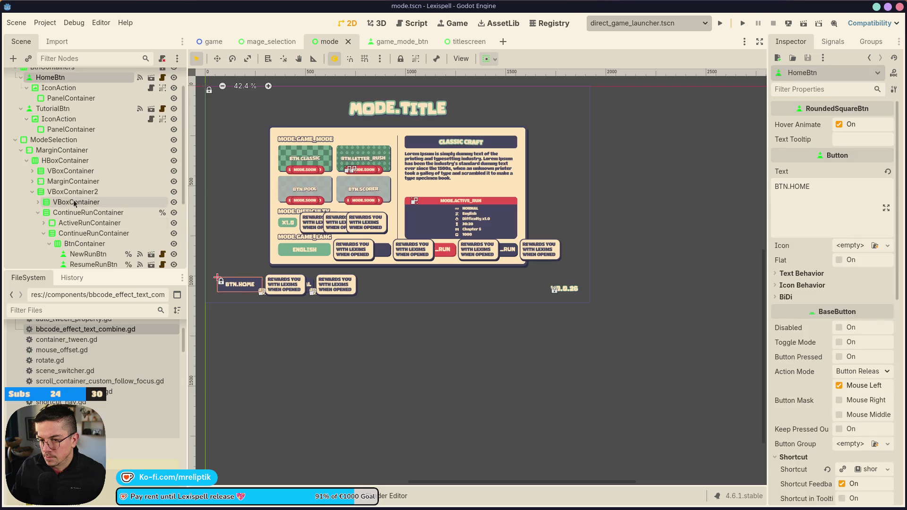
scroll(94, 123, "up", 3)
left_click(62, 100)
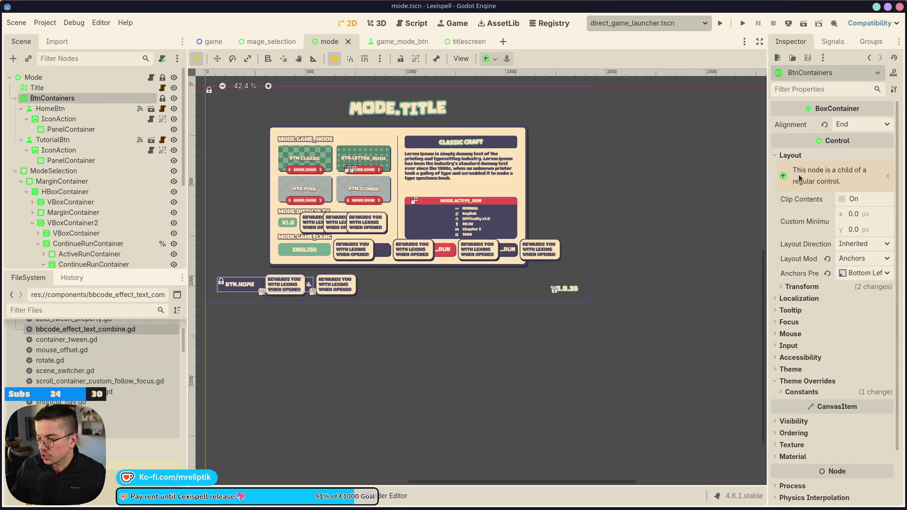
right_click(59, 101)
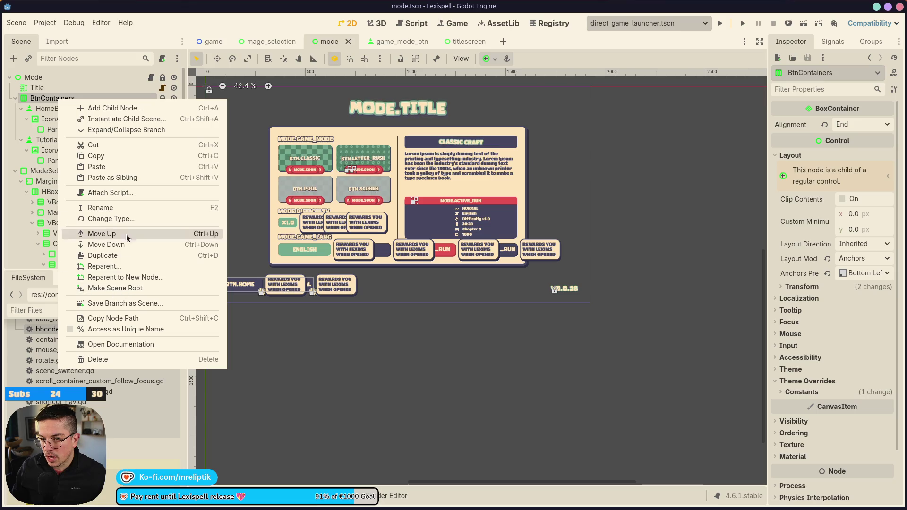
left_click(131, 218)
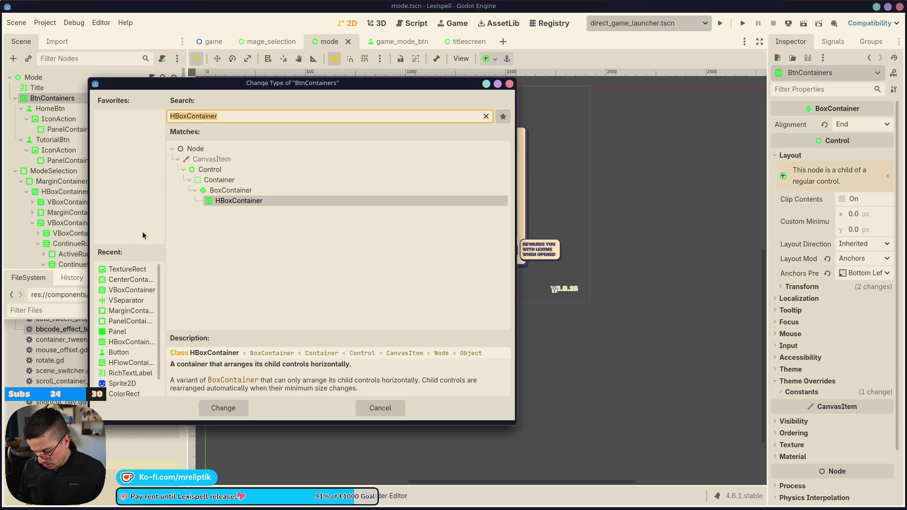
type("vbox")
key("Return")
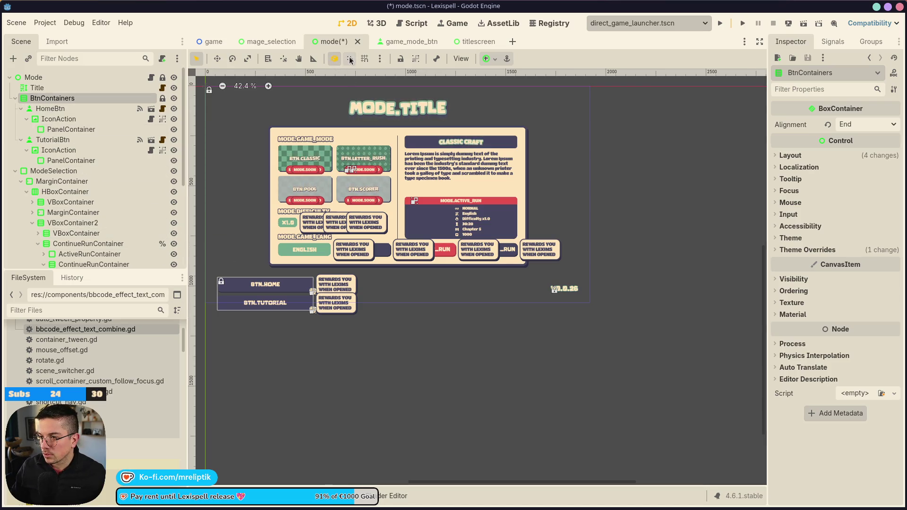
Step: Unlock BtnContainers, compare horizontal and vertical layouts via undo/redo, and save the vertical stack
left_click(396, 59)
scroll(318, 336, "up", 1)
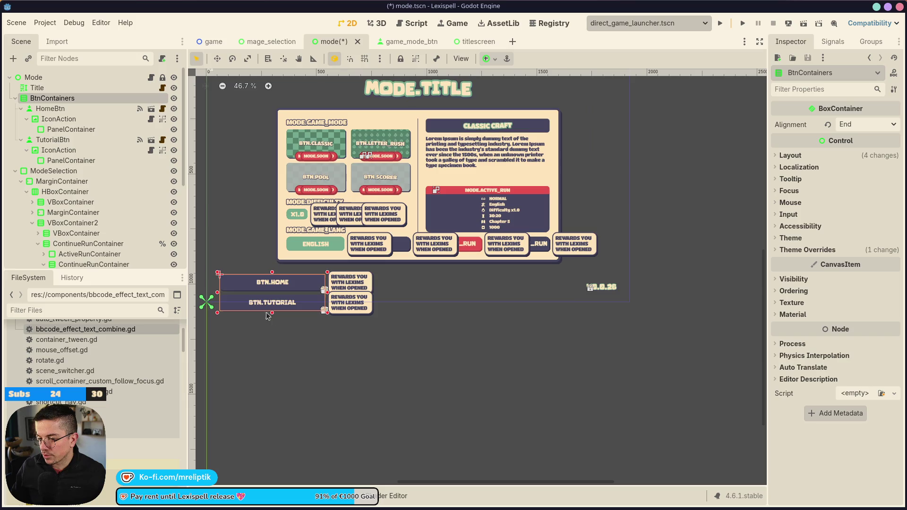
key("ctrl+z")
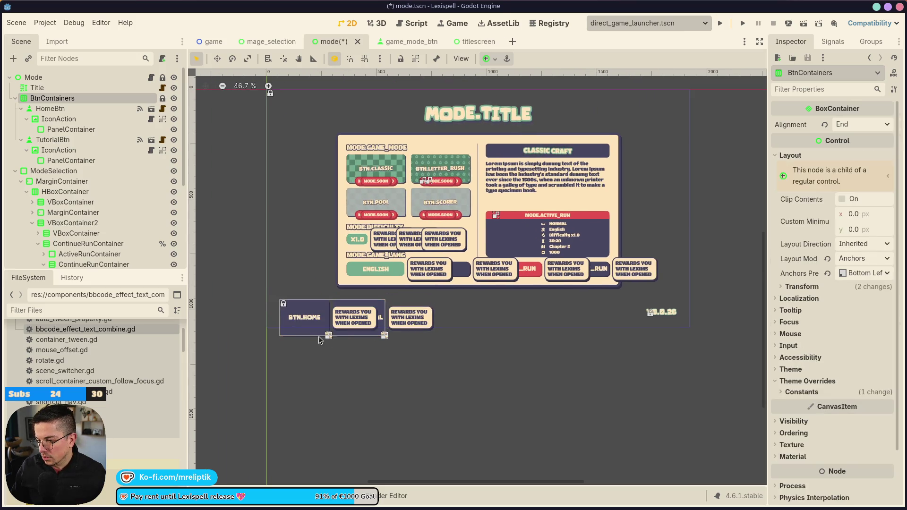
left_click(301, 319)
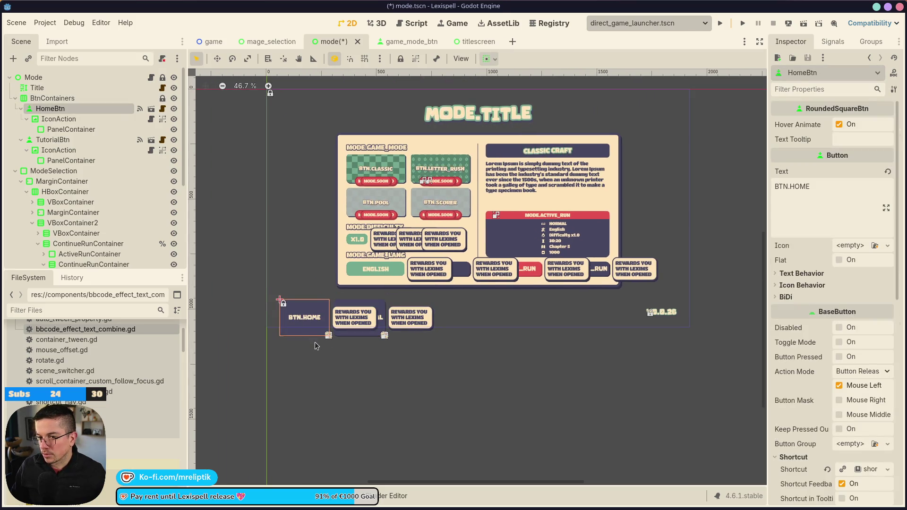
key("ctrl+shift+z")
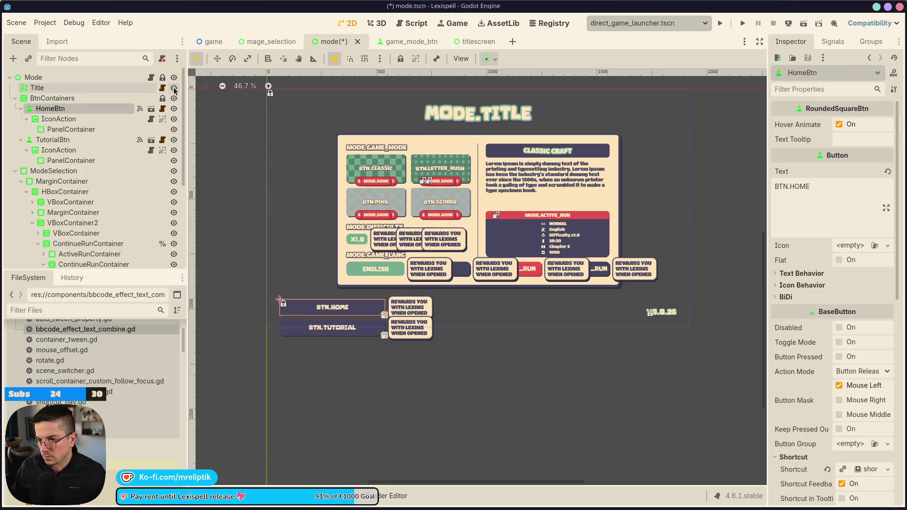
scroll(346, 343, "up", 4)
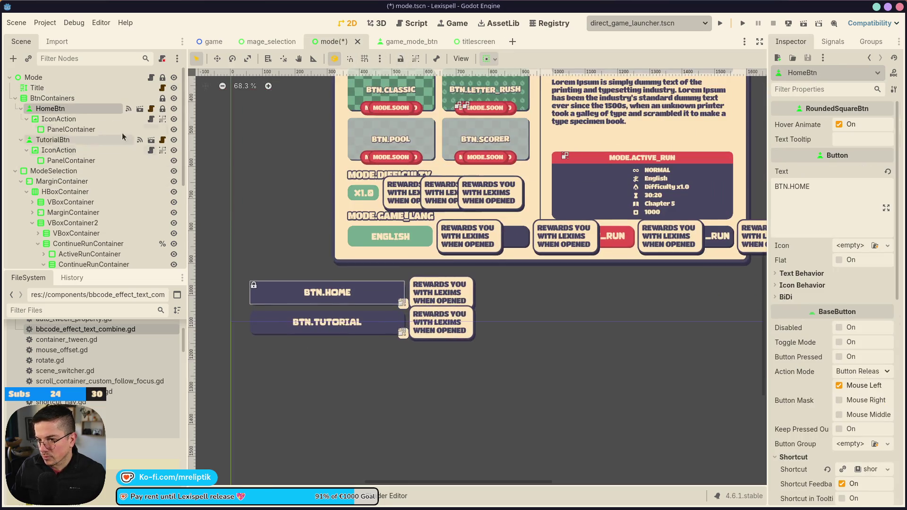
left_click(88, 98)
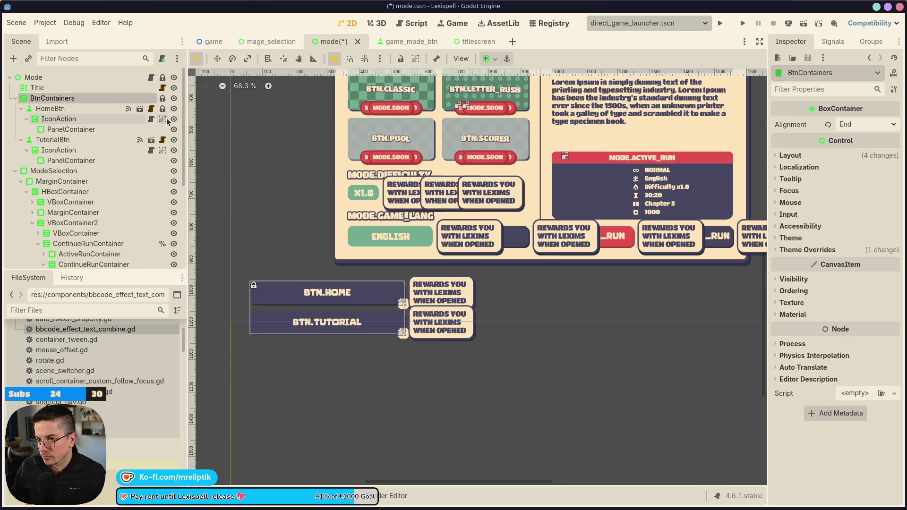
left_click(99, 108)
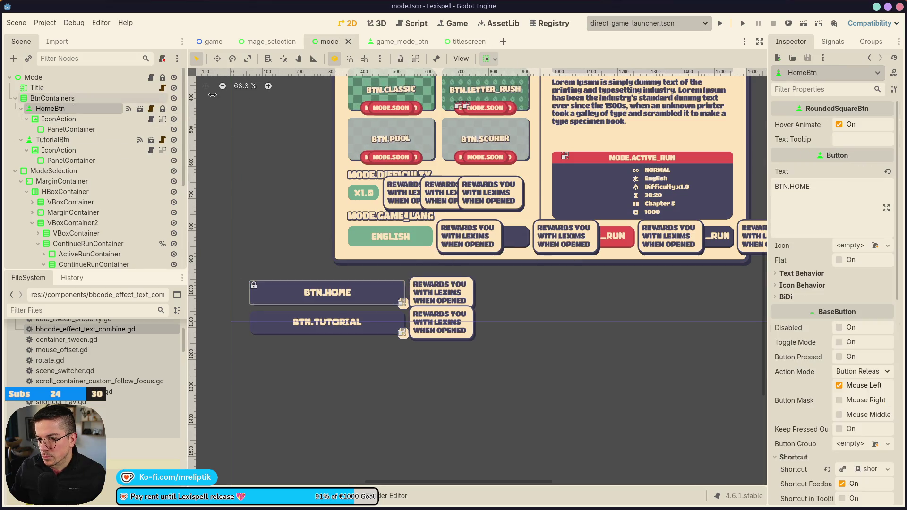
key("ctrl+s")
Step: Drag BtnContainers narrower, nudge it up two steps, and save the mode scene
left_click(52, 98)
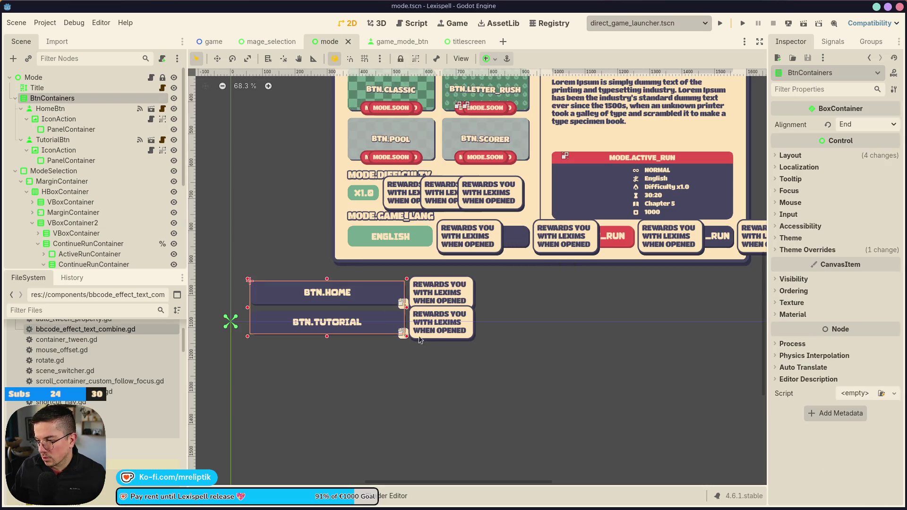
left_click_drag(407, 308, 355, 307)
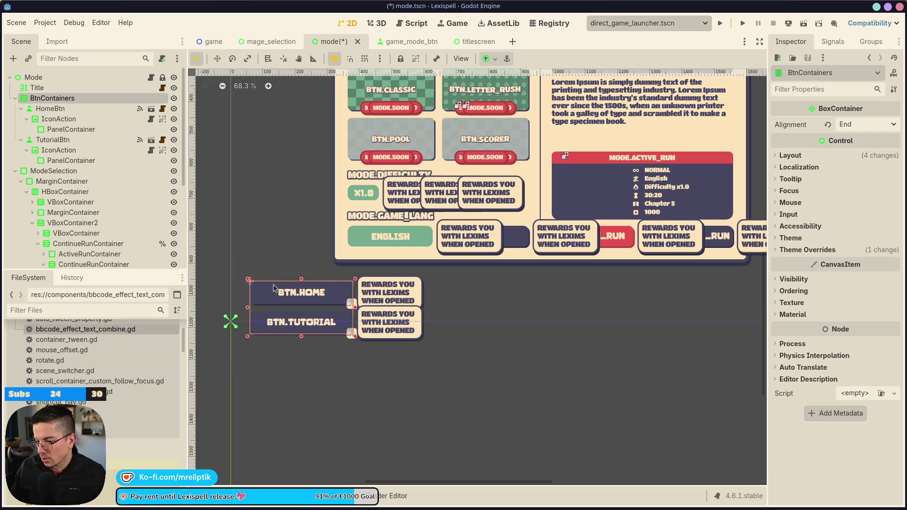
key("Up")
key("Up")
key("Up")
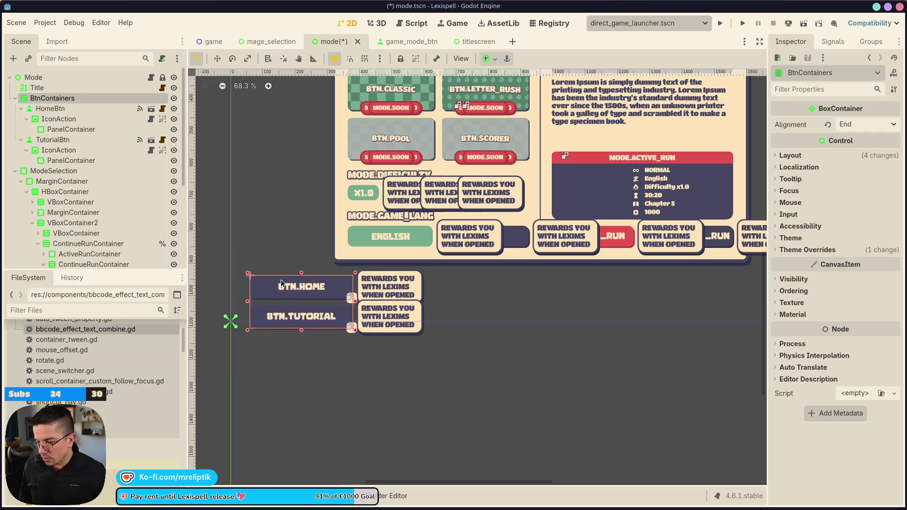
key("Up")
key("Up")
key("Up")
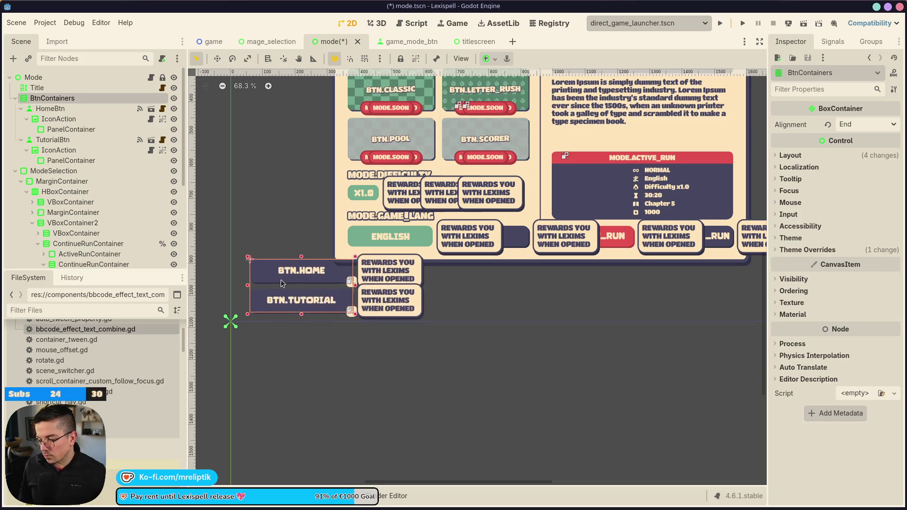
key("ctrl+s")
scroll(330, 283, "up", 1)
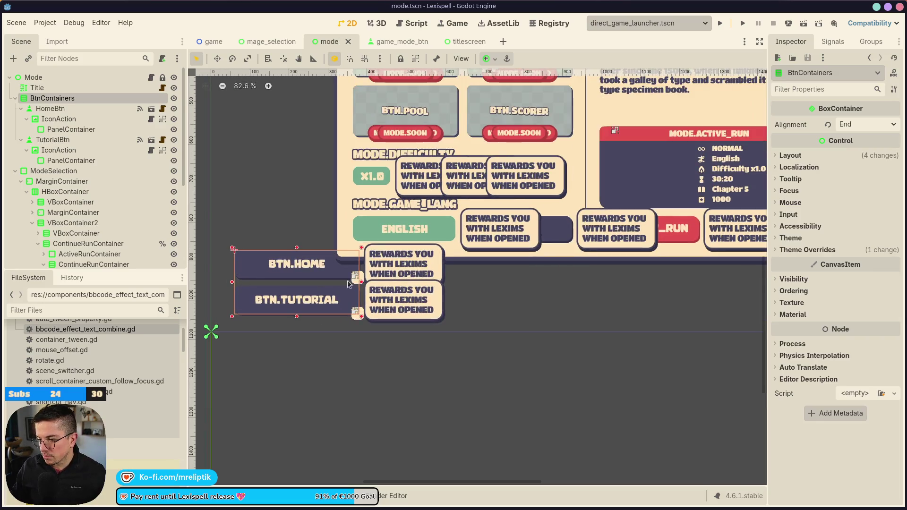
left_click_drag(361, 284, 345, 281)
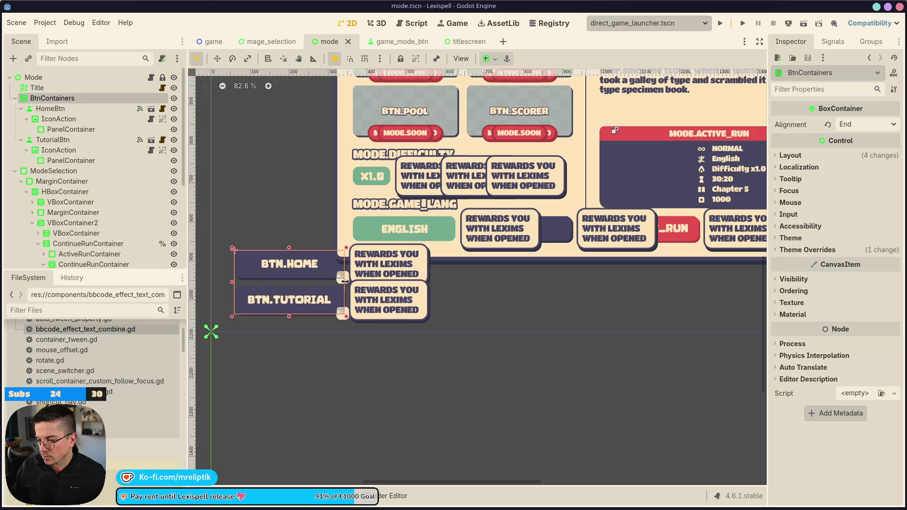
left_click(277, 307)
left_click(55, 100)
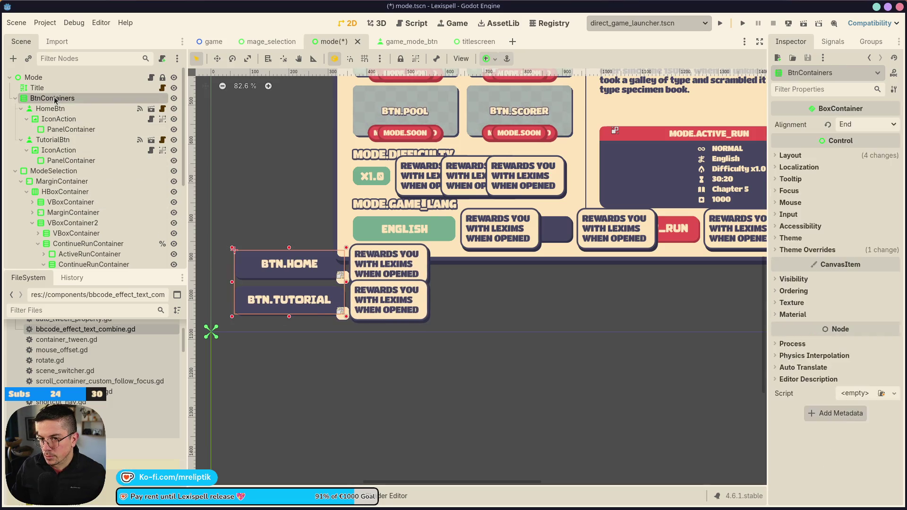
Step: Paste DiscordBtn into BtnContainers and delete the old TutorialBtn node
key("ctrl+v")
key("ctrl+s")
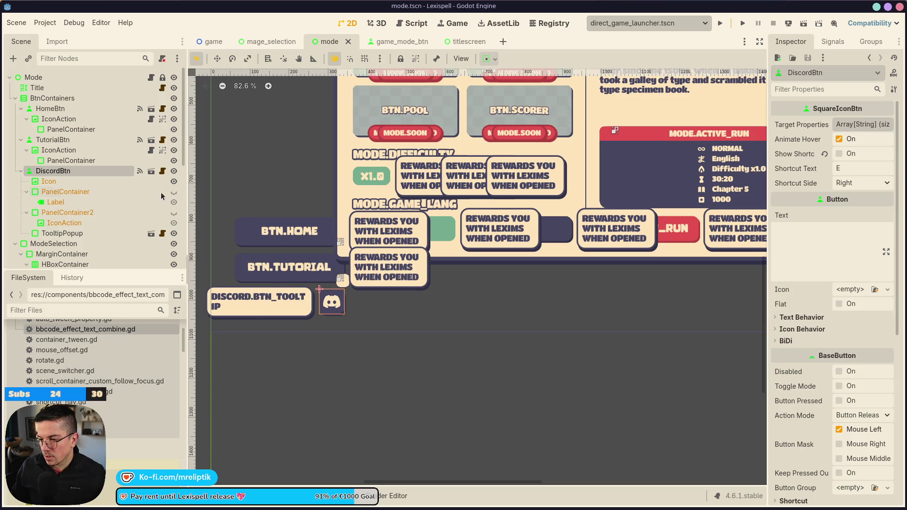
left_click(296, 271)
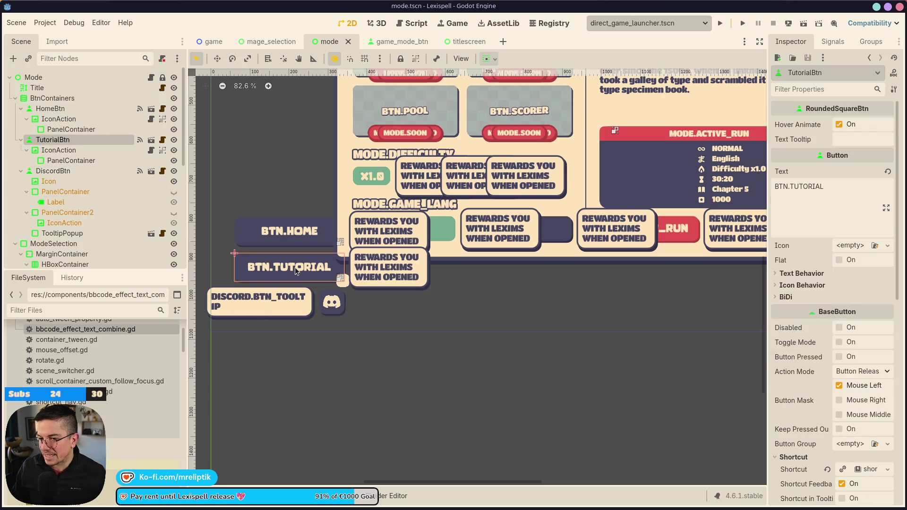
left_click(56, 139)
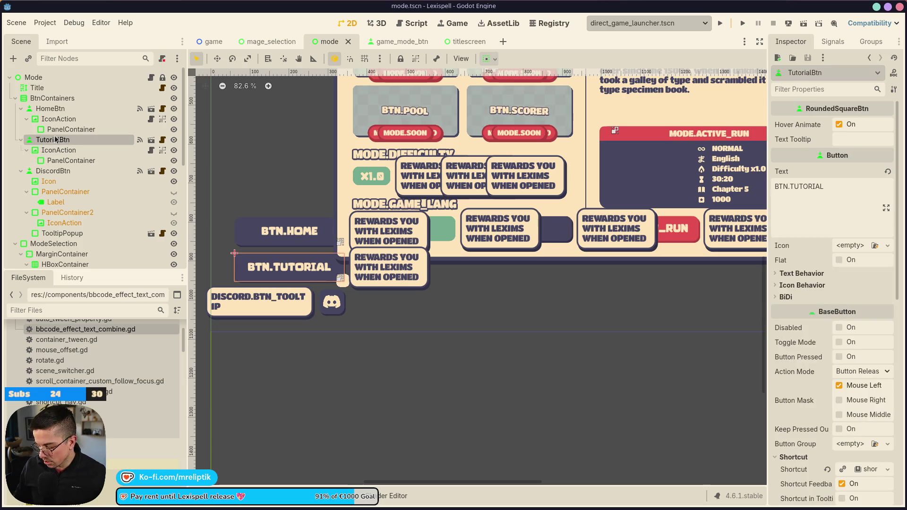
key("Delete")
Step: Rename the pasted DiscordBtn to TutorialBtn and save the mode scene
left_click(76, 141)
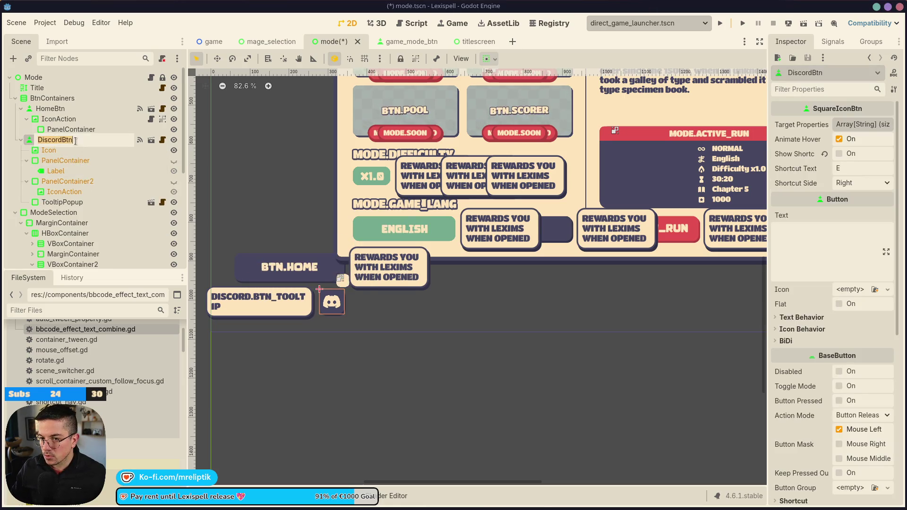
double_click(61, 140)
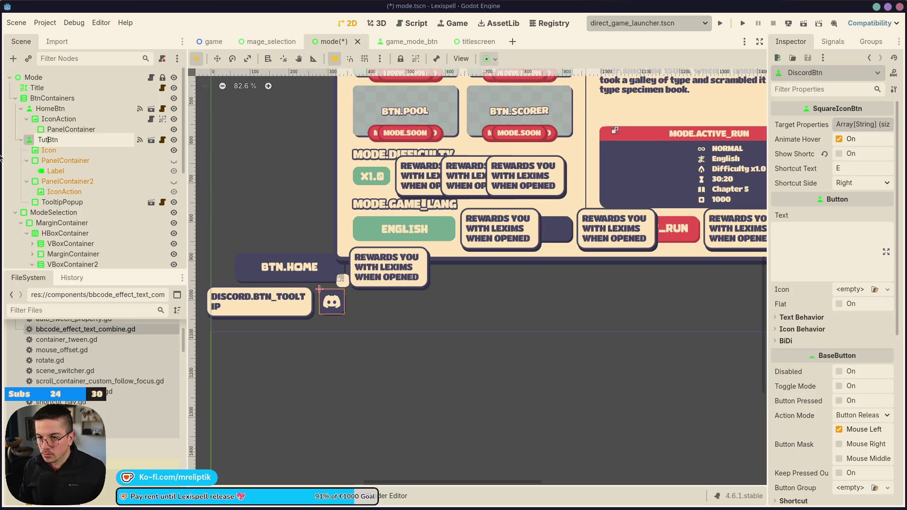
type("orial")
key("Return")
key("ctrl+s")
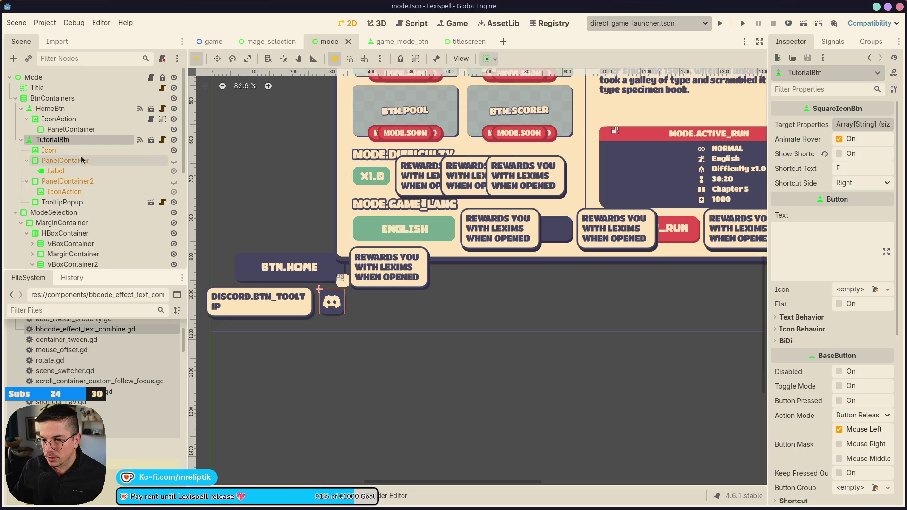
key("Down")
Step: Search the icon's textures for 'tuto' and then 'hat', then switch to the Figma design
left_click(894, 137)
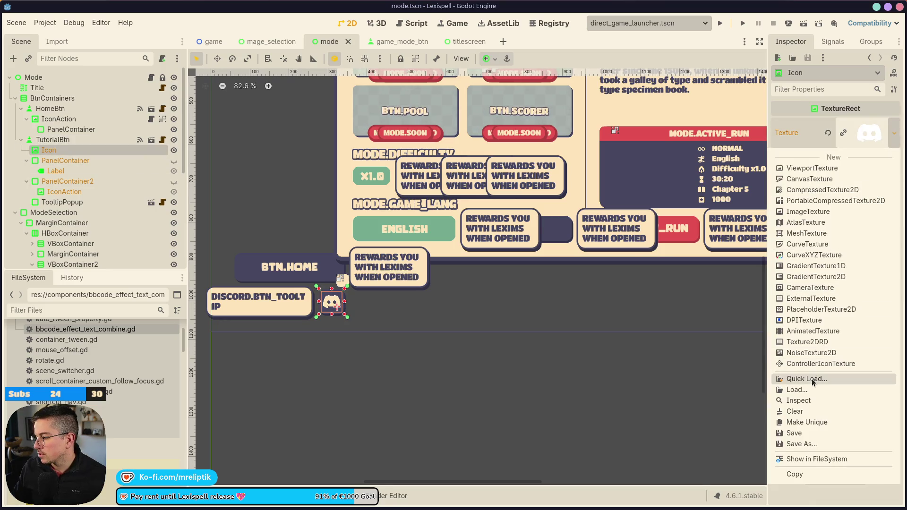
left_click(810, 378)
type("tuto")
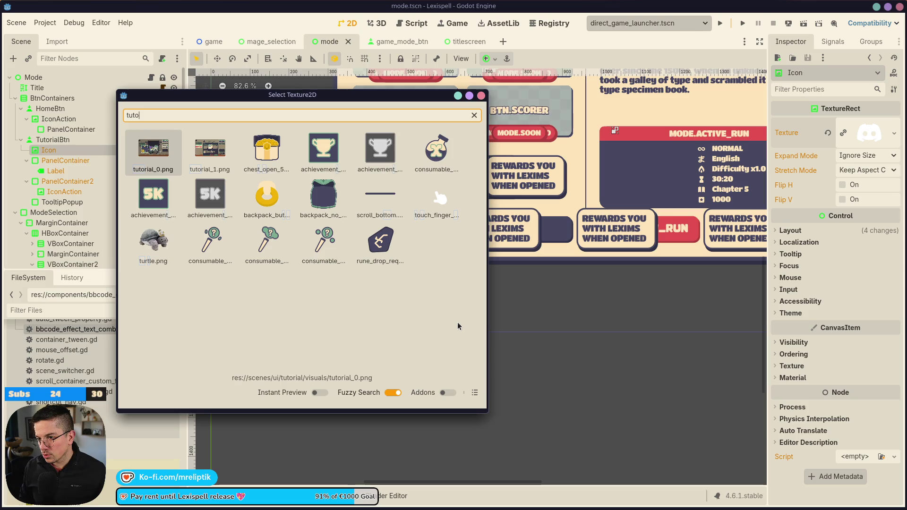
key("BackSpace")
key("BackSpace")
key("BackSpace")
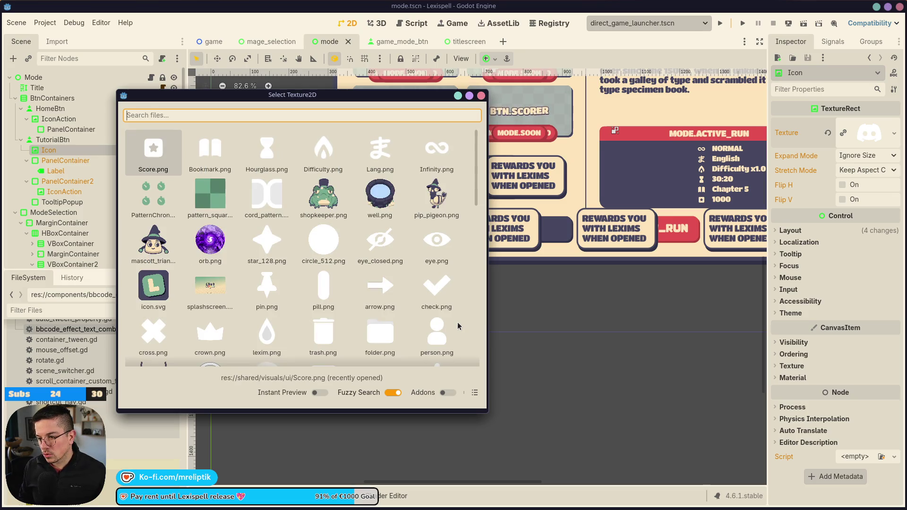
type("hat")
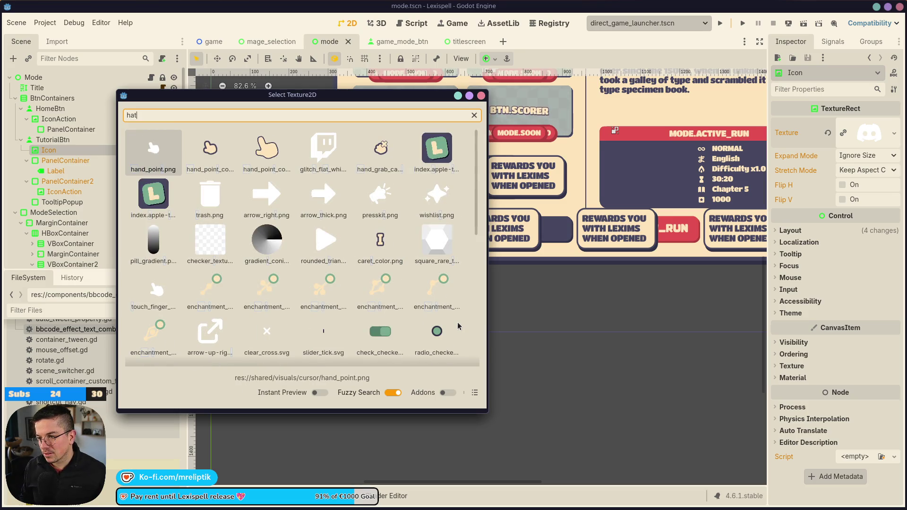
scroll(314, 229, "down", 5)
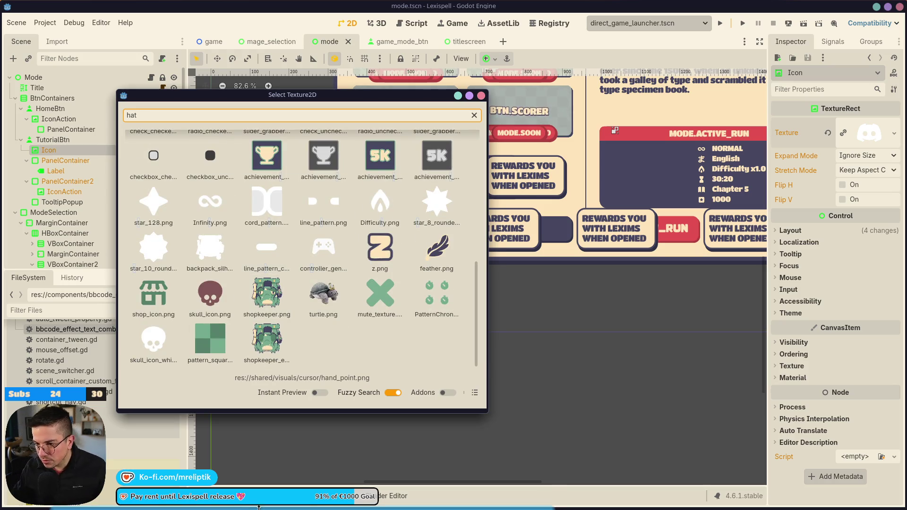
mouse_move(259, 508)
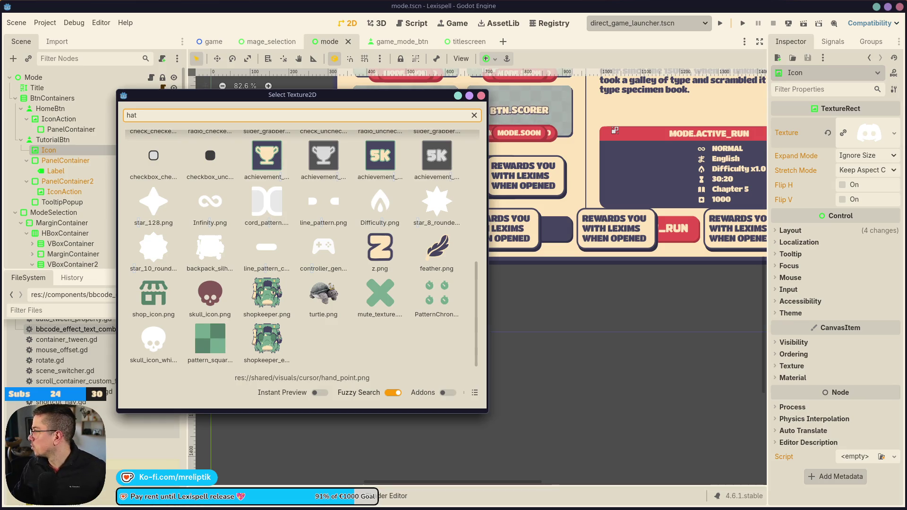
key("alt+Tab")
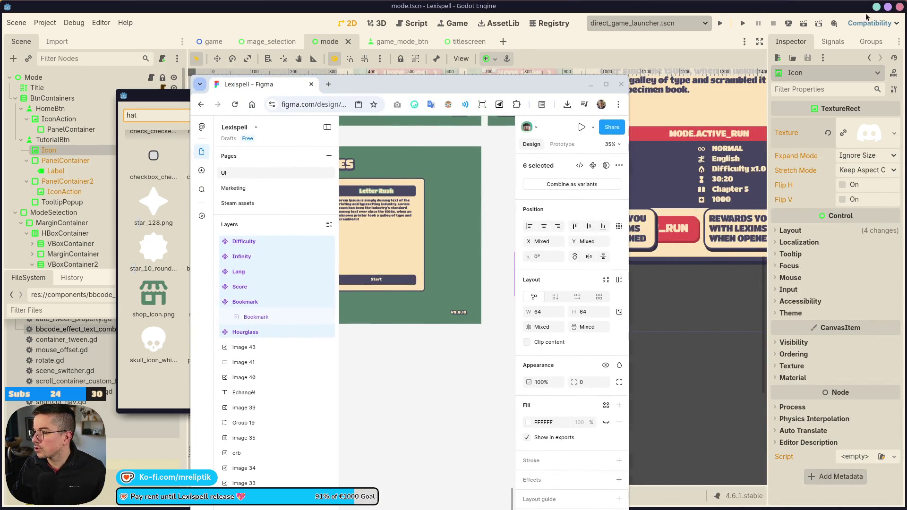
Step: Minimize Godot, maximize Figma, and look through the selected icons' options and boolean operations
left_click(878, 9)
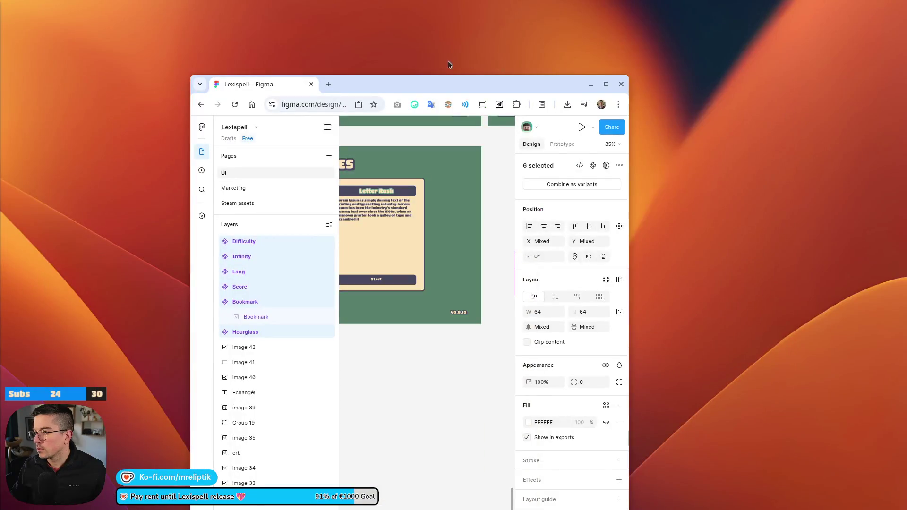
double_click(448, 85)
scroll(451, 217, "up", 5)
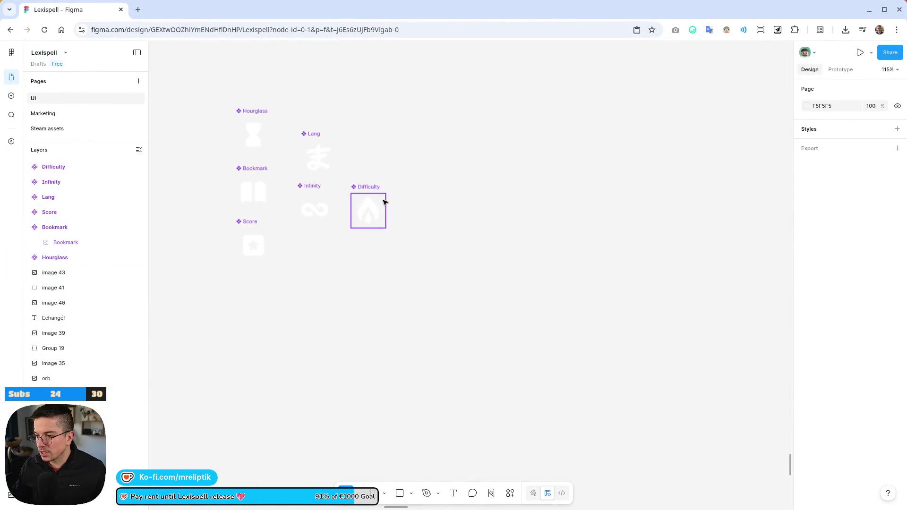
right_click(329, 159)
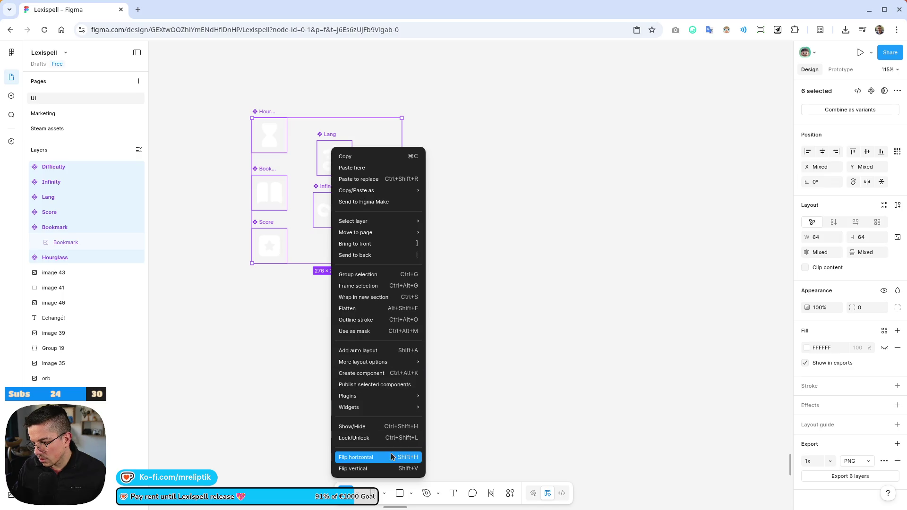
mouse_move(383, 225)
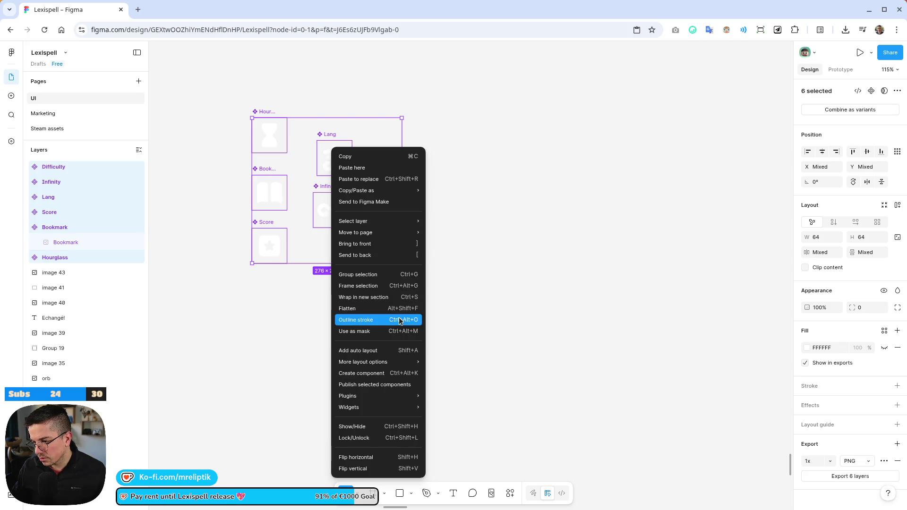
left_click(265, 318)
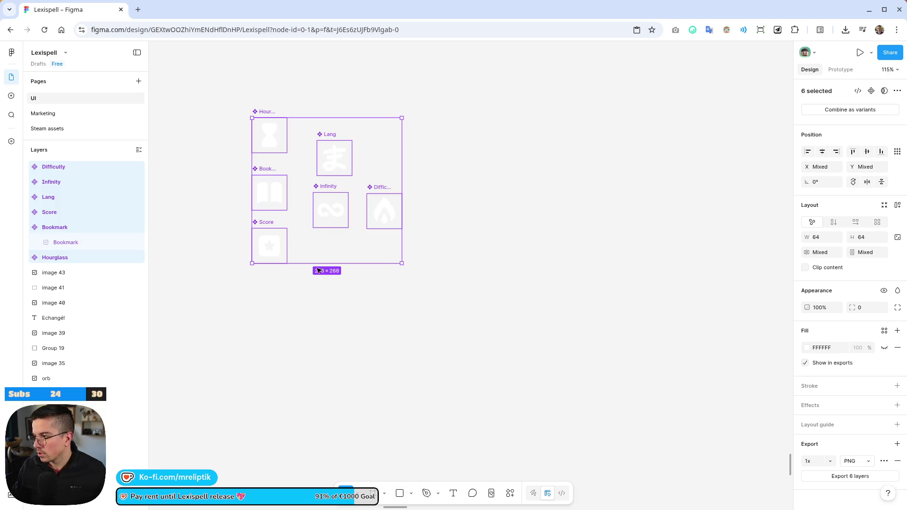
left_click(896, 91)
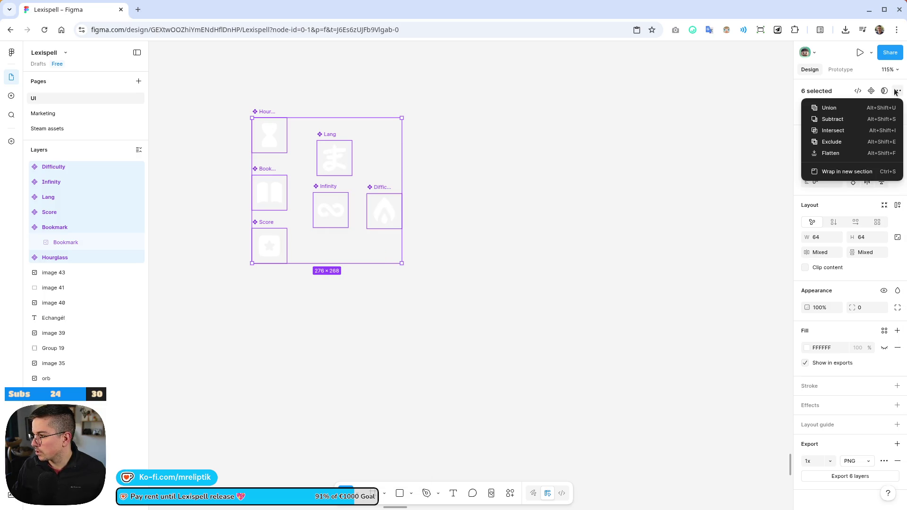
left_click(895, 91)
scroll(301, 156, "up", 5)
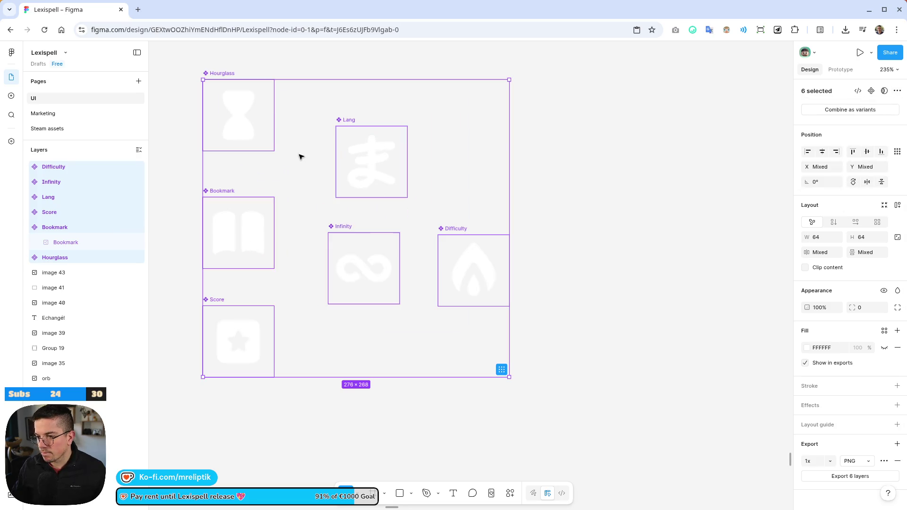
Step: Arrange Lang, Infinity, Bookmark, Score and Difficulty into two columns beside Hourglass
left_click(370, 170)
mouse_move(371, 170)
left_mouse_down()
mouse_move(334, 111)
mouse_move(336, 123)
left_mouse_up()
left_click_drag(348, 264, 315, 208)
left_click_drag(224, 233, 245, 210)
left_click_drag(243, 327, 244, 293)
mouse_move(472, 274)
left_mouse_down()
mouse_move(369, 314)
mouse_move(322, 303)
left_mouse_up()
key("Escape")
scroll(412, 156, "down", 3)
scroll(386, 182, "down", 3, "ctrl")
scroll(389, 154, "up", 2)
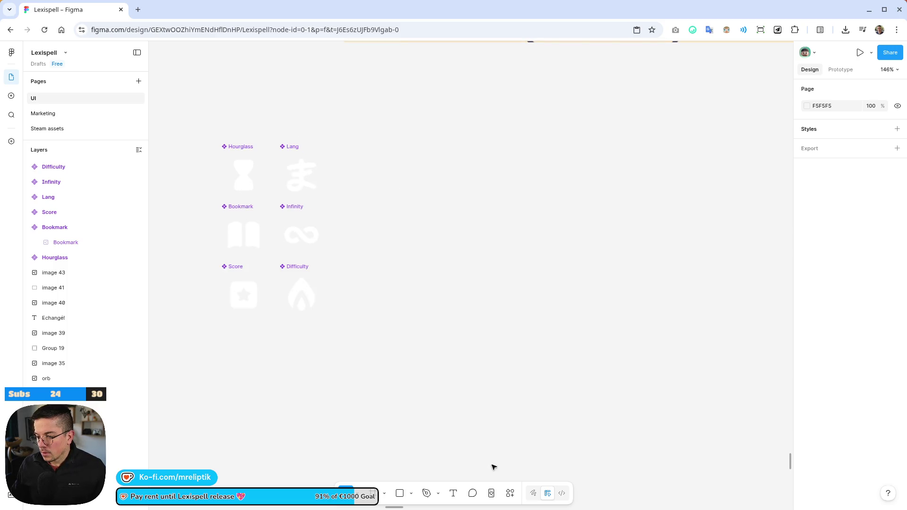
left_click(510, 492)
Step: Search Icons8 for 'cap' and place the Graduation Cap icon beside Lang
left_click(365, 368)
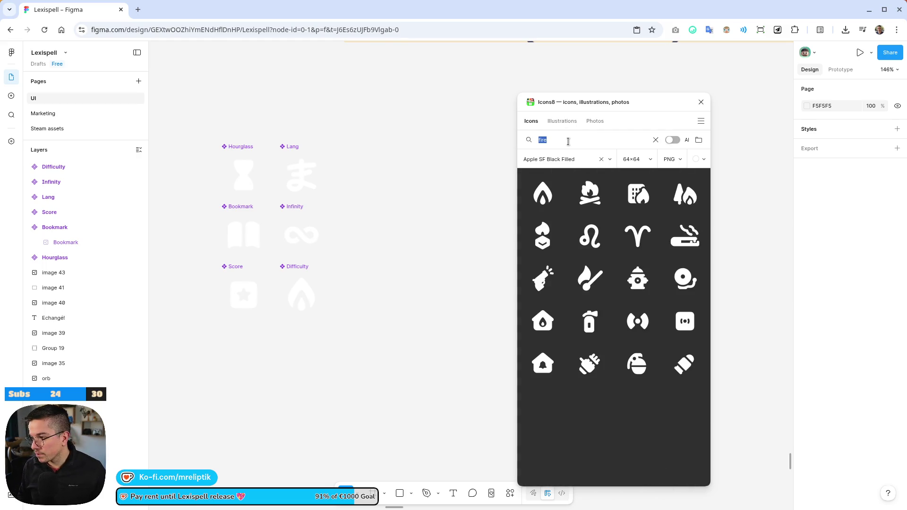
type("cap")
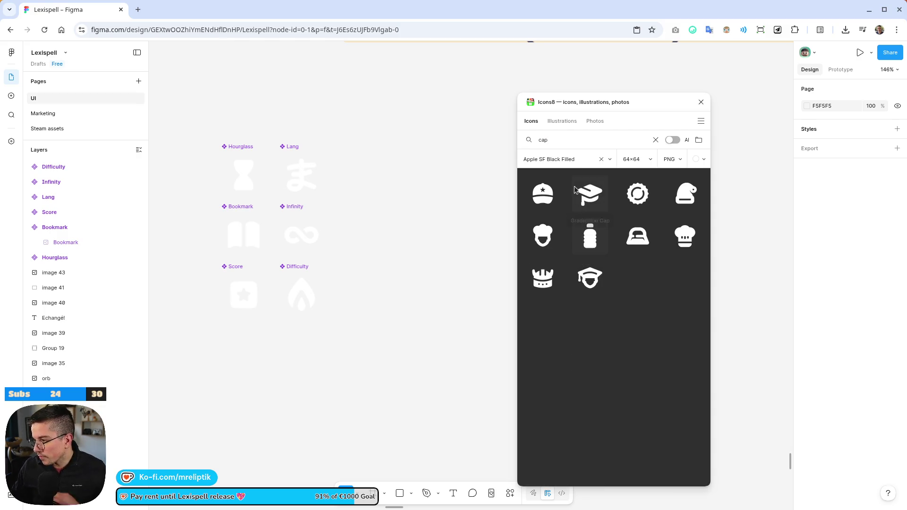
mouse_move(592, 214)
left_mouse_down()
mouse_move(380, 259)
mouse_move(472, 276)
mouse_move(368, 182)
left_mouse_up()
key("ctrl+k")
key("Escape")
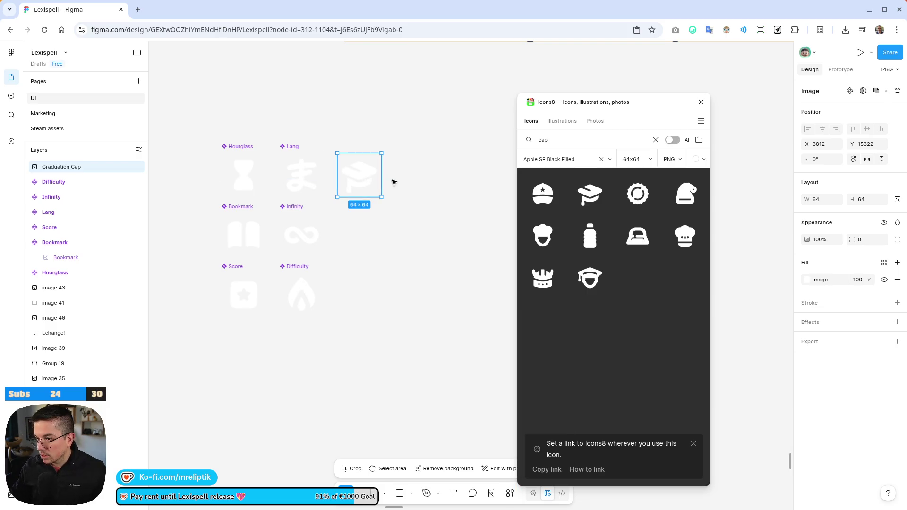
Step: Turn the cap image into a component named Tutorial
key("ctrl+alt+k")
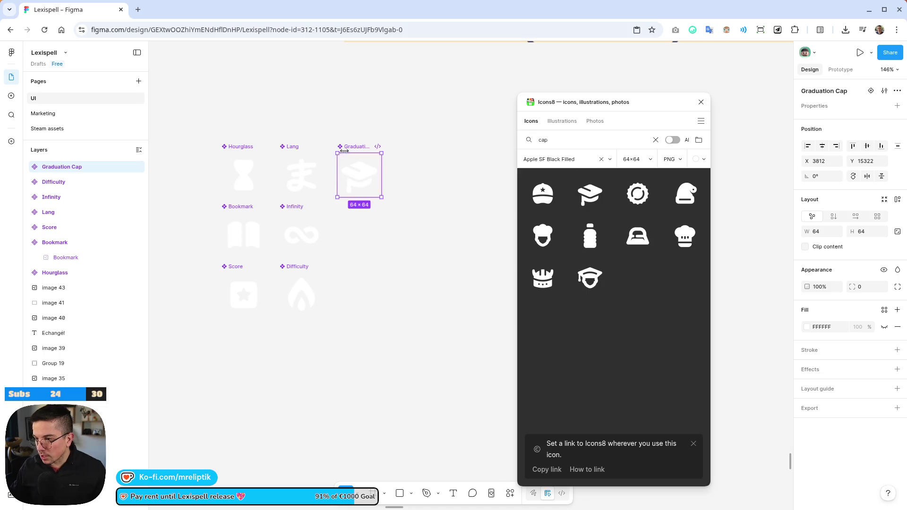
double_click(349, 146)
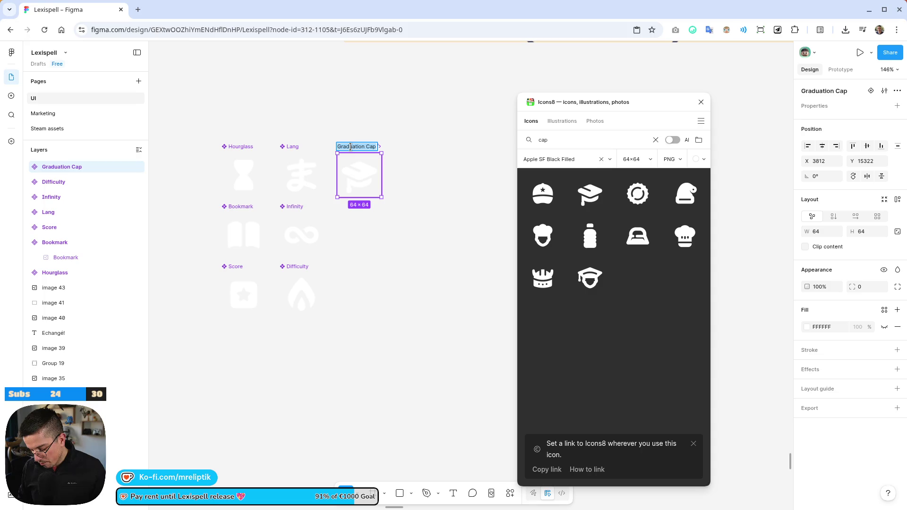
type("TUto")
key("BackSpace")
key("BackSpace")
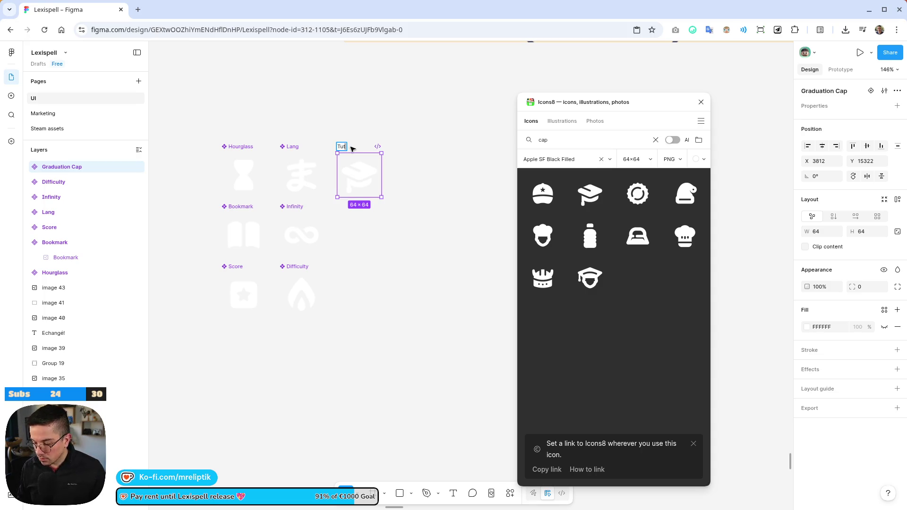
key("Return")
Step: Export the Tutorial component as a PNG, then leave Figma
key("shift+2")
key("Escape")
left_click(210, 174)
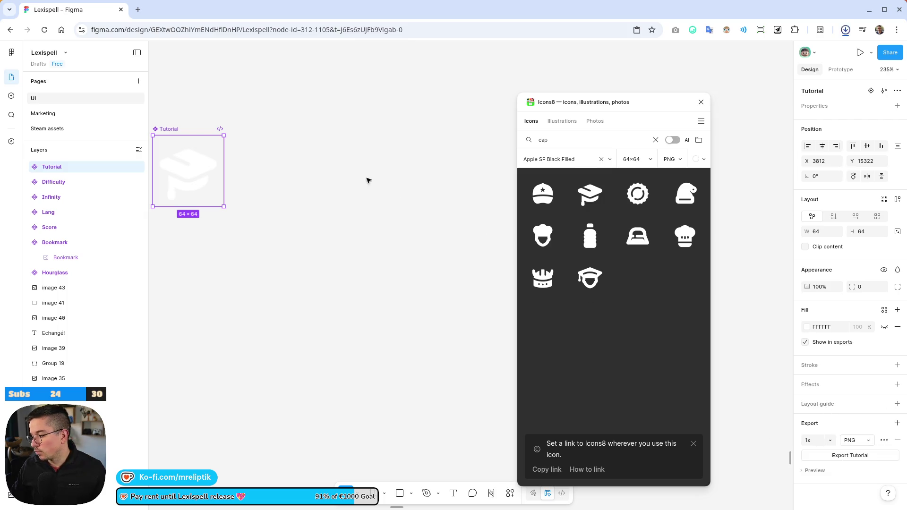
key("ctrl+shift+e")
key("super+d")
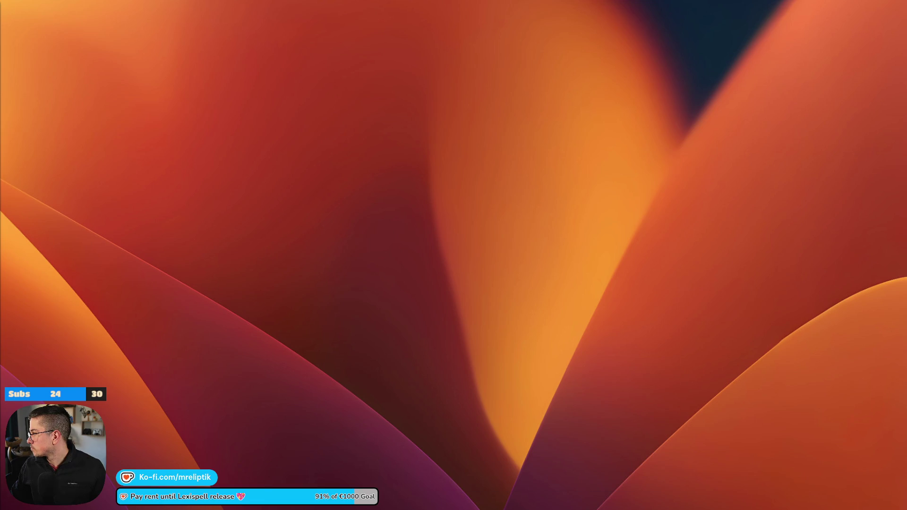
Step: Load Tutorial.png as the tutorial button's Icon texture, found with a 'tut' search
mouse_move(502, 509)
left_click(185, 506)
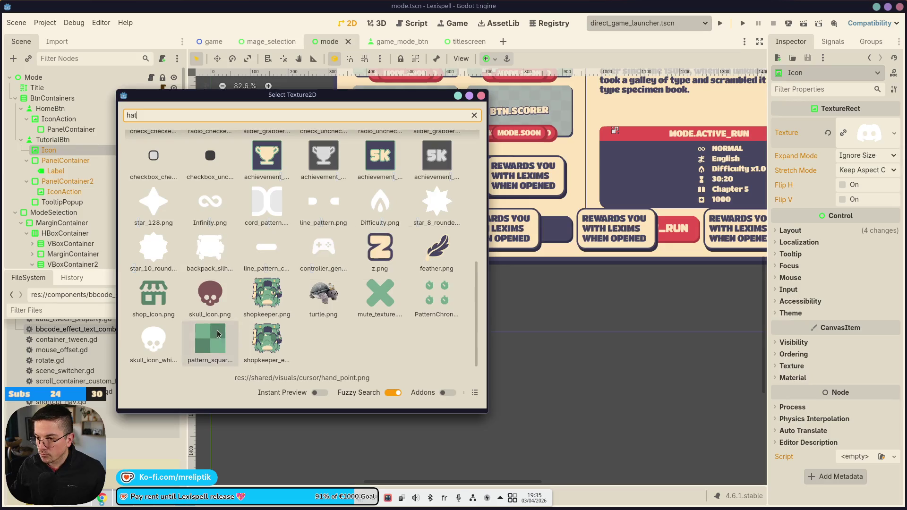
scroll(231, 242, "up", 1)
double_click(192, 113)
type("tyut")
key("BackSpace")
key("BackSpace")
key("BackSpace")
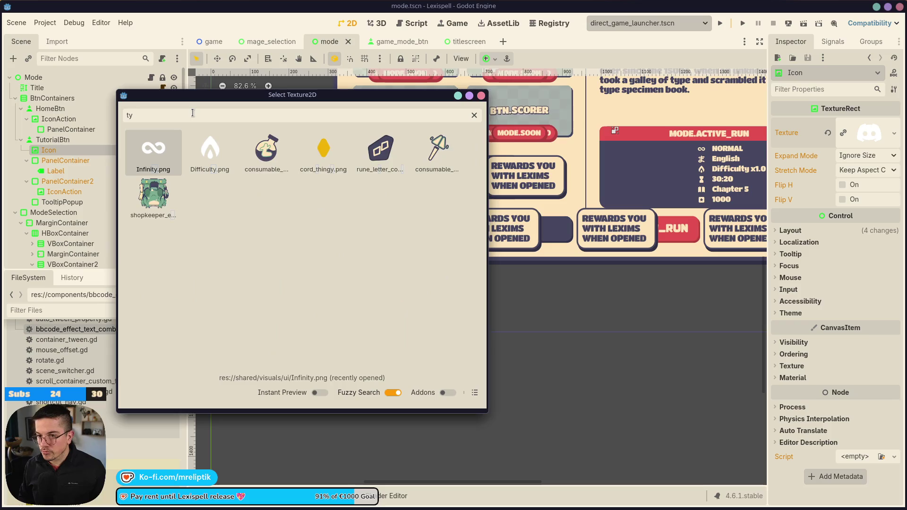
type("uto")
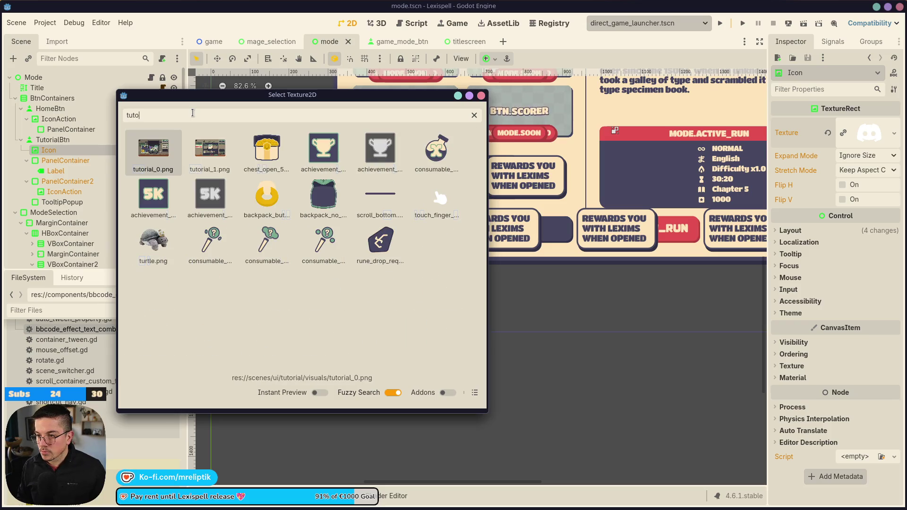
key("Escape")
left_click(894, 132)
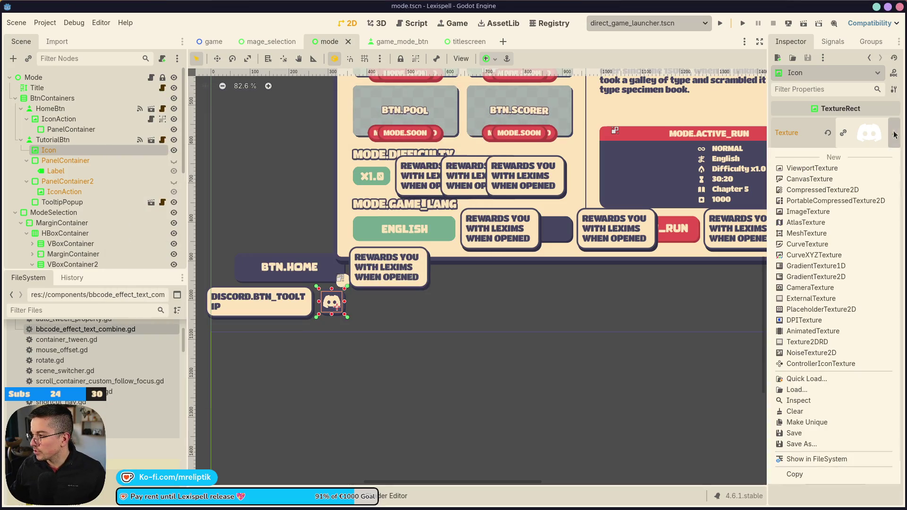
left_click(811, 392)
type("tut")
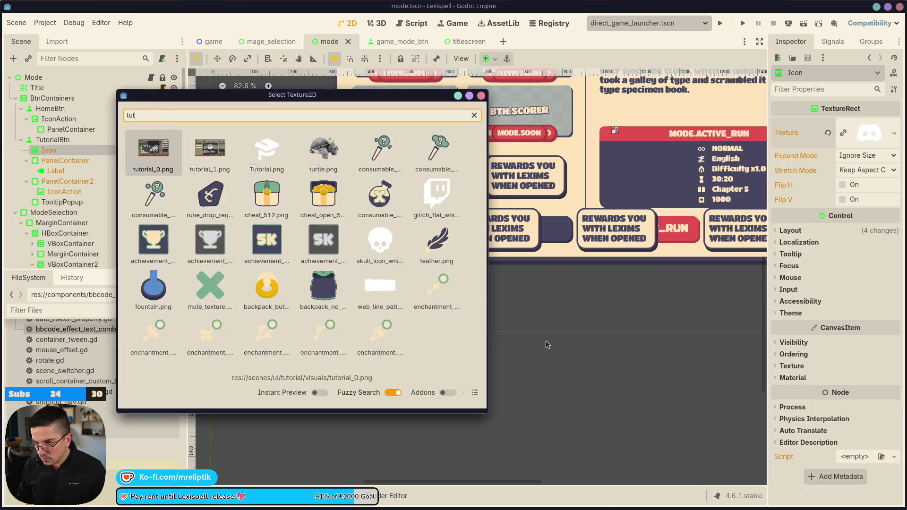
double_click(263, 151)
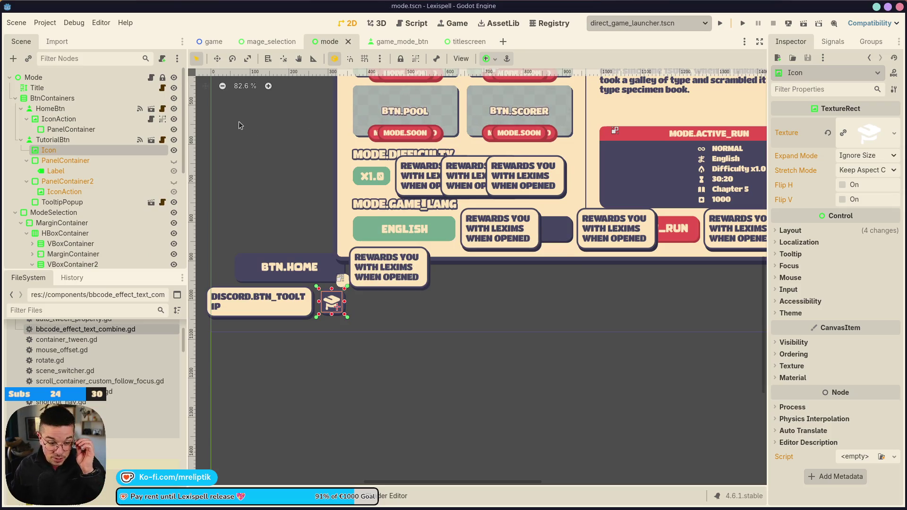
Step: Re-anchor the DISCORD TooltipPopup with an anchor preset so it sits beside the cap icon
scroll(324, 280, "up", 3)
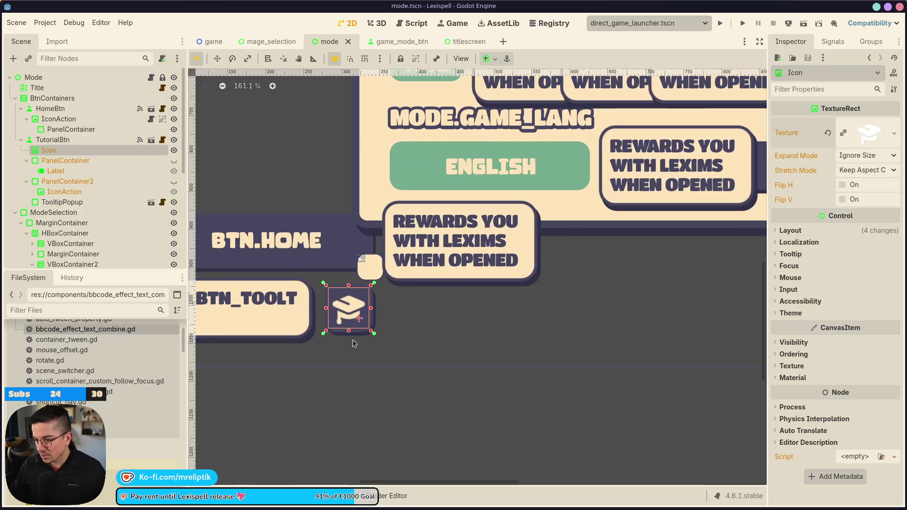
scroll(347, 322, "down", 3)
left_click(306, 321)
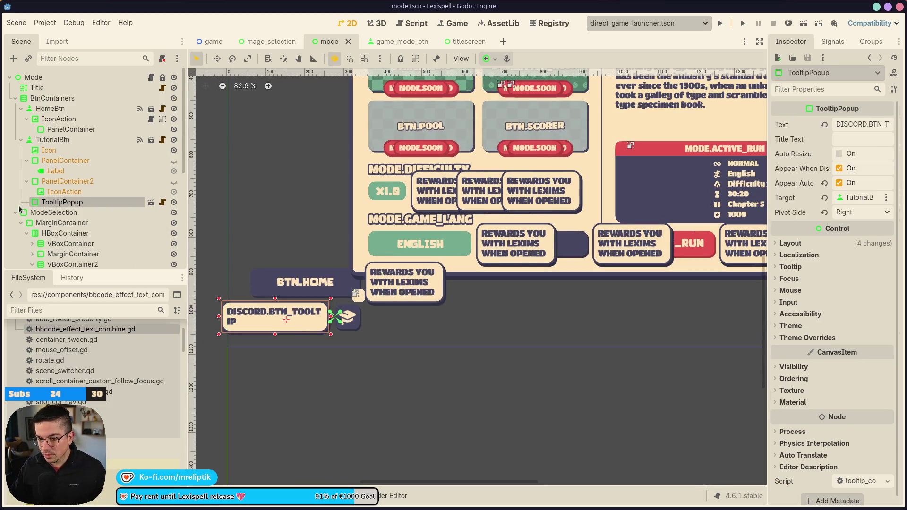
left_click(488, 58)
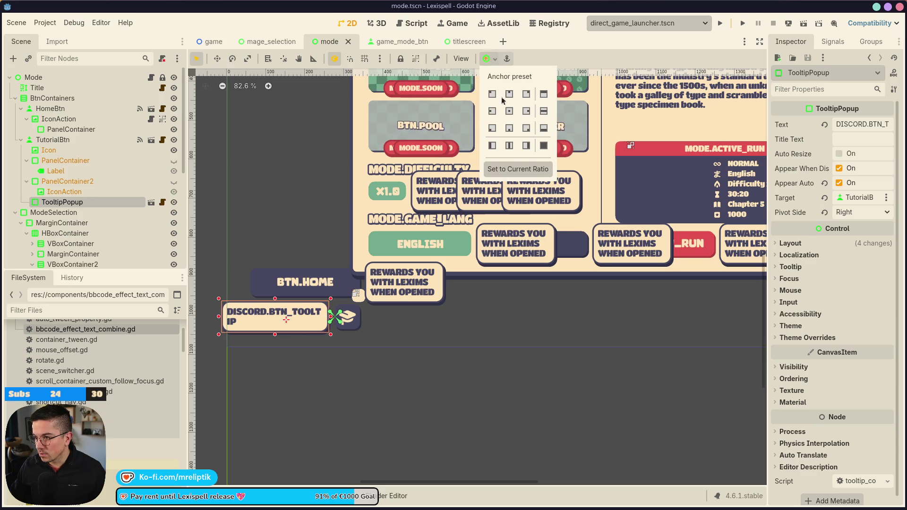
scroll(333, 338, "up", 3)
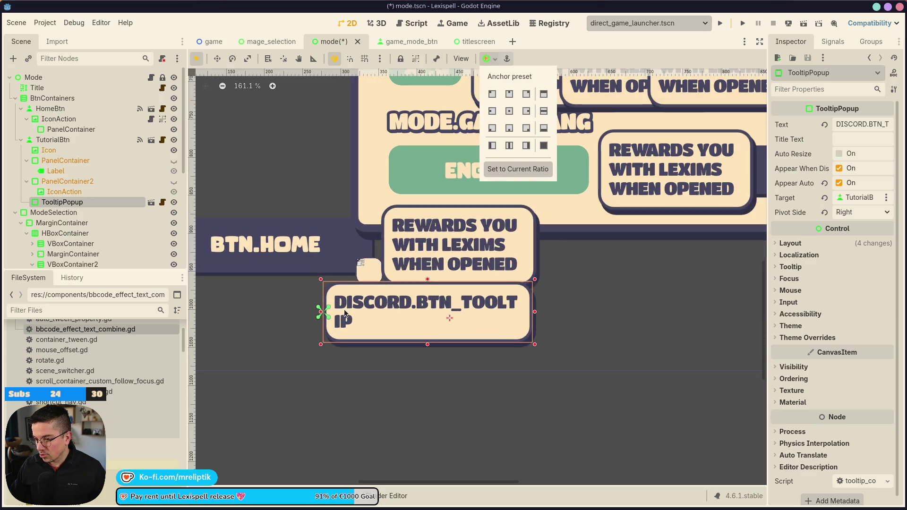
left_click(61, 223)
left_click(62, 202)
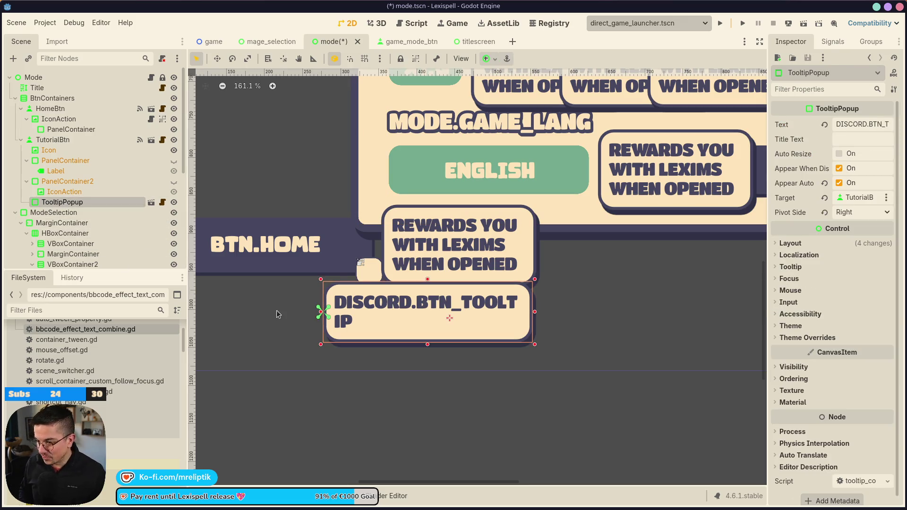
left_click(488, 59)
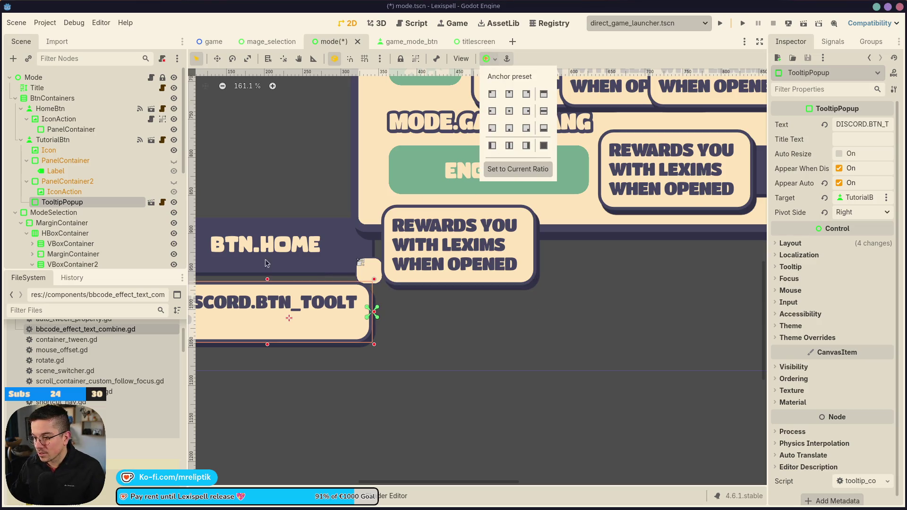
left_click(279, 271)
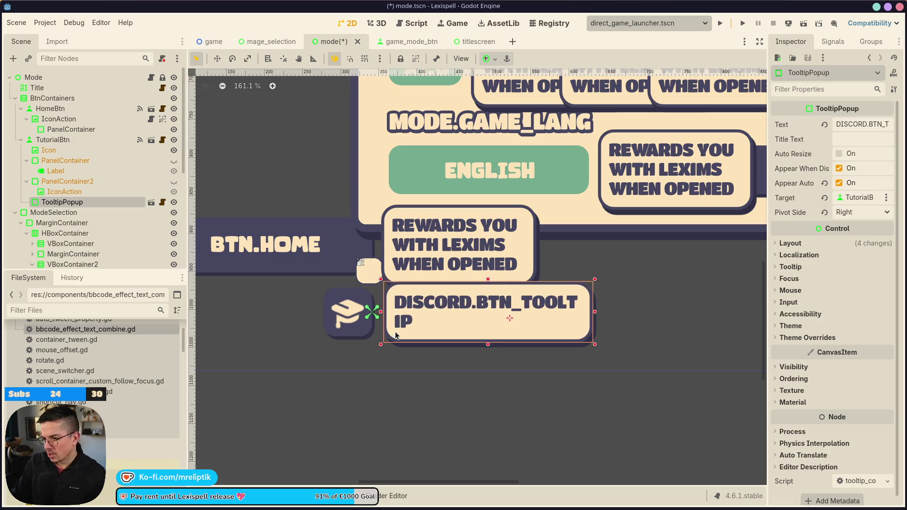
Step: Save the mode scene and select TutorialBtn to review its properties
scroll(397, 334, "up", 10)
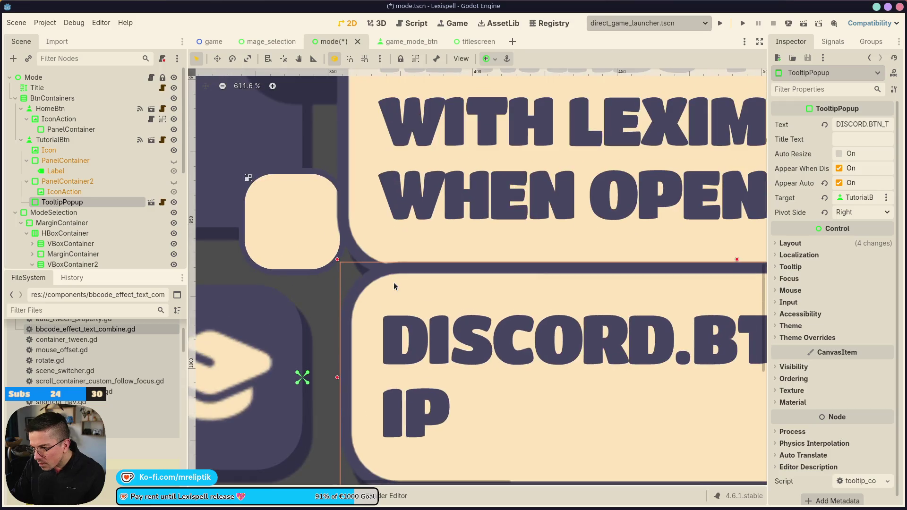
scroll(394, 285, "down", 8)
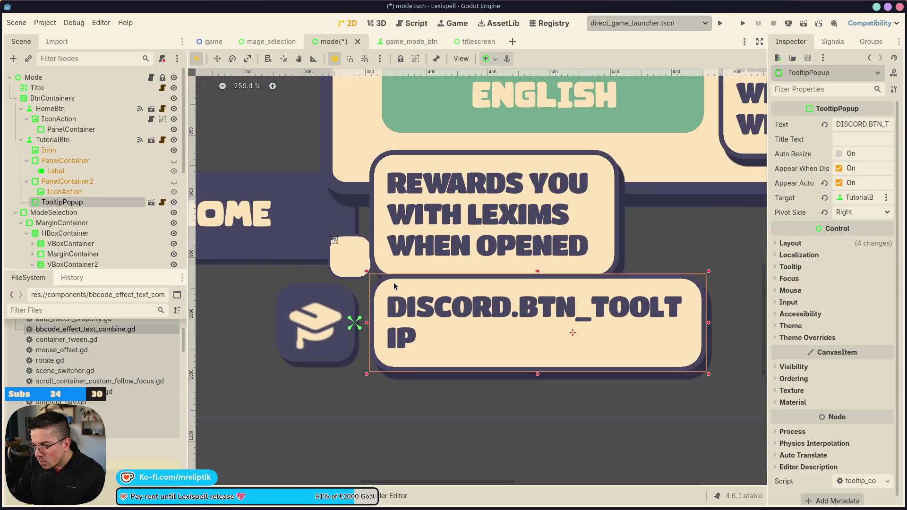
key("ctrl+s")
scroll(341, 327, "down", 8)
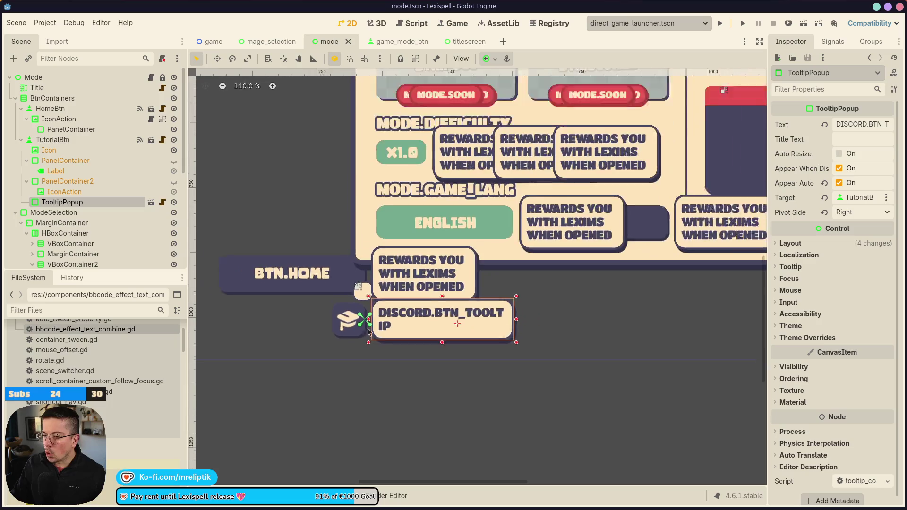
left_click(336, 324)
left_click(52, 140)
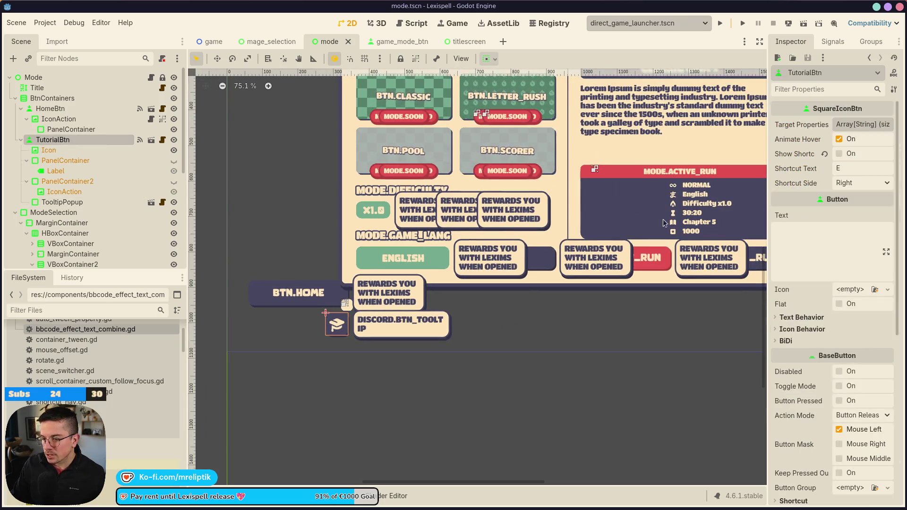
Step: Glance at TutorialBtn's BaseButton Shortcut settings, then bring up the application launcher
scroll(849, 373, "down", 4)
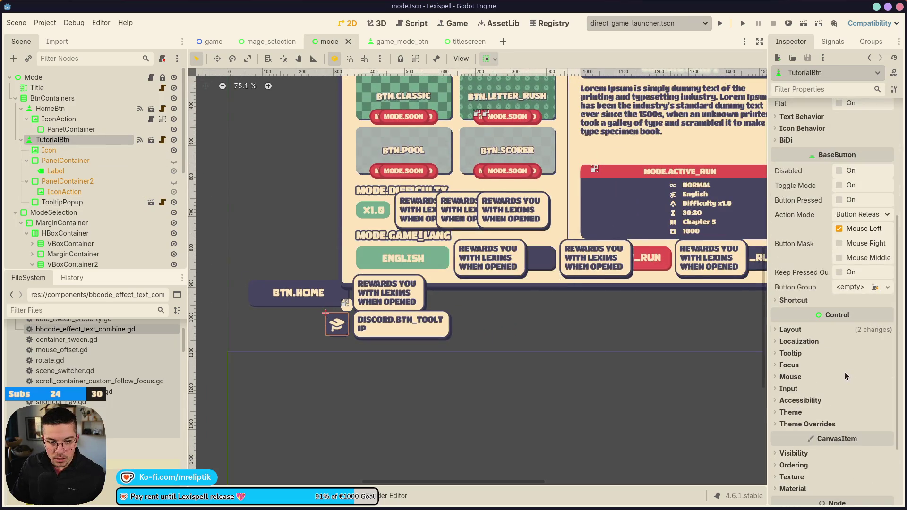
left_click(788, 302)
left_click(787, 301)
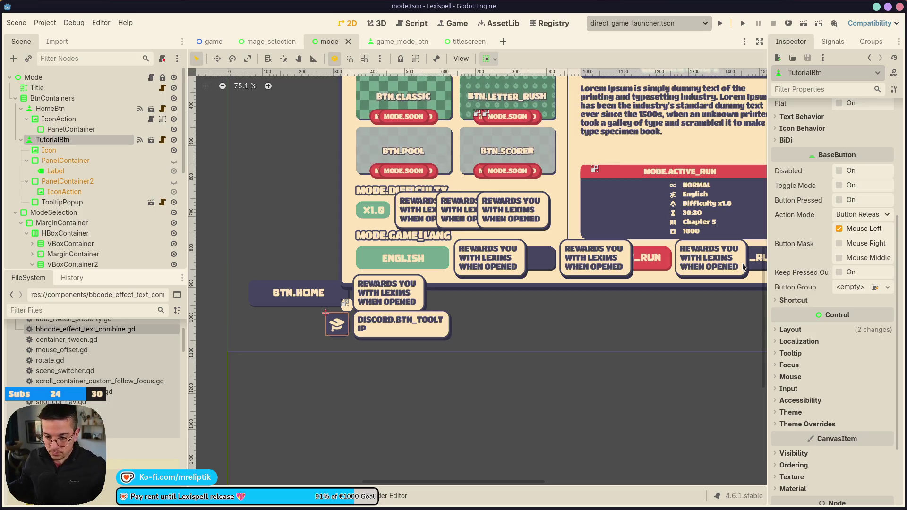
key("super")
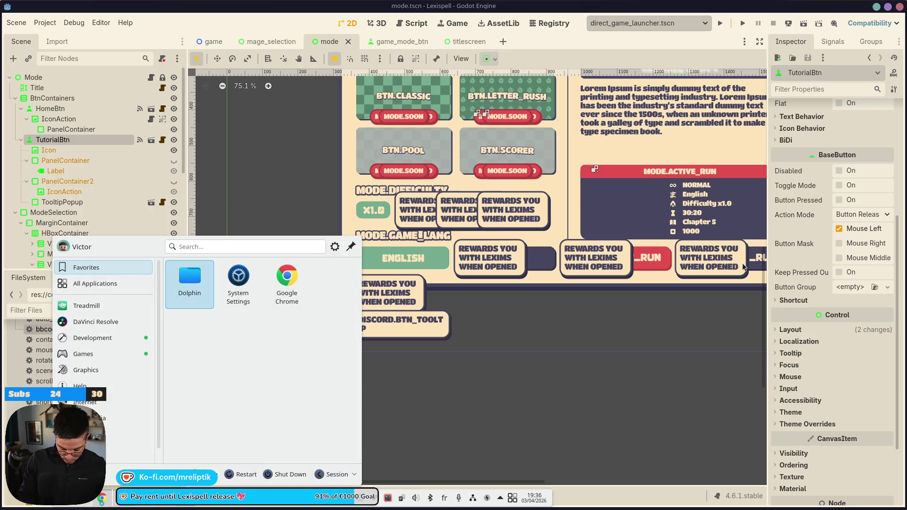
Step: Launch treadmill_stats, start its walking timer, and move its window off the left edge
type("find")
key("Escape")
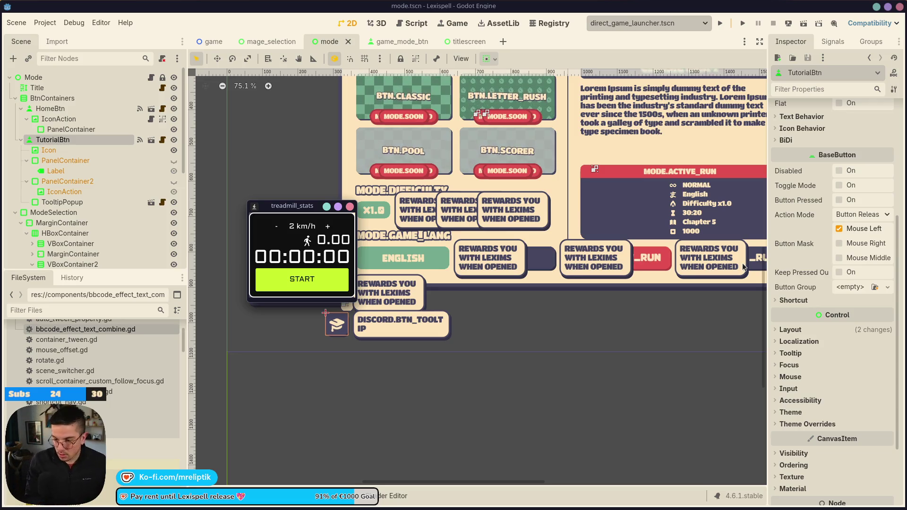
left_click(336, 287)
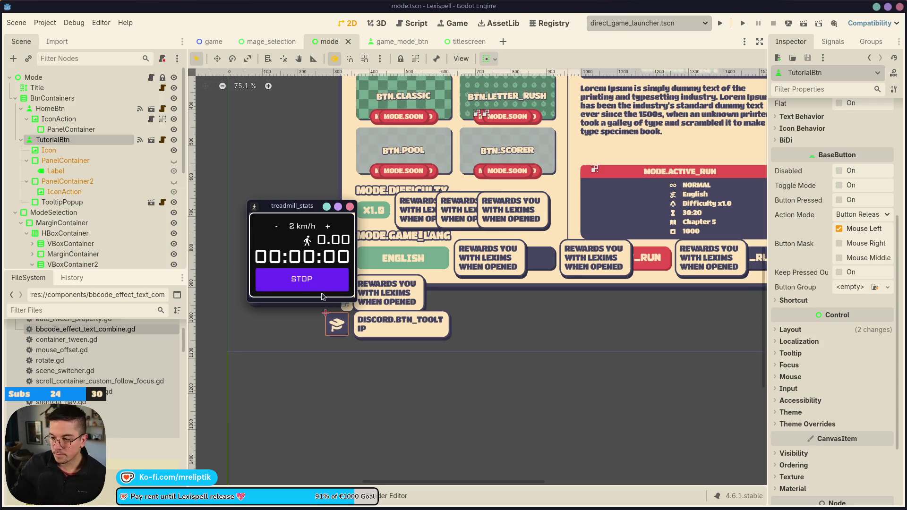
left_click_drag(293, 206, 1, 208)
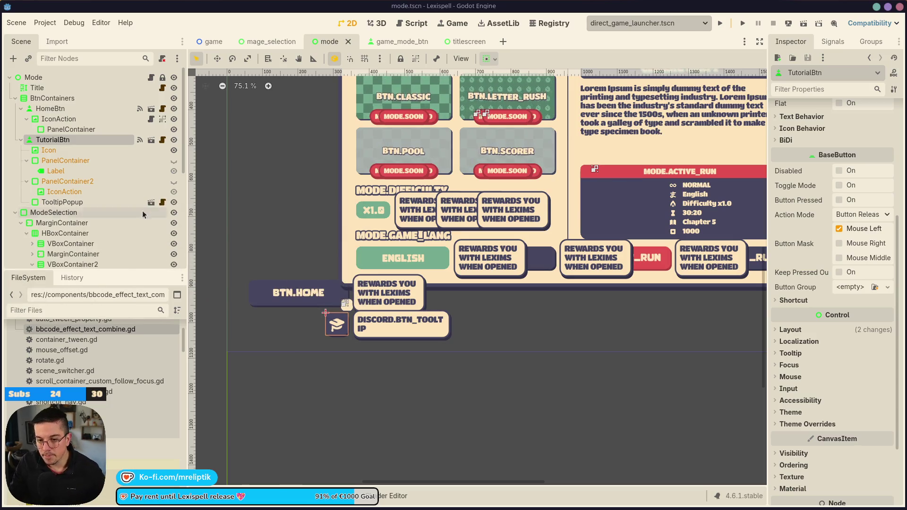
Step: Set TutorialBtn's horizontal container sizing to Shrink Begin
left_click(790, 330)
scroll(806, 402, "down", 3)
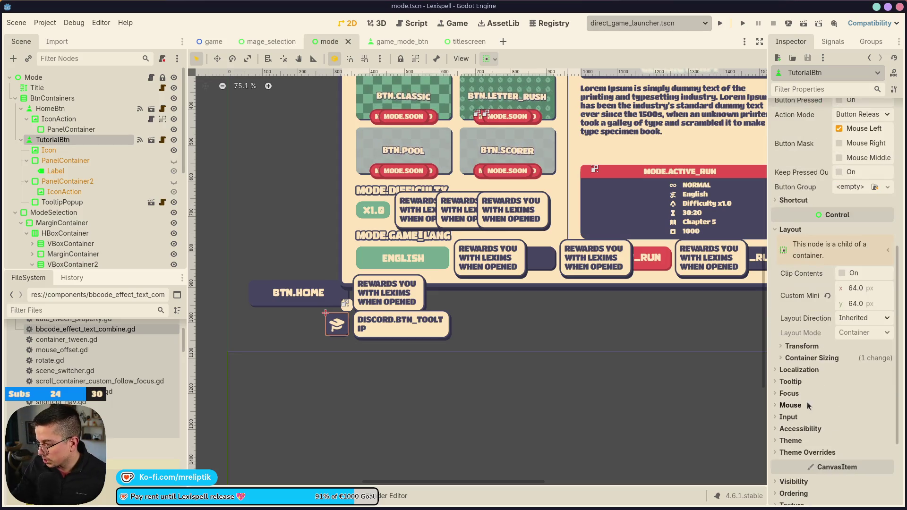
left_click(810, 358)
left_click(864, 370)
left_click(867, 400)
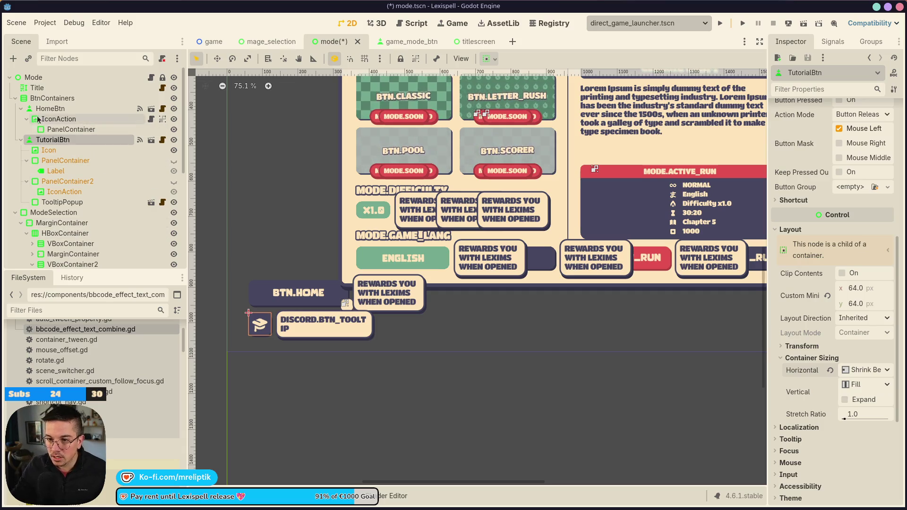
Step: Keep BtnContainers aligned to End after comparing with Begin, nudge its top edge, and save
left_click(21, 108)
left_click(52, 98)
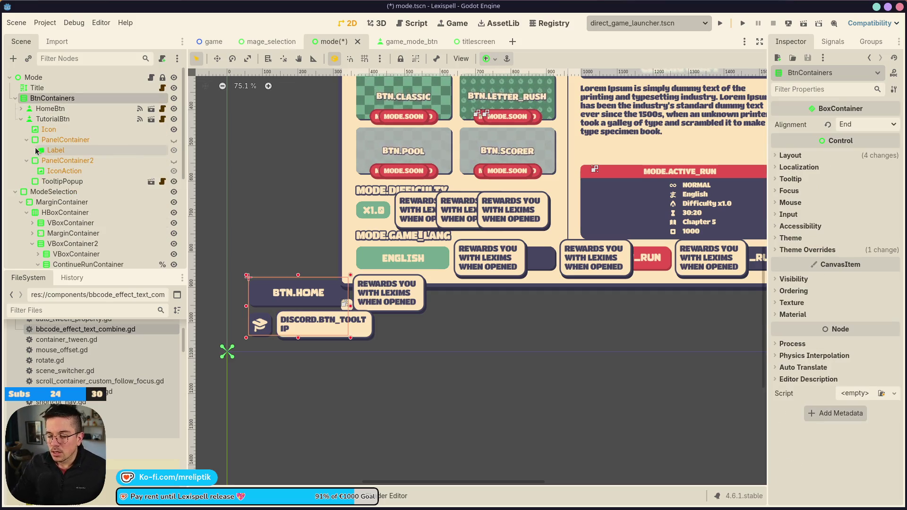
left_click(52, 119)
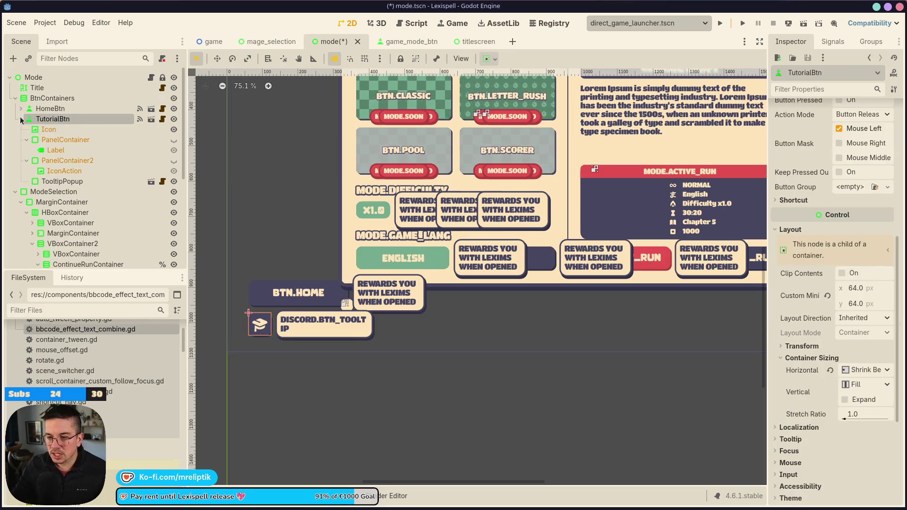
left_click(21, 119)
left_click(52, 98)
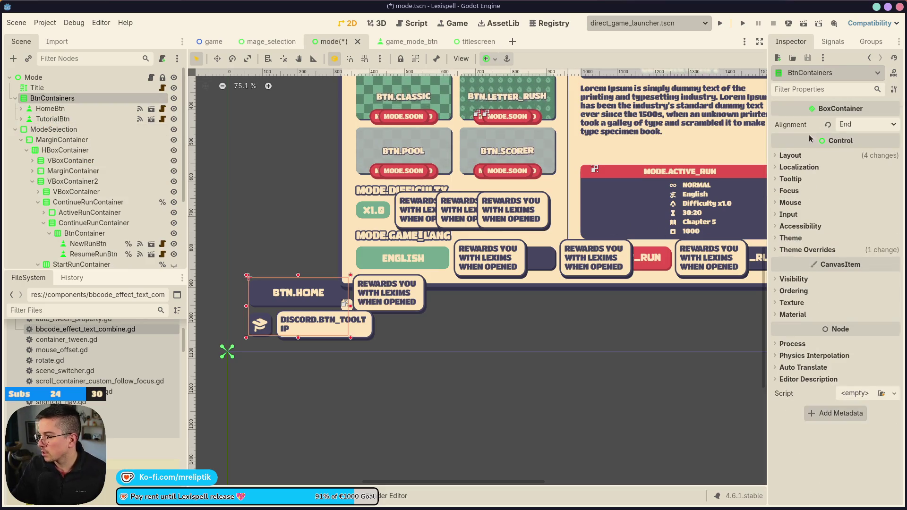
left_click(828, 124)
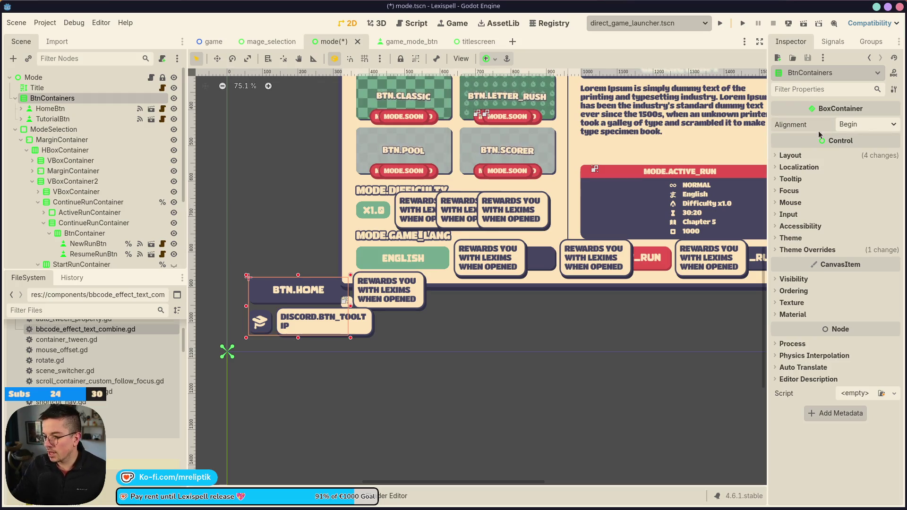
key("ctrl+z")
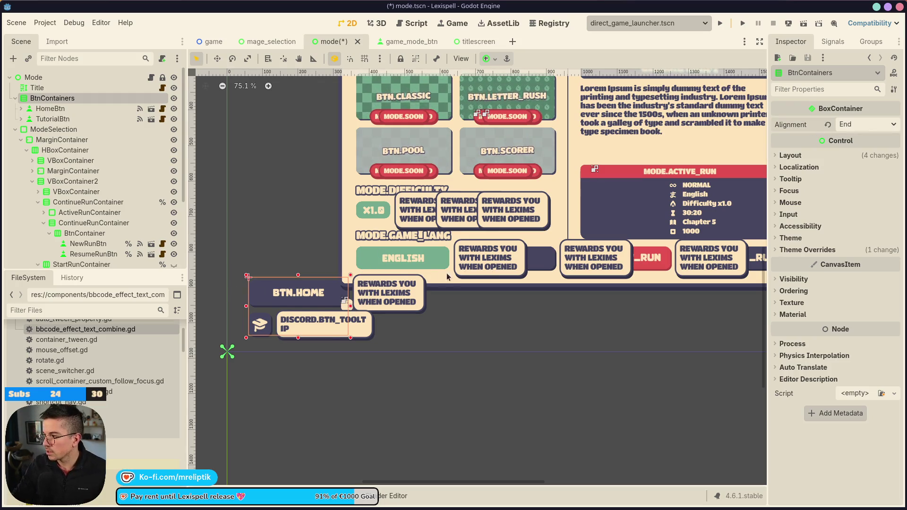
key("ctrl+shift+z")
key("ctrl+z")
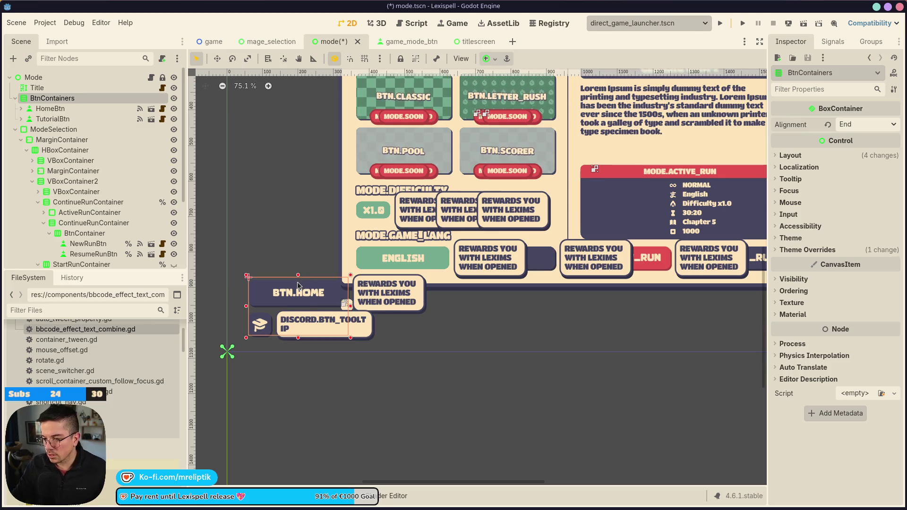
left_click_drag(298, 276, 299, 280)
key("ctrl+s")
Step: Move TutorialBtn above HomeBtn in the Scene tree and save the scene
left_click(62, 109)
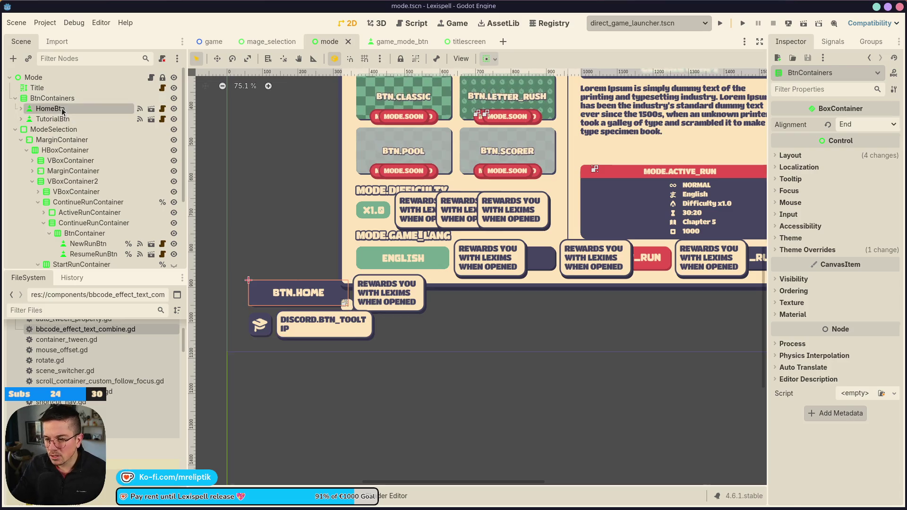
left_click_drag(62, 119, 60, 104)
key("ctrl+s")
scroll(285, 249, "down", 3)
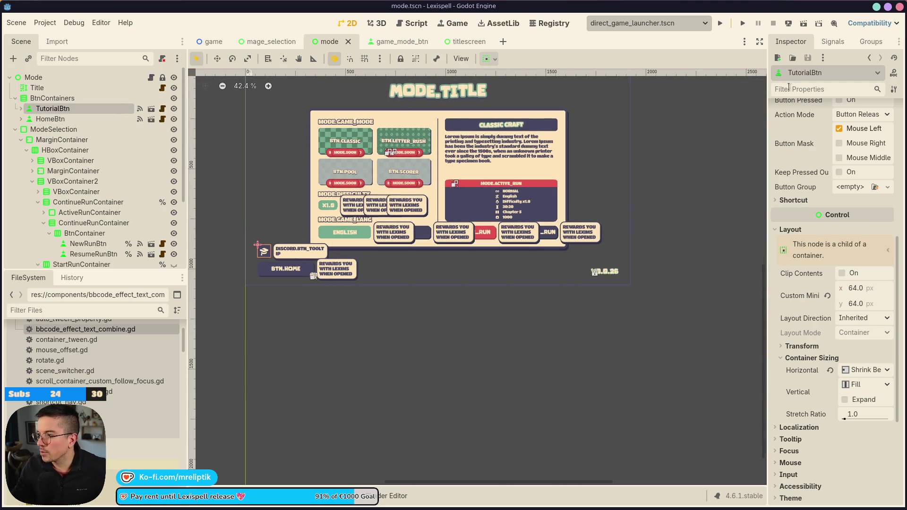
Step: Check TutorialBtn's pressed() connection to _on_pressed(), then minimize the Godot editor
left_click(832, 41)
left_click(808, 108)
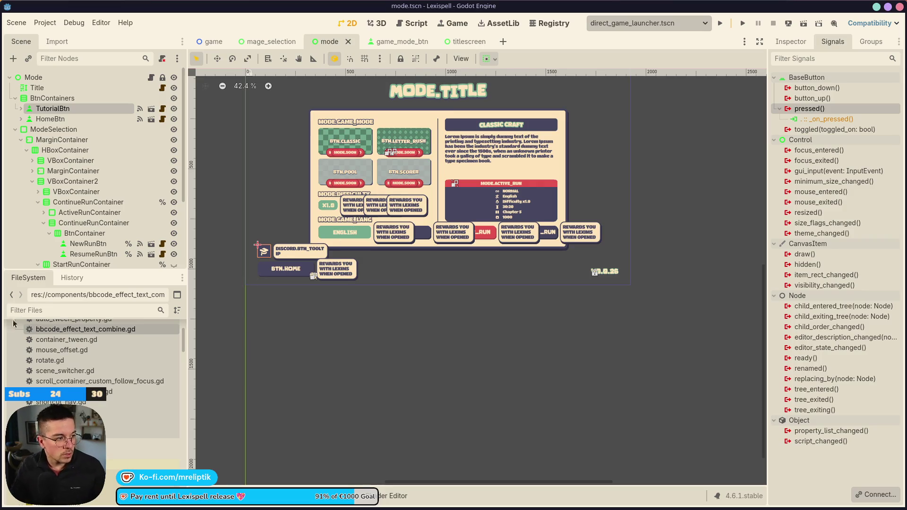
mouse_move(277, 509)
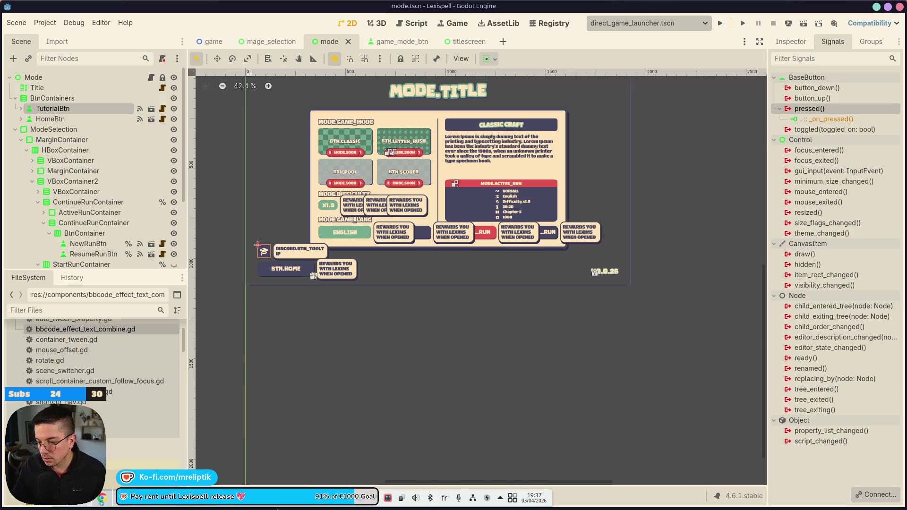
left_click(187, 507)
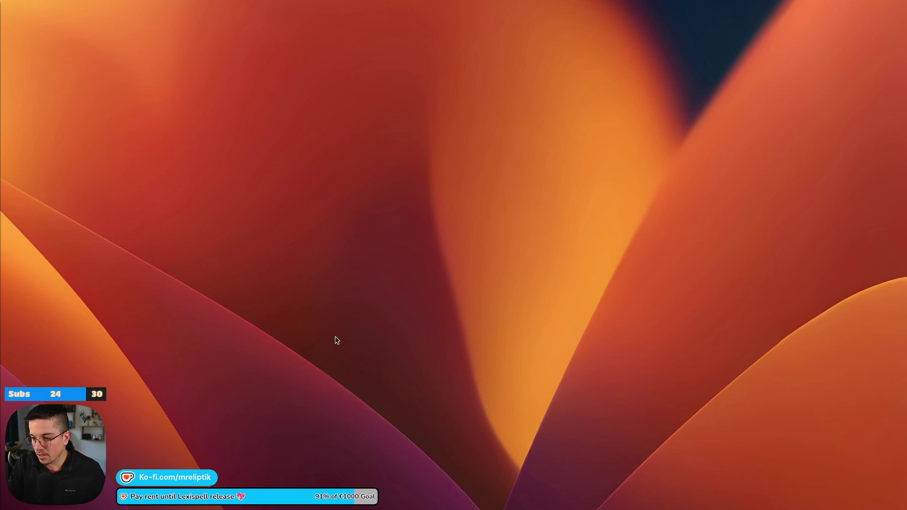
Step: Relaunch the Lexispell project from the launcher using a 'lex' search
mouse_move(217, 507)
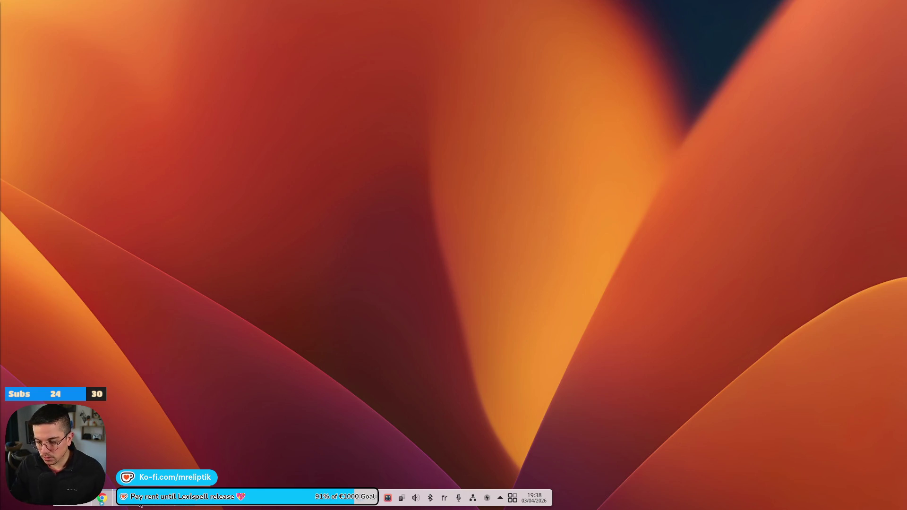
key("alt+space")
type("lex")
key("Return")
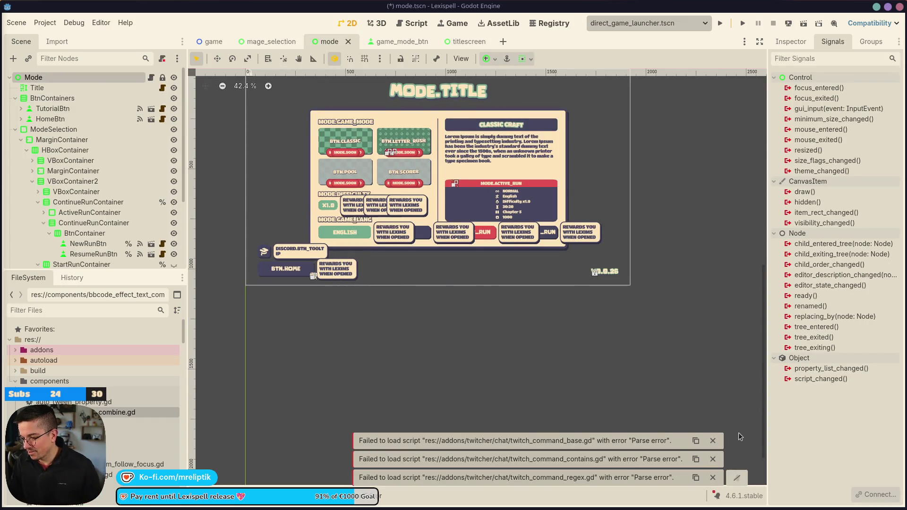
Step: Dismiss the three 'Failed to load script' error notices
left_click(713, 440)
left_click(712, 459)
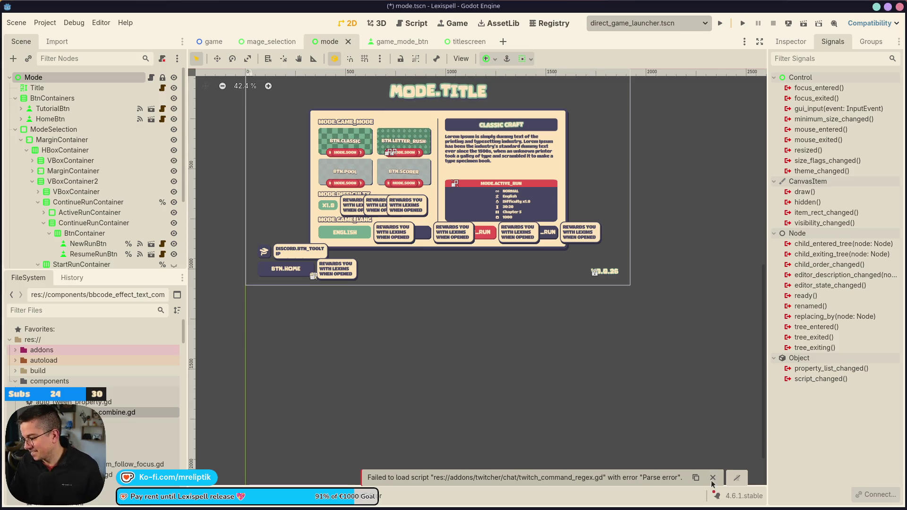
left_click(712, 477)
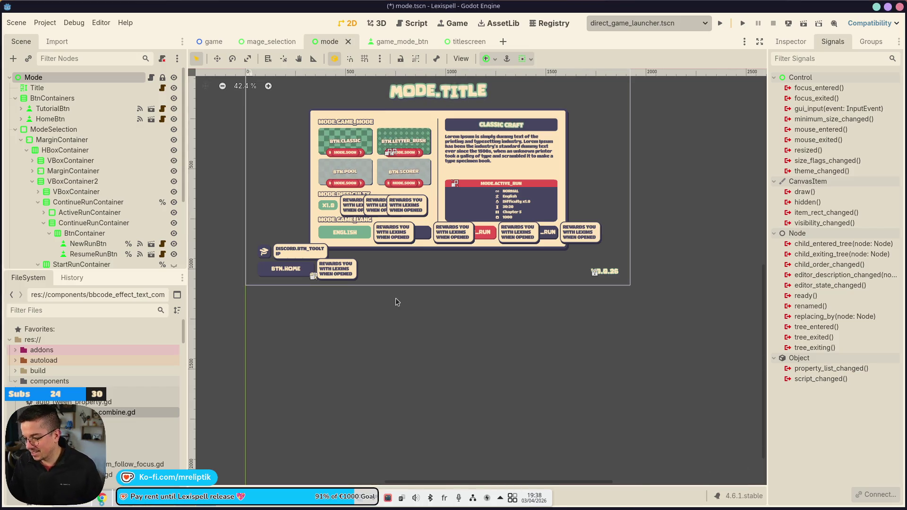
Step: Connect TutorialBtn's pressed() signal to a new _on_tutorial_btn_pressed method and save
scroll(331, 226, "up", 3)
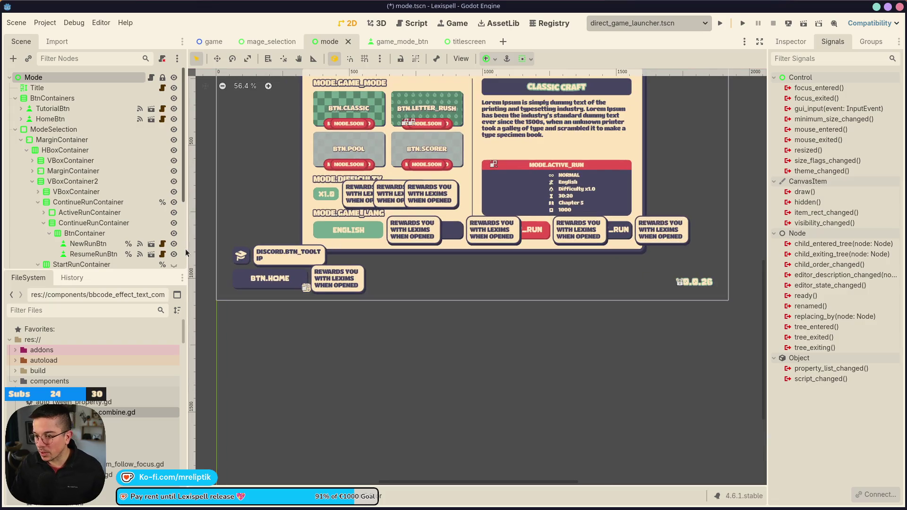
left_click(248, 259)
key("ctrl+s")
left_click(53, 109)
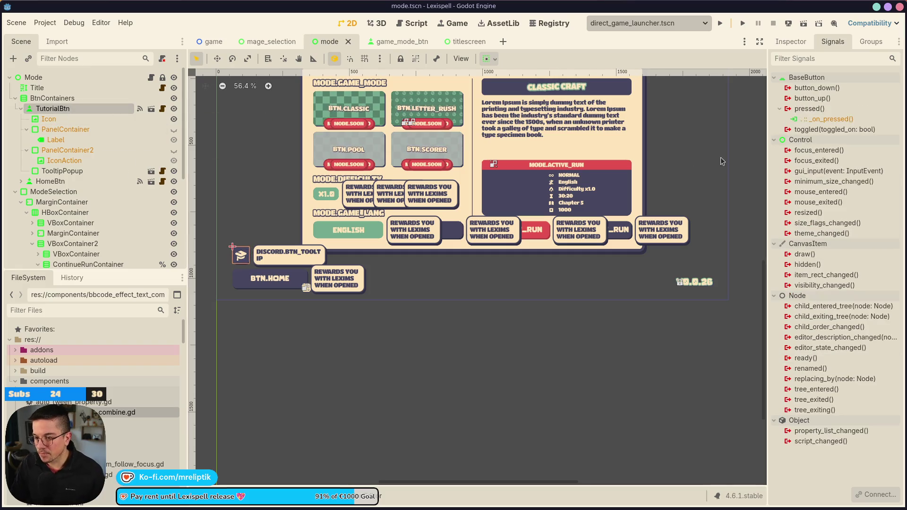
double_click(807, 109)
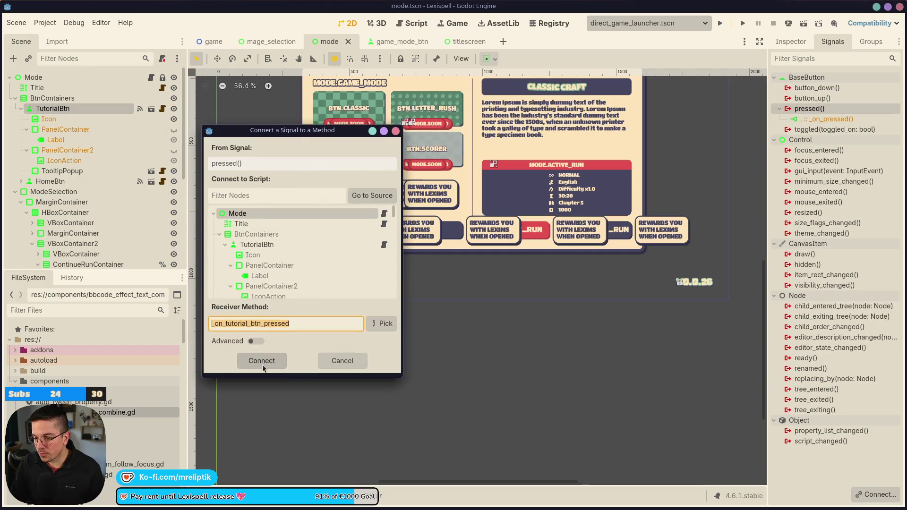
left_click(262, 360)
scroll(339, 288, "up", 4)
key("ctrl+s")
Step: Reopen mode.tscn through Quick Open Scene and select the TooltipPopup node
left_click(357, 42)
left_click(345, 26)
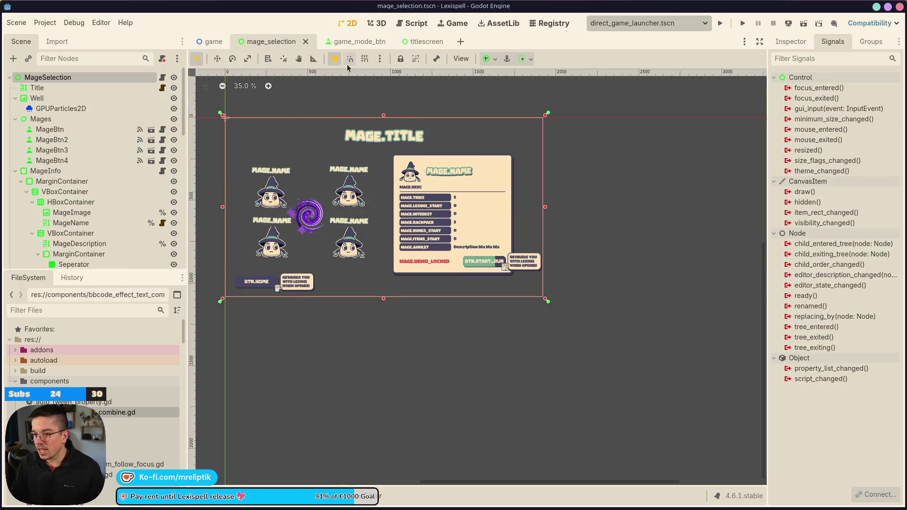
left_click(355, 42)
key("ctrl+shift+o")
type("game")
key("Down")
key("Down")
key("ctrl+a")
type("mode")
key("Return")
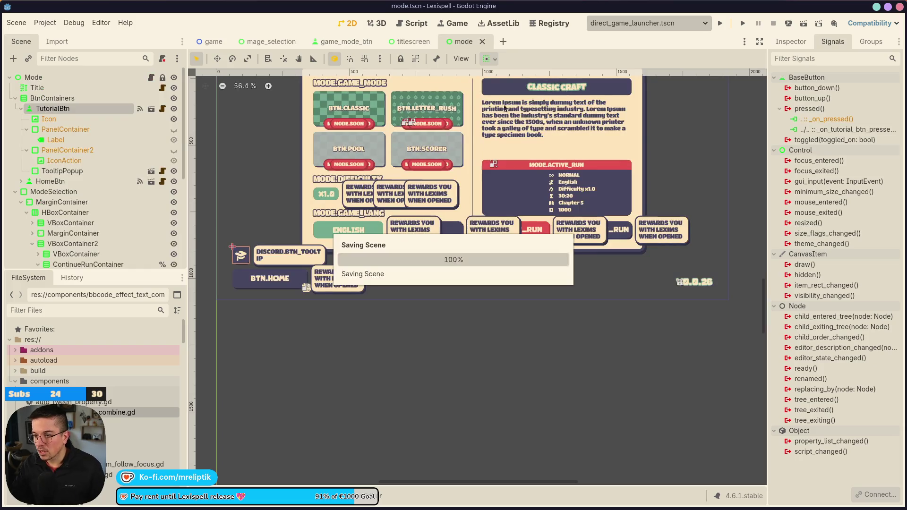
left_click(264, 265)
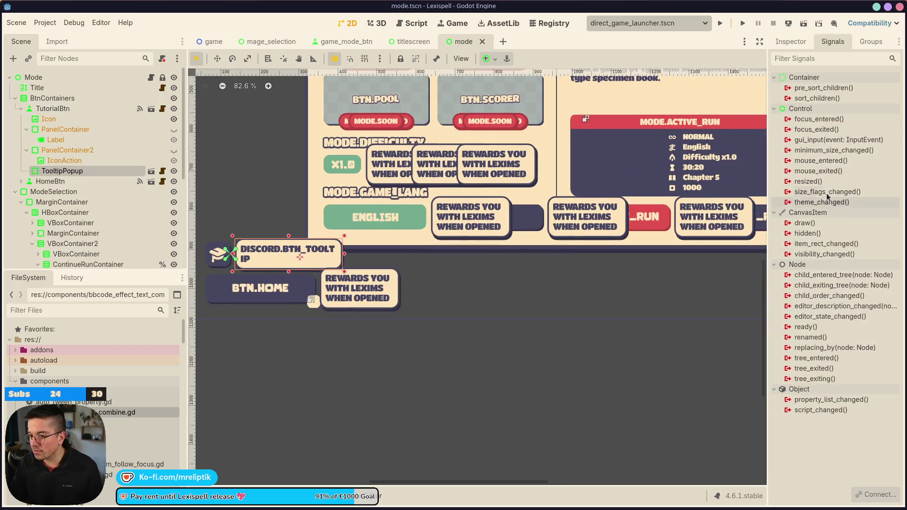
Step: Change TooltipPopup's text to TUTORIAL.BTN_TOOLTIP, save, and switch to the localization spreadsheet
left_click(788, 45)
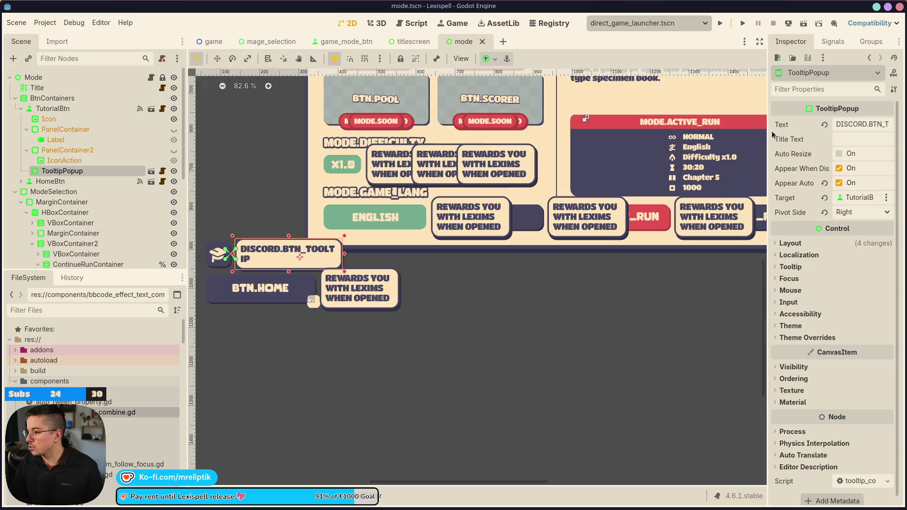
left_click_drag(768, 138, 507, 137)
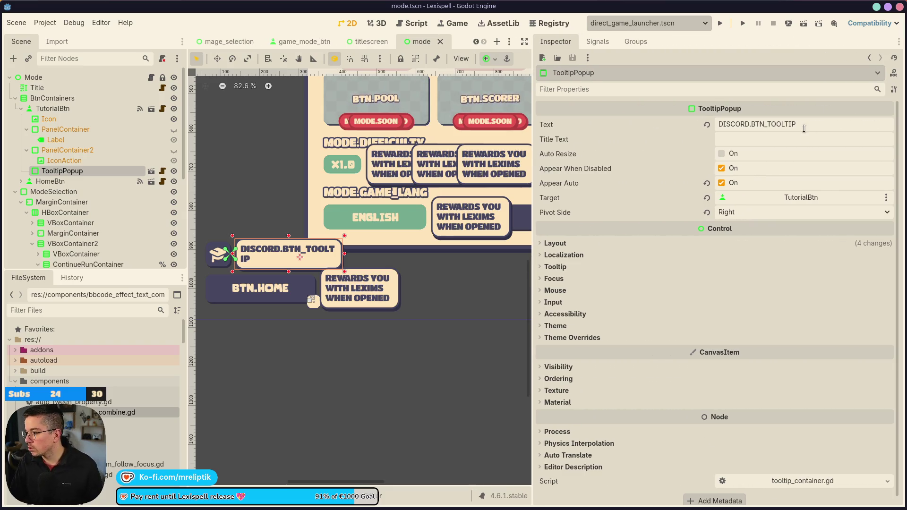
double_click(748, 123)
type("TUTORIAL")
key("Return")
key("ctrl+s")
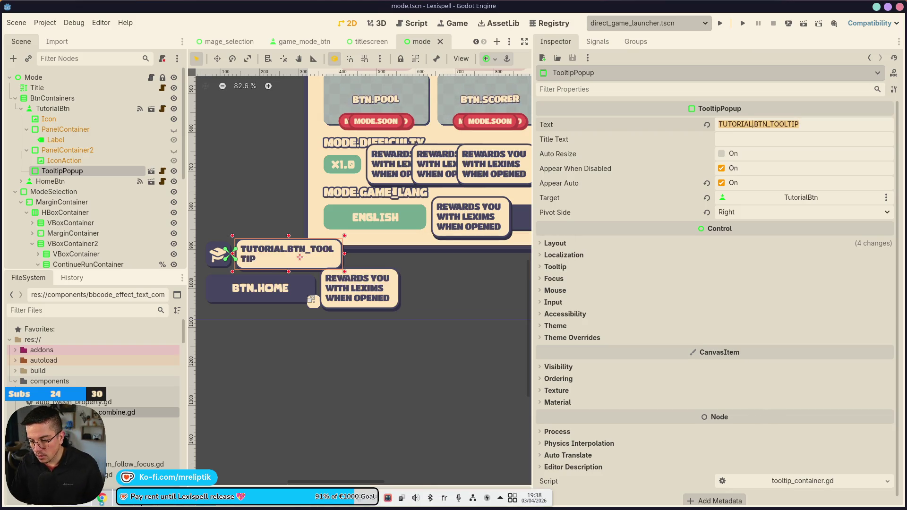
left_click(183, 505)
left_click(145, 264)
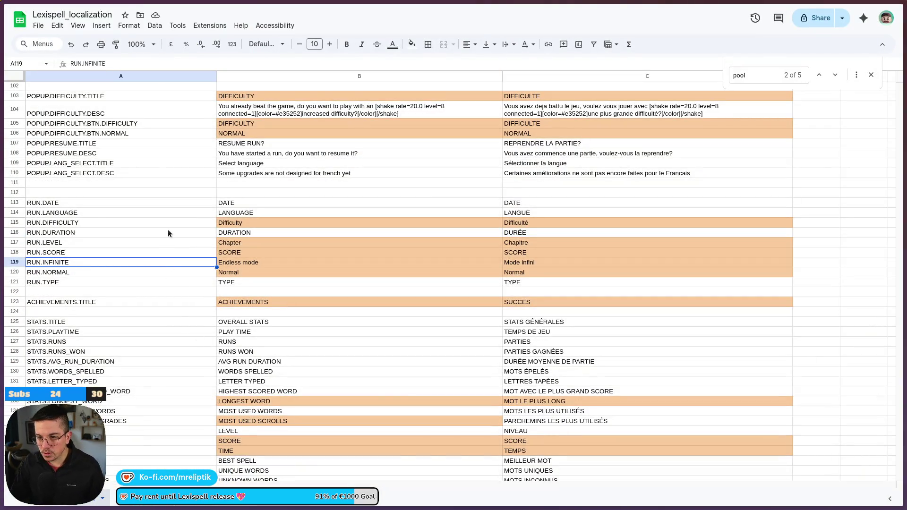
Step: Fill row 58 with TUTORIAL.BTN_TOOLTIP, 'Play the tutorial' and 'Jouer au tutoriel'
scroll(178, 228, "up", 4)
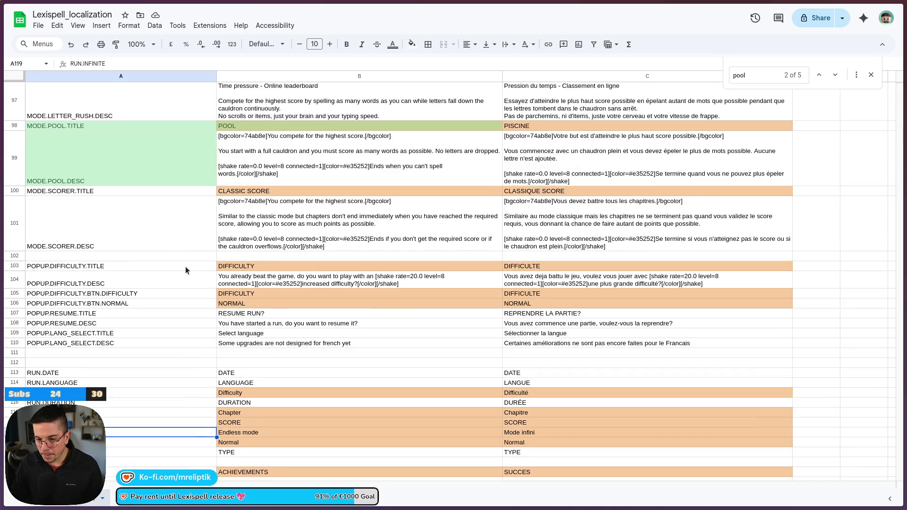
scroll(186, 270, "down", 2)
key("ctrl+f")
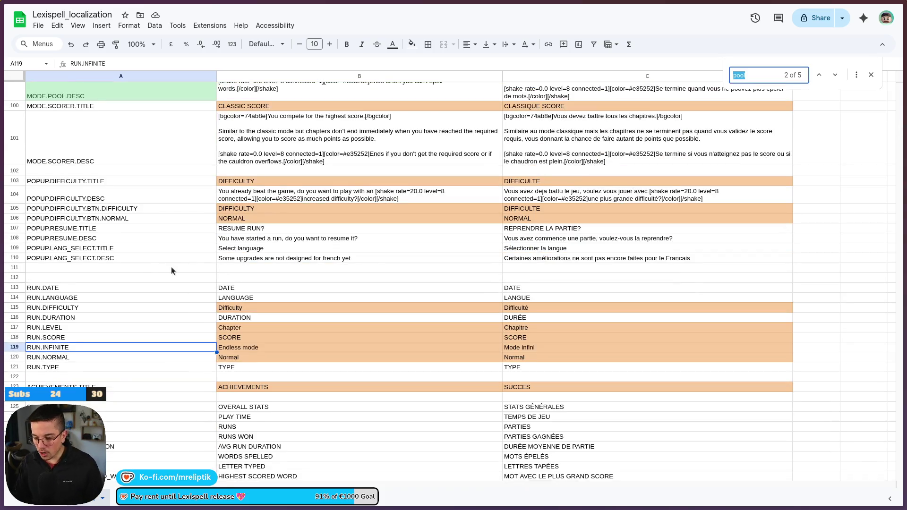
type("discord")
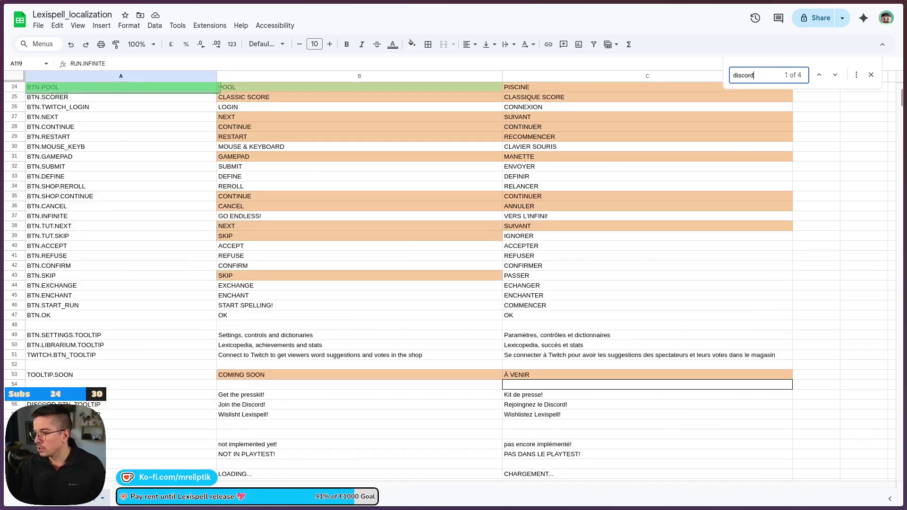
type(".btn_")
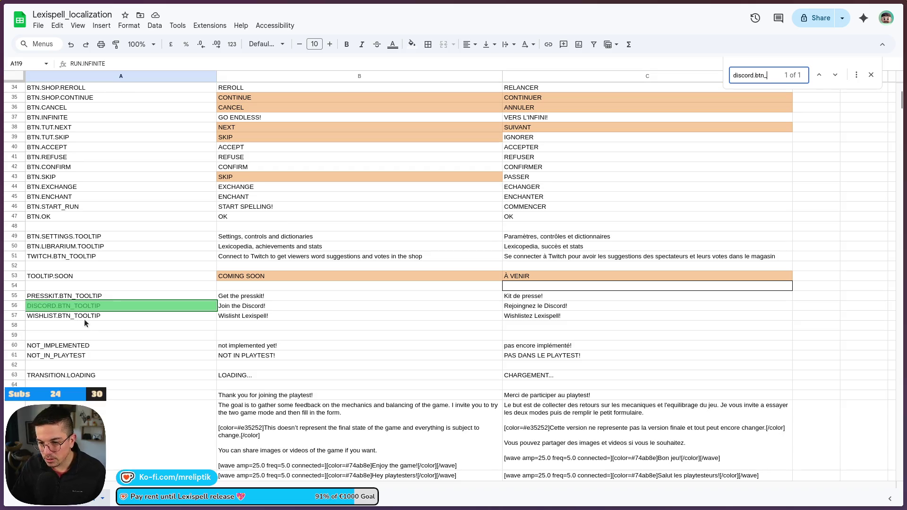
left_click(84, 323)
type("TUTORIAL.BTN_TOOLTIP")
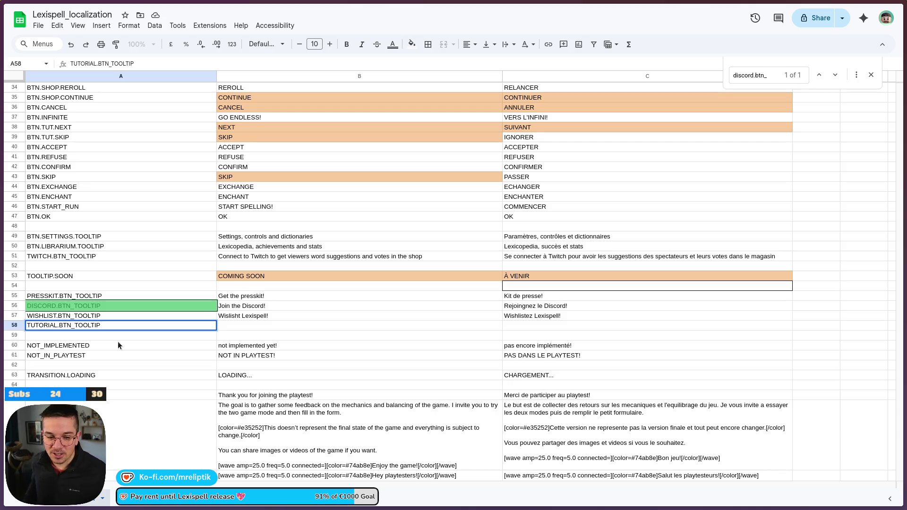
left_click(252, 327)
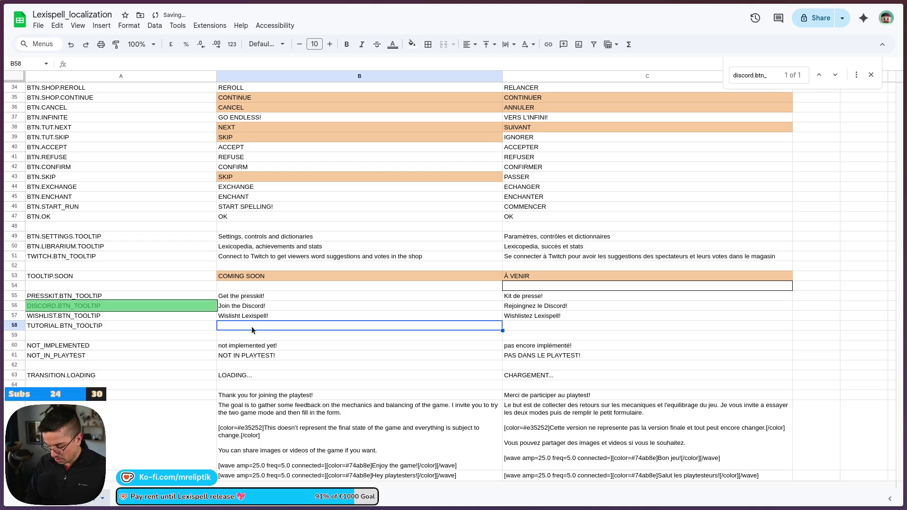
type("Play the tutorial")
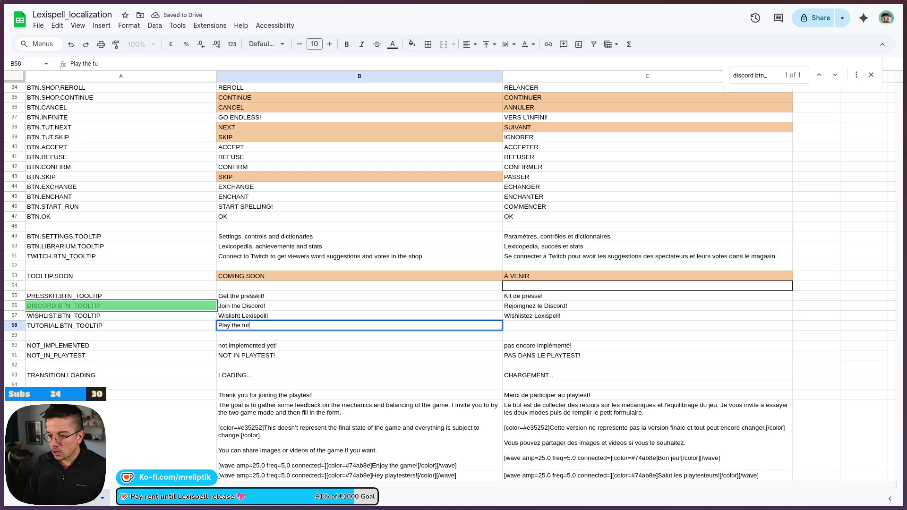
key("Tab")
type("J")
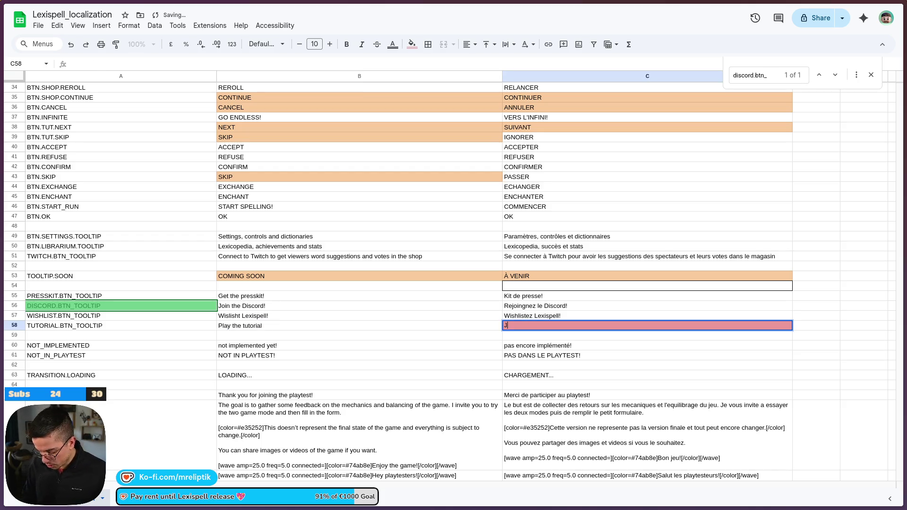
type("ouer au tutoriel")
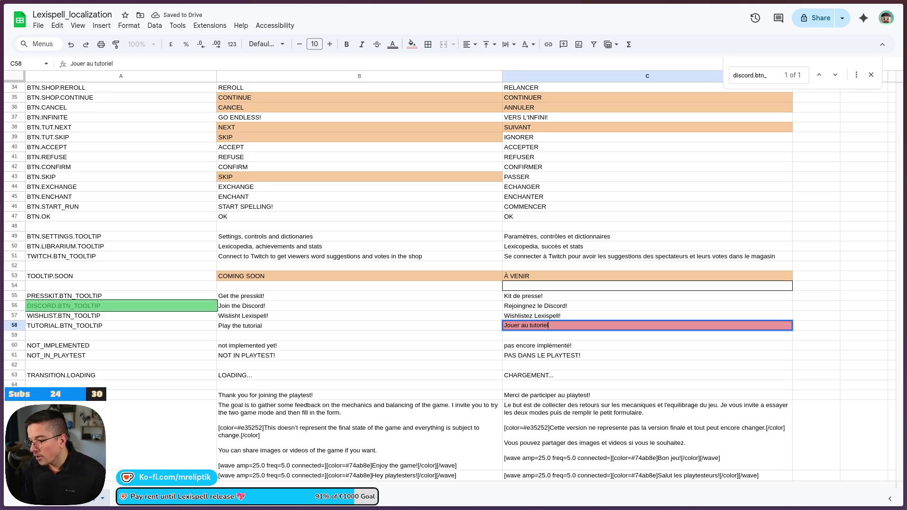
key("Return")
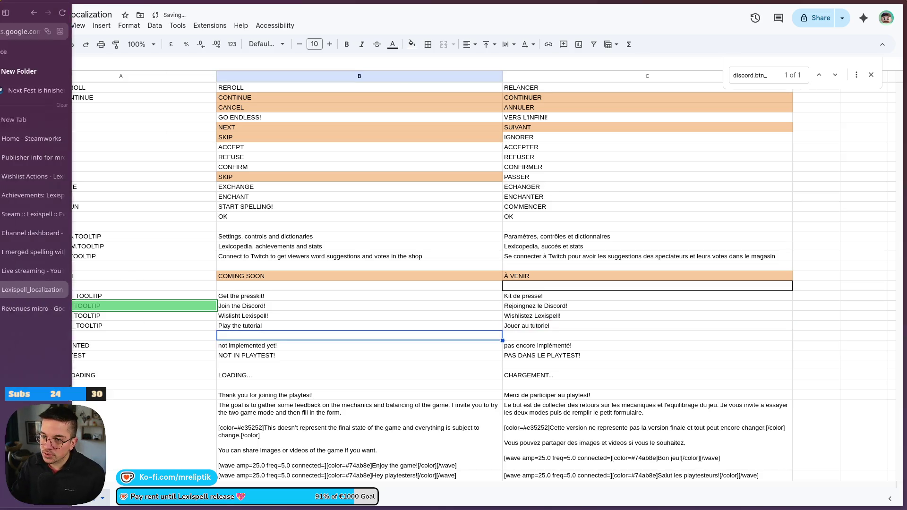
Step: Download the sheet as Comma separated values (.csv) and switch to the file manager
left_click(38, 25)
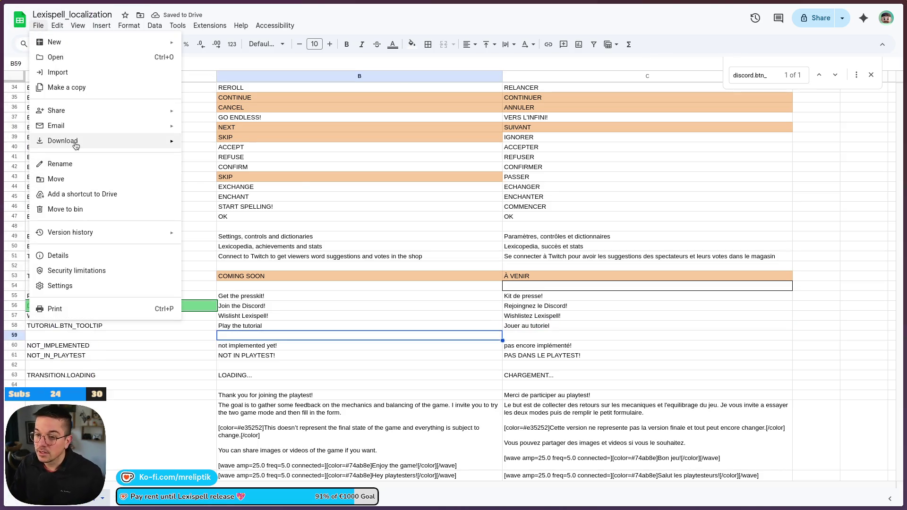
mouse_move(95, 140)
left_click(264, 202)
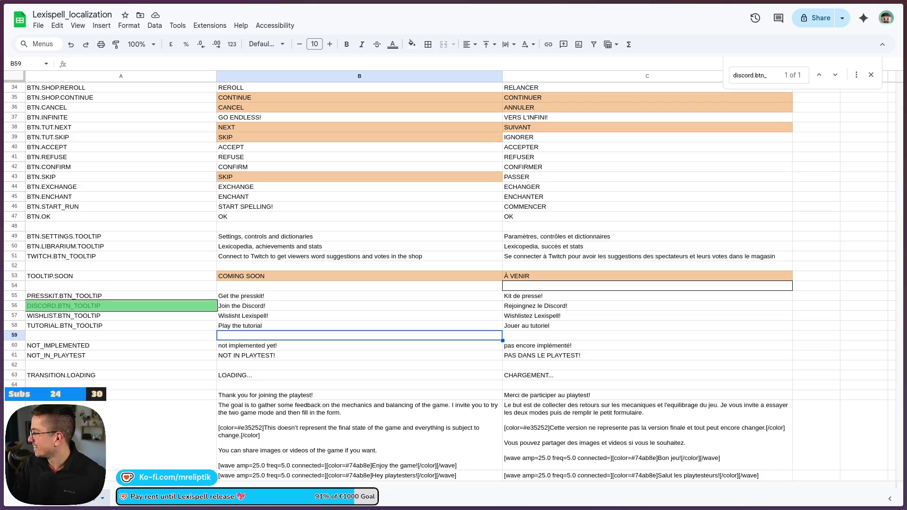
key("alt+Tab")
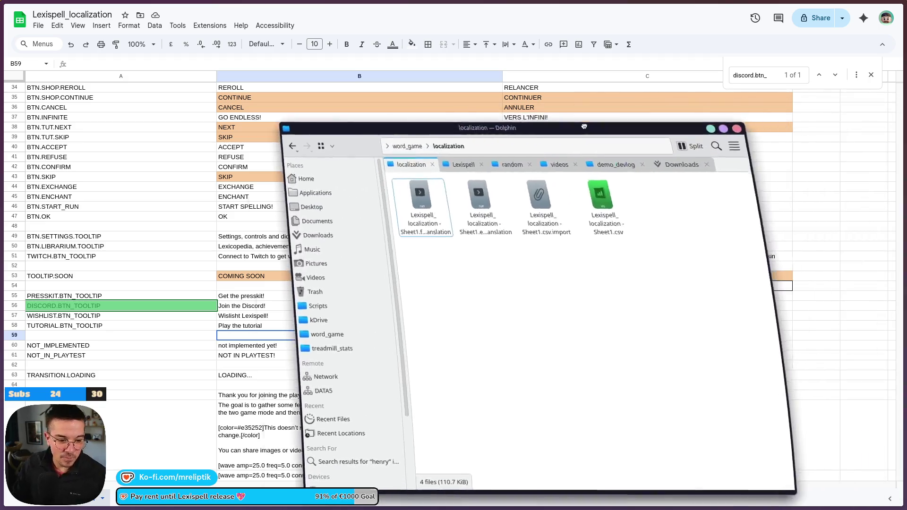
Step: Move Lexispell_localization - Sheet1.csv from Downloads into localization, overwriting the old copy, then close Dolphin
left_click(545, 143)
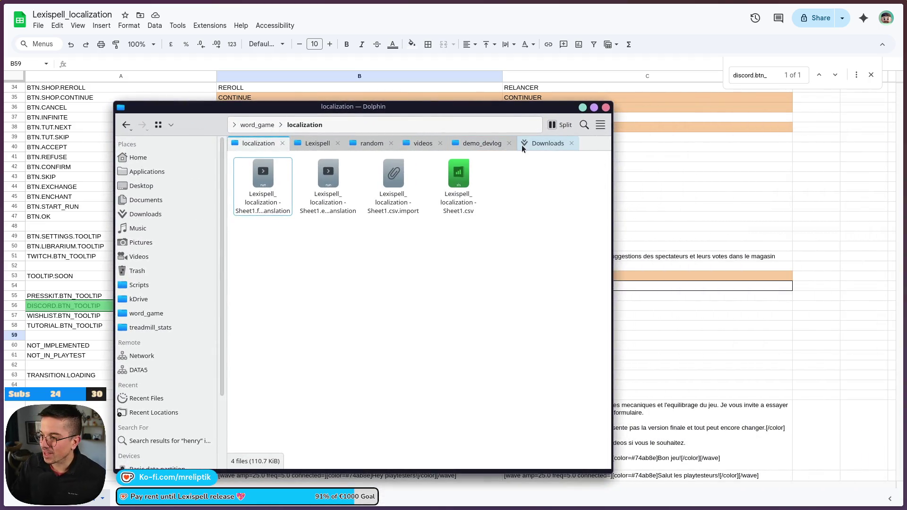
mouse_move(271, 209)
left_mouse_down()
mouse_move(265, 148)
mouse_move(409, 293)
mouse_move(411, 311)
left_mouse_up()
left_click(402, 359)
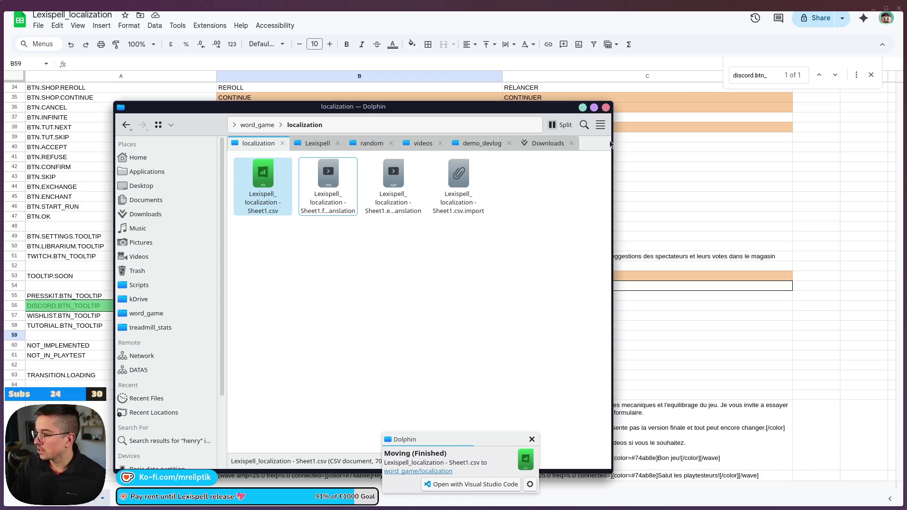
left_click(582, 107)
left_click(872, 7)
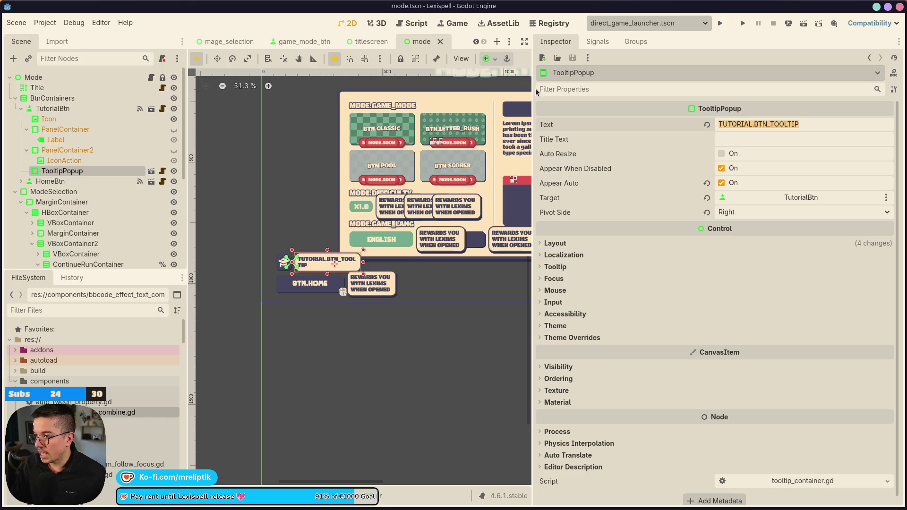
Step: Narrow the Inspector, run the game and continue past the supported inputs screen
mouse_move(535, 91)
left_mouse_down()
mouse_move(787, 128)
mouse_move(779, 137)
mouse_move(787, 135)
left_mouse_up()
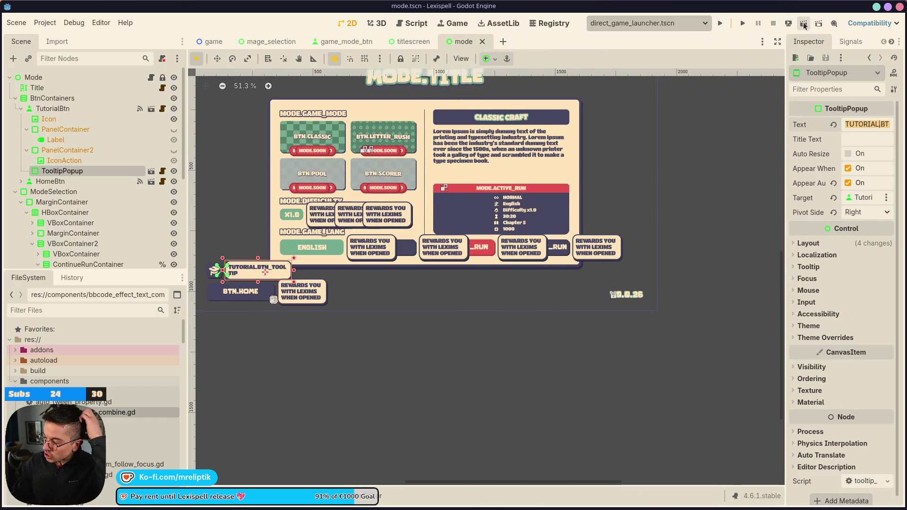
left_click(742, 25)
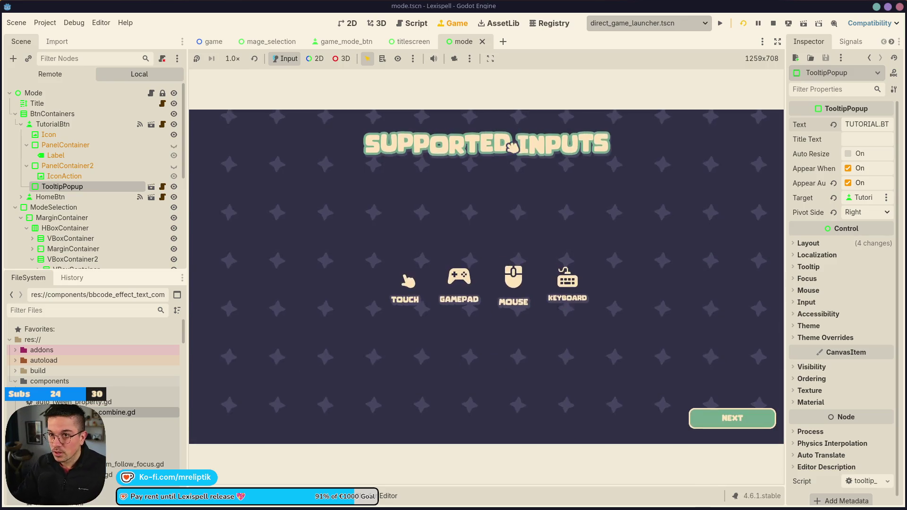
left_click(750, 418)
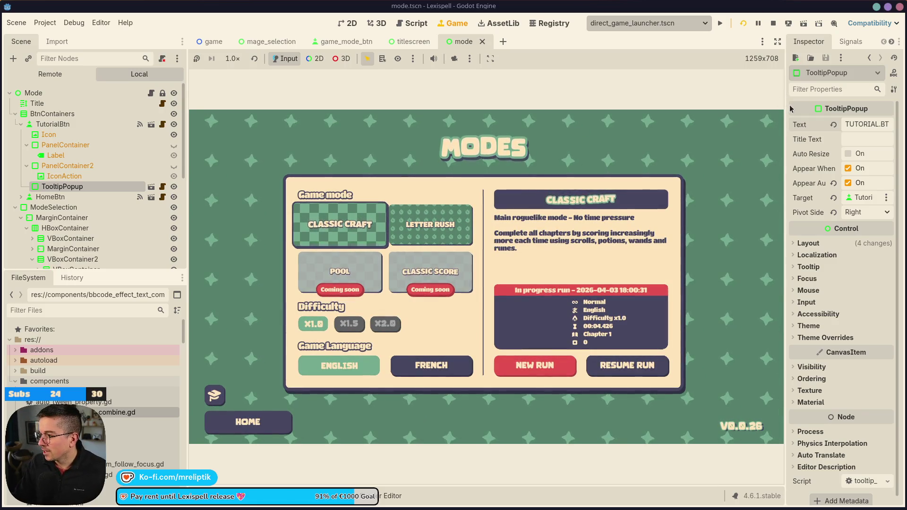
Step: Set TooltipPopup's Pivot Side to Left, save the mode scene and restart the game
left_click_drag(785, 113, 654, 113)
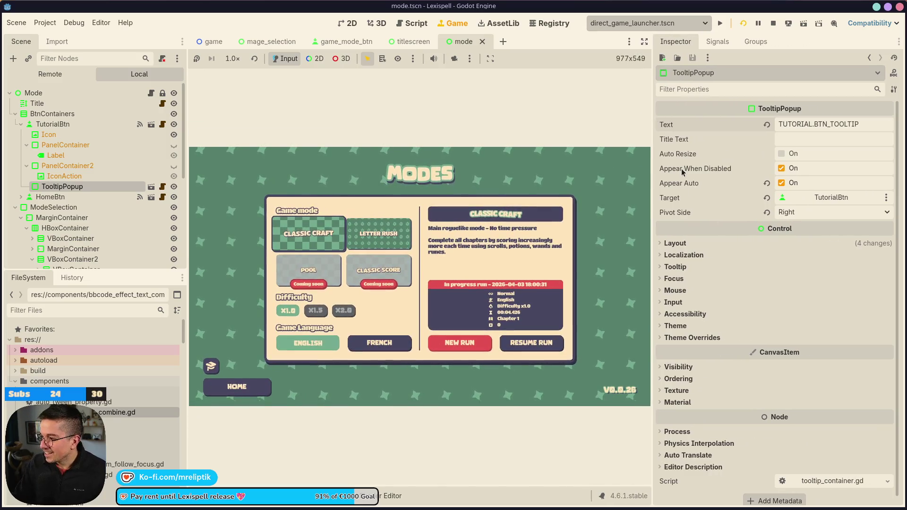
left_click(824, 212)
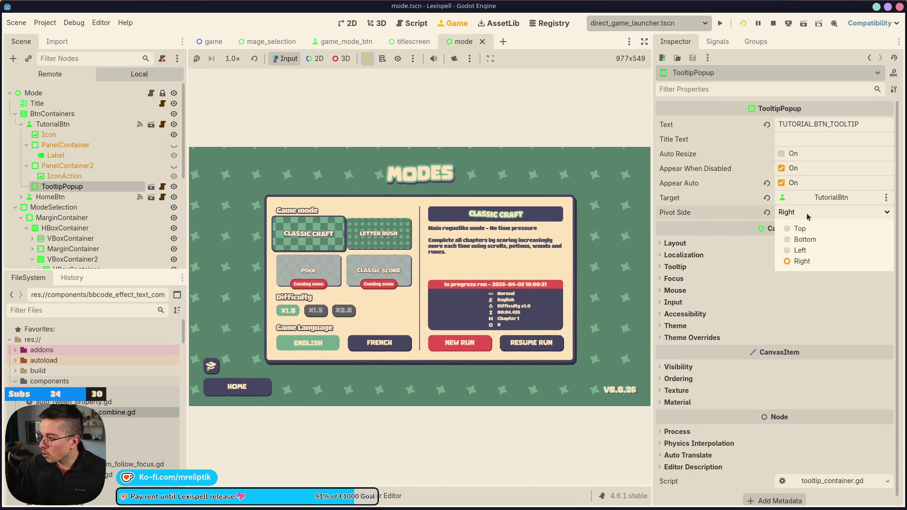
left_click(802, 248)
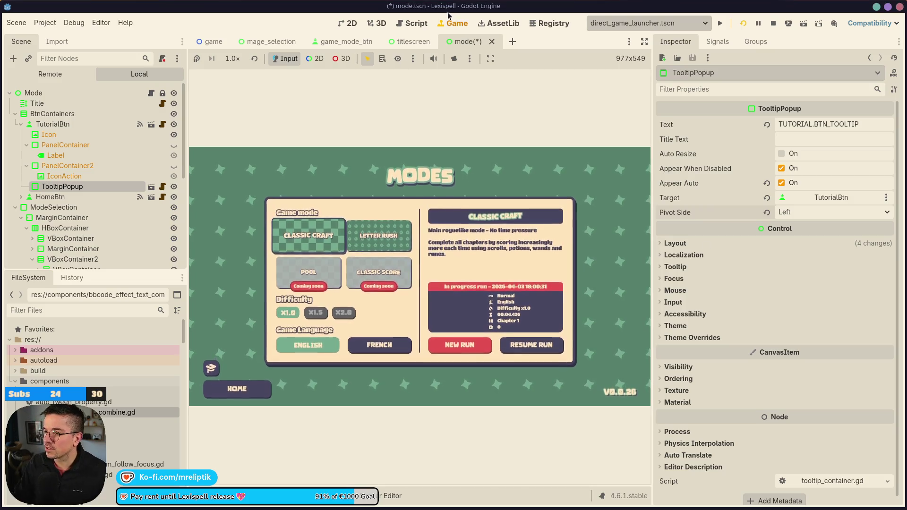
key("ctrl+s")
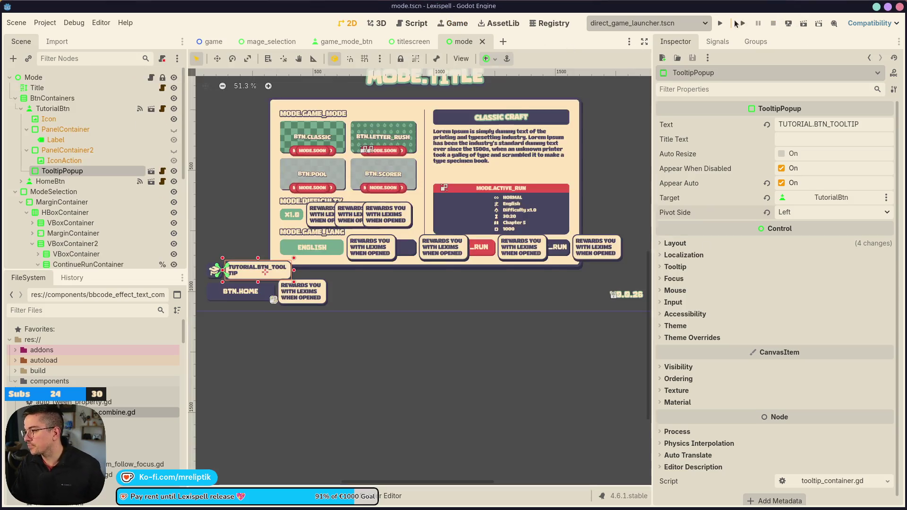
left_click(743, 23)
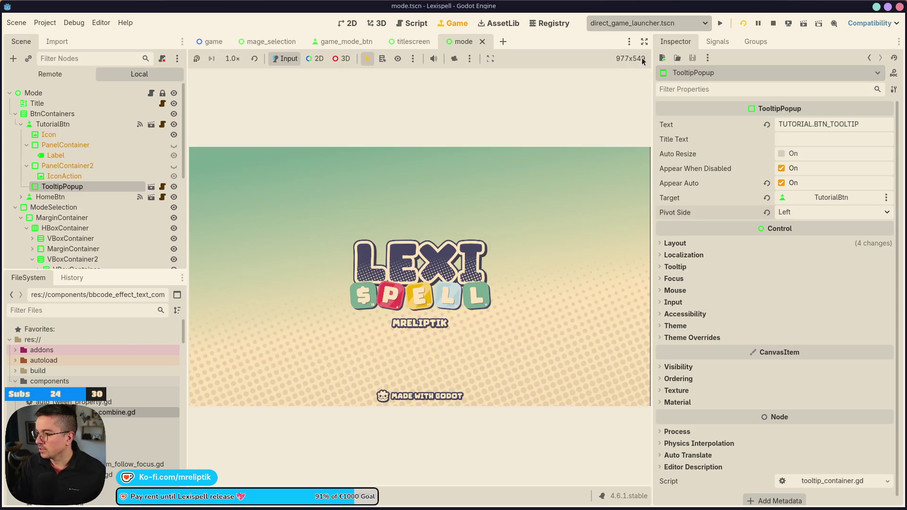
Step: Widen the running game view and press PLAY to reach the Modes screen
left_click_drag(651, 57, 714, 54)
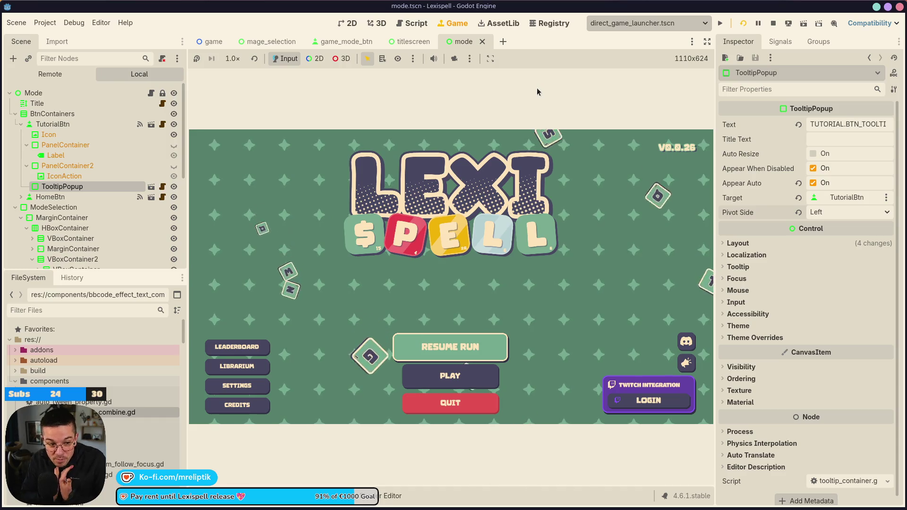
left_click(493, 372)
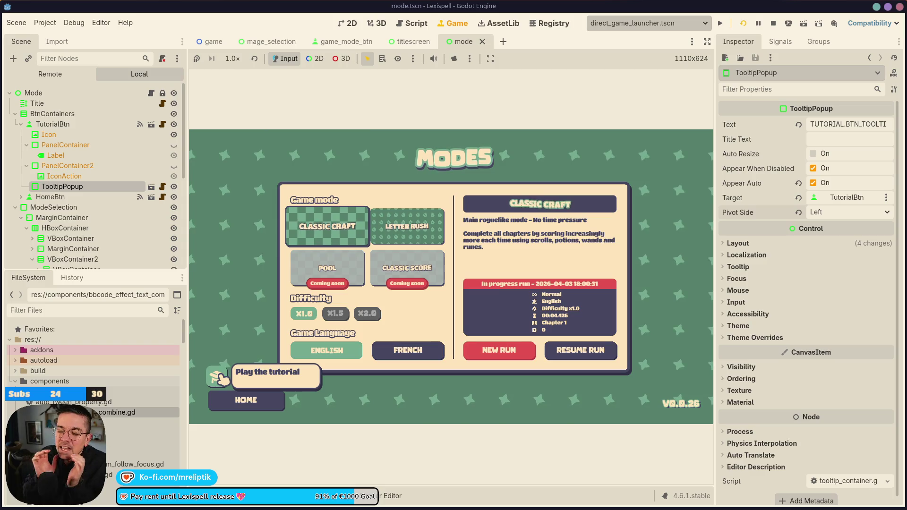
Step: Turn on the tooltip's Auto Resize, save, then restart the game and enter the Modes screen
left_click(354, 23)
scroll(264, 271, "up", 4)
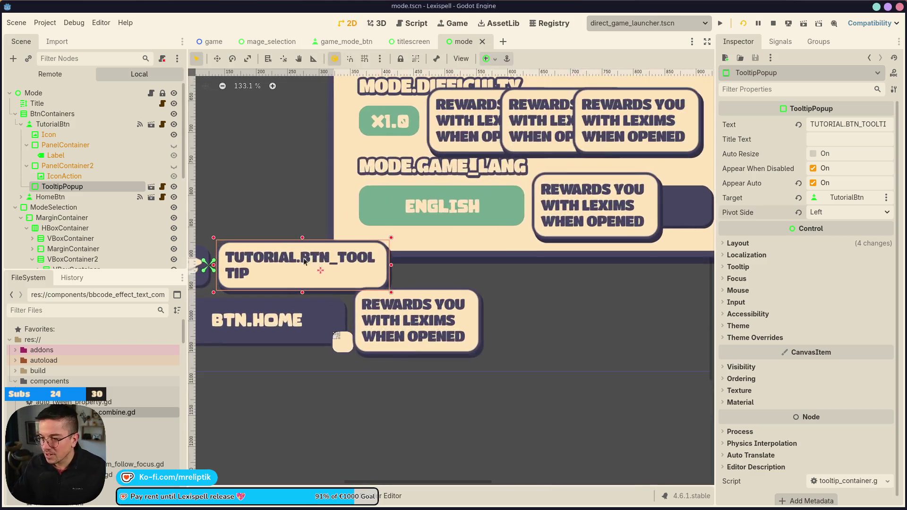
scroll(303, 265, "down", 3)
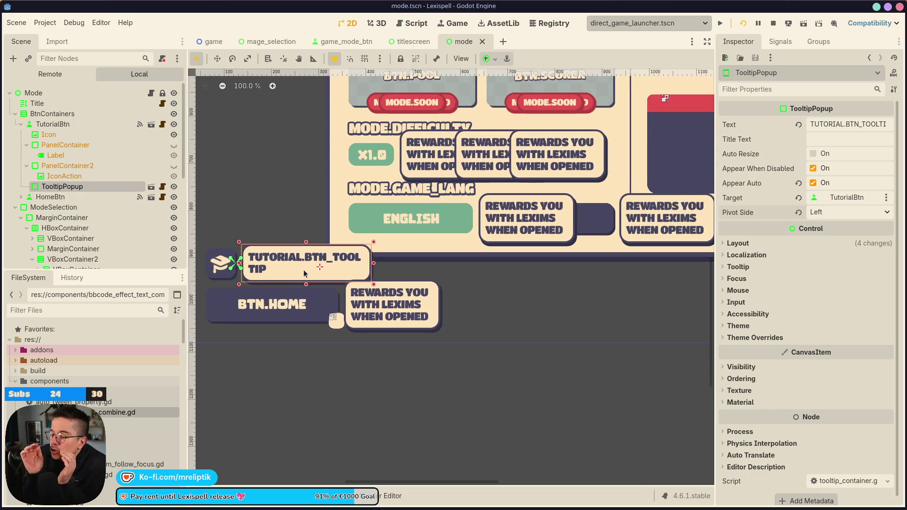
left_click(813, 153)
key("ctrl+s")
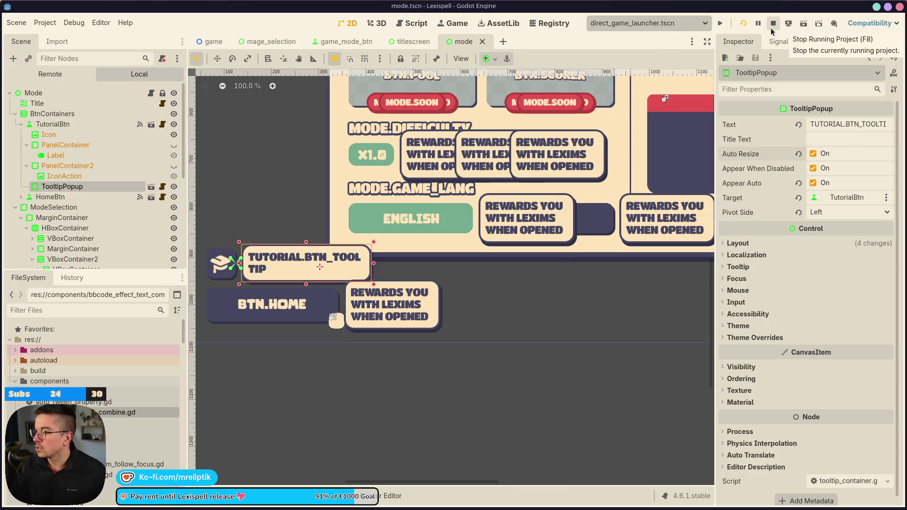
left_click(742, 24)
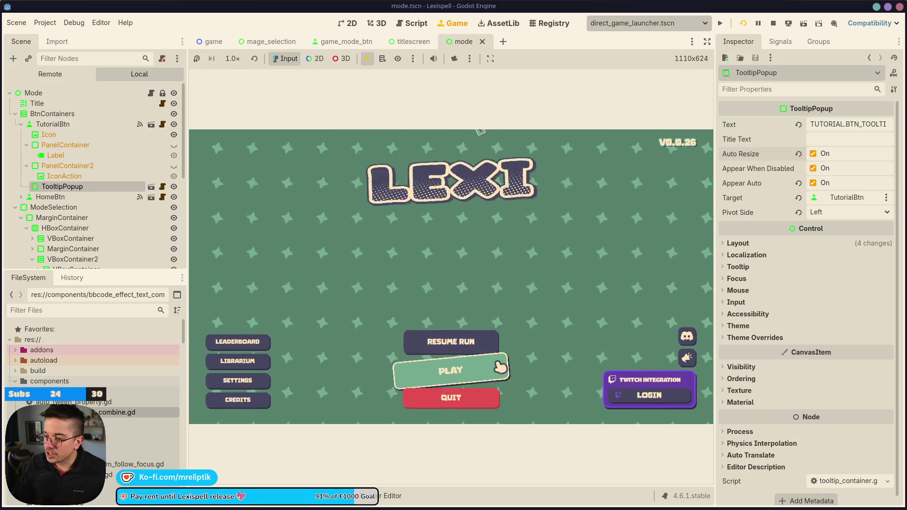
left_click(496, 364)
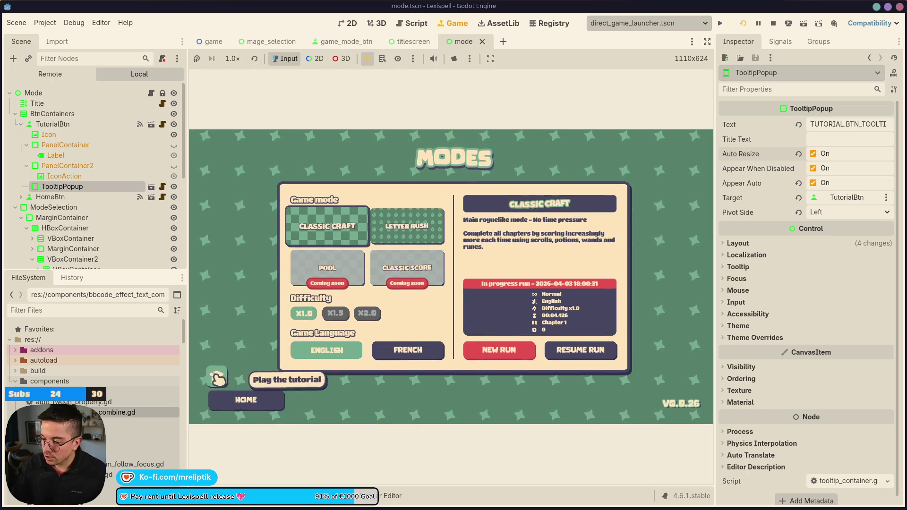
Step: Turn Auto Resize back off, save the scene and stop the game with F8
left_click(813, 154)
key("ctrl+s")
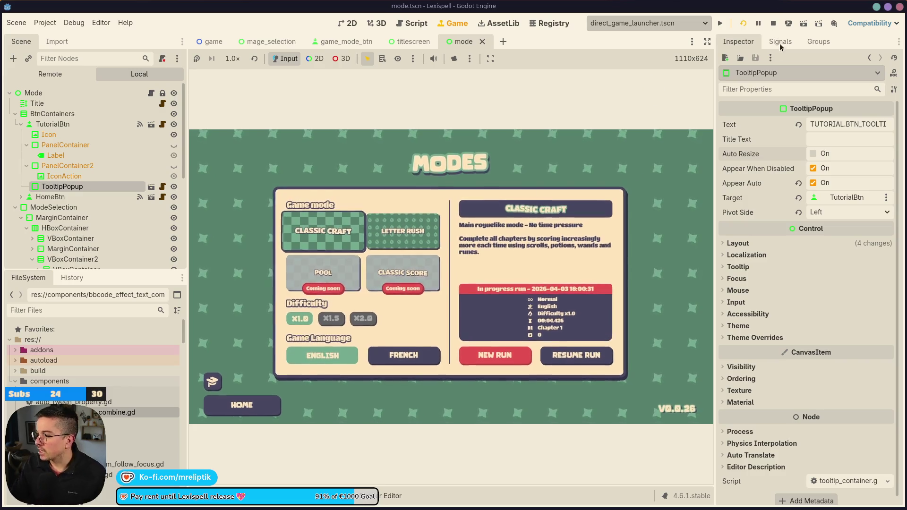
key("F8")
scroll(330, 178, "down", 6)
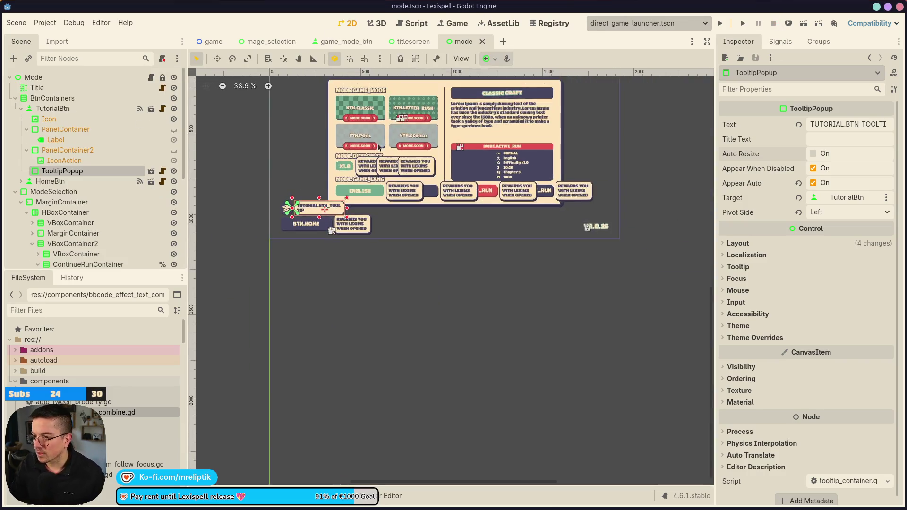
Step: Add a TweenAppear child under ModeSelection and assign ModeSelection as its target
right_click(38, 190)
left_click(84, 212)
type("appear")
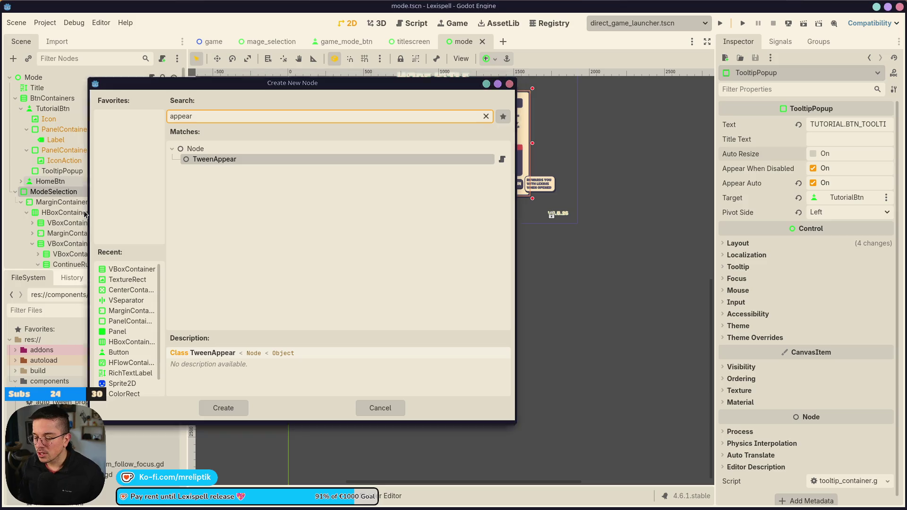
key("Return")
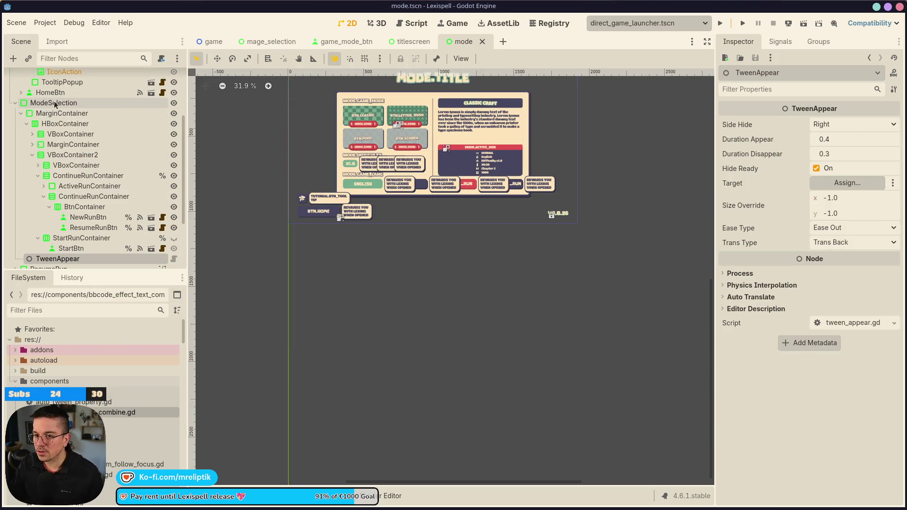
left_click(847, 182)
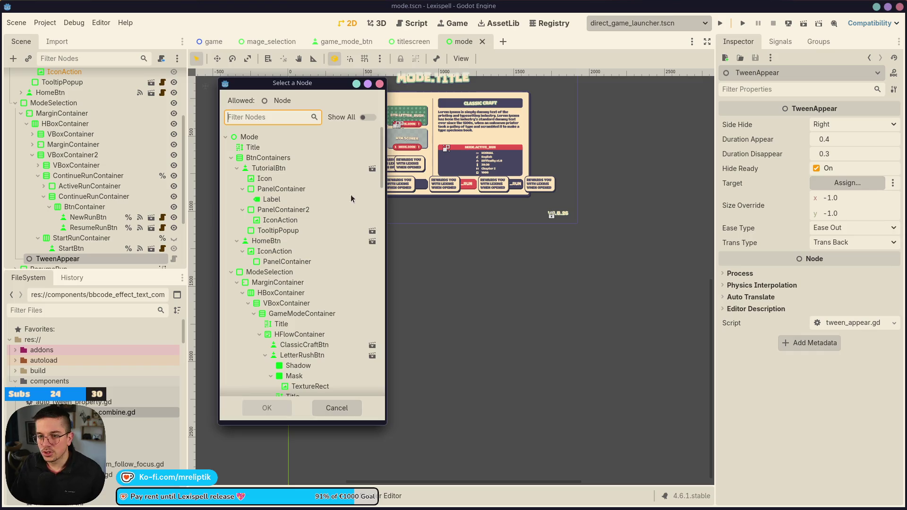
left_click(297, 272)
double_click(298, 272)
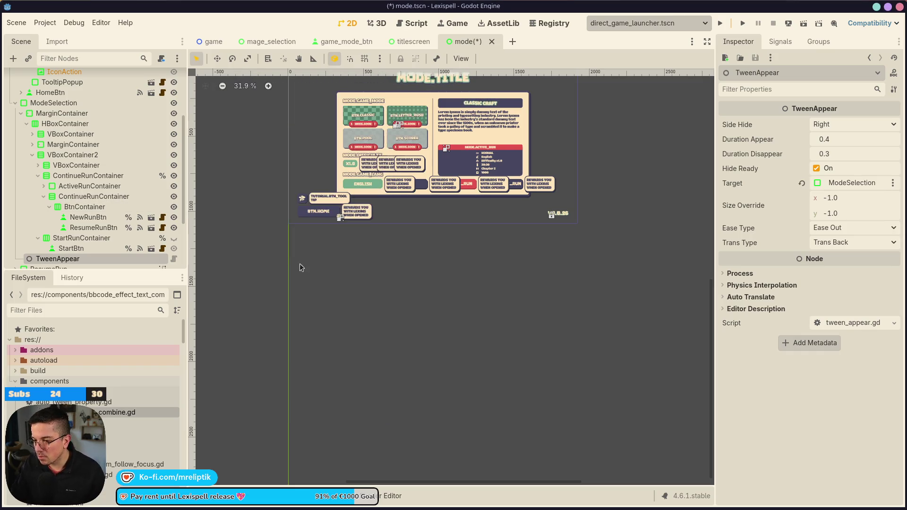
Step: Set Side Hide to Top, then delete the TweenAppear node and save the scene
left_click(835, 124)
left_click(840, 163)
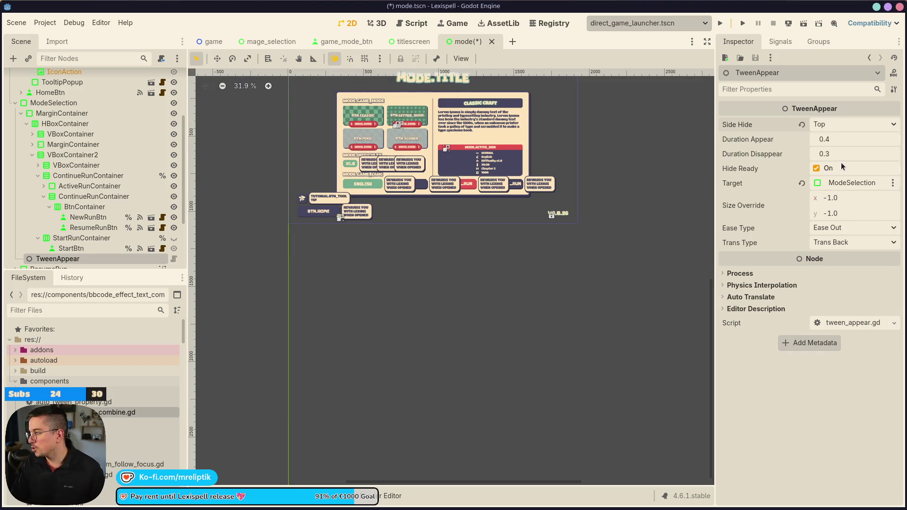
left_click(837, 124)
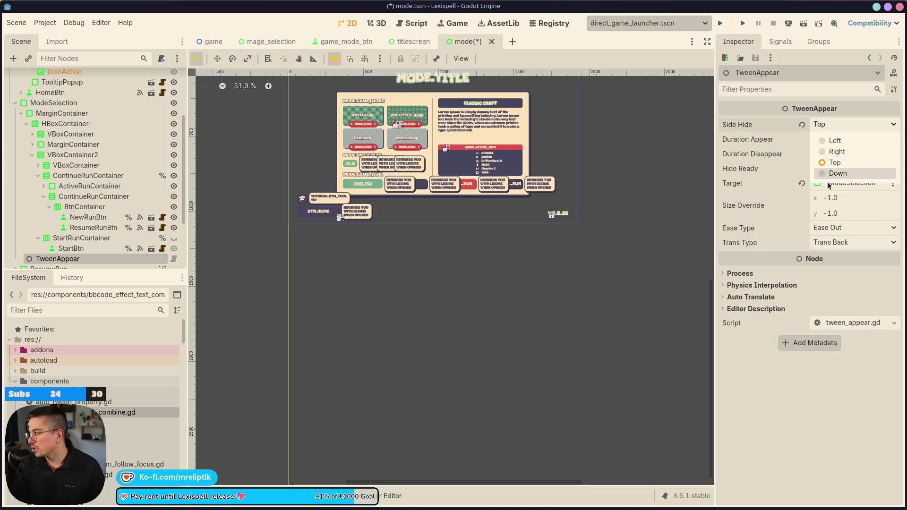
left_click(68, 259)
key("Delete")
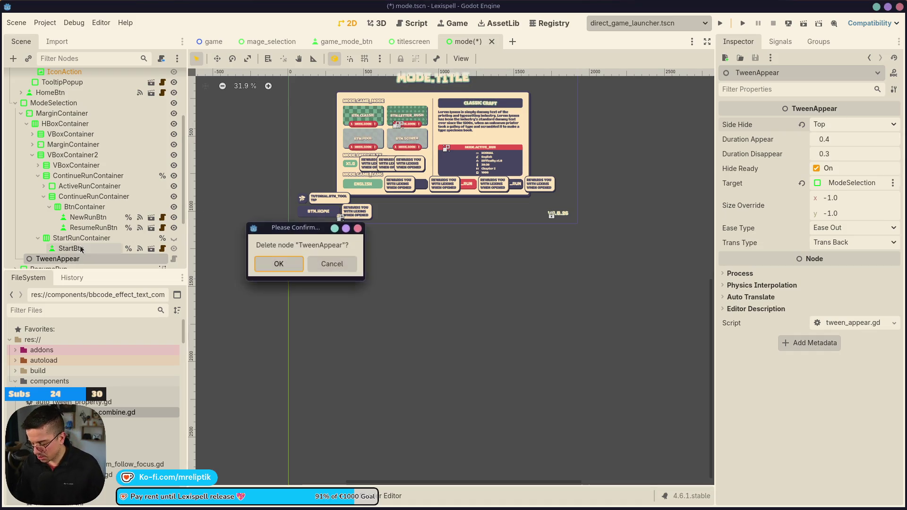
key("Return")
key("ctrl+s")
Step: Add an AutoTween under ModeSelection targeting ModeSelection, enable Change Visible, and run the scene
right_click(60, 103)
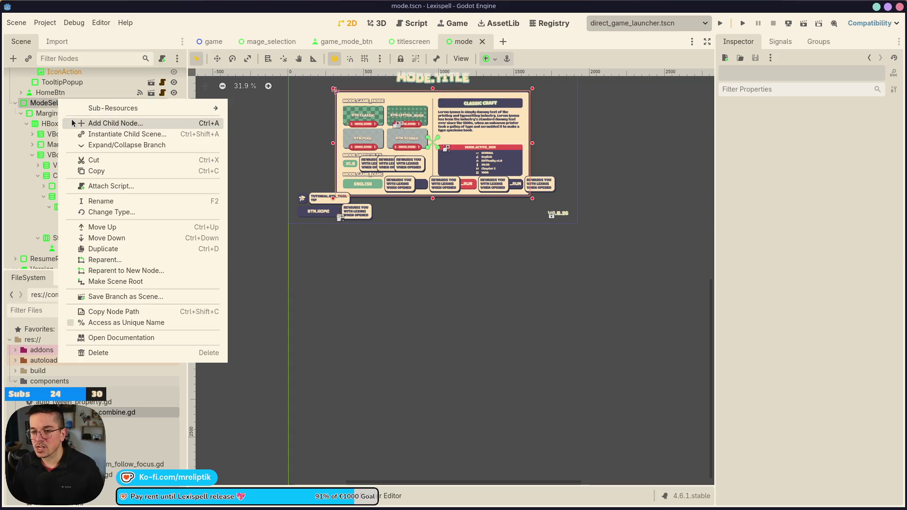
left_click(73, 123)
type("auto")
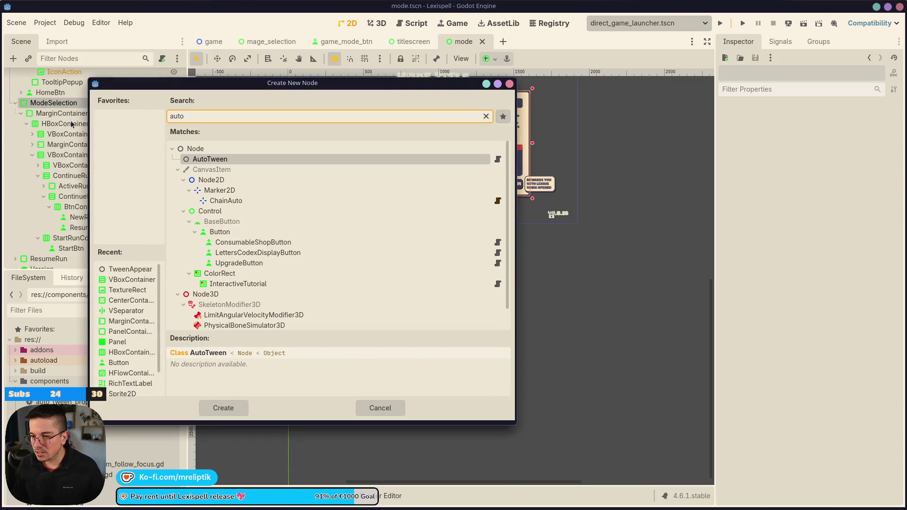
key("Return")
left_click(840, 124)
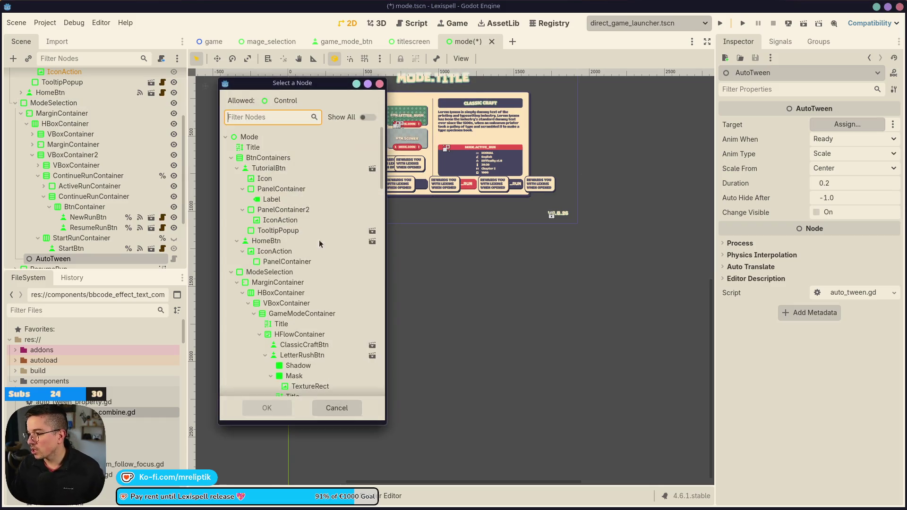
double_click(275, 270)
key("ctrl+s")
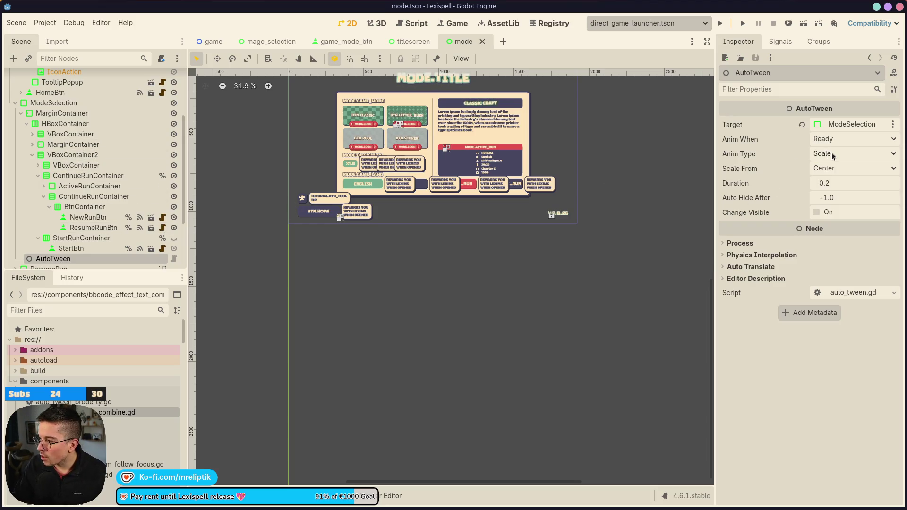
left_click(820, 211)
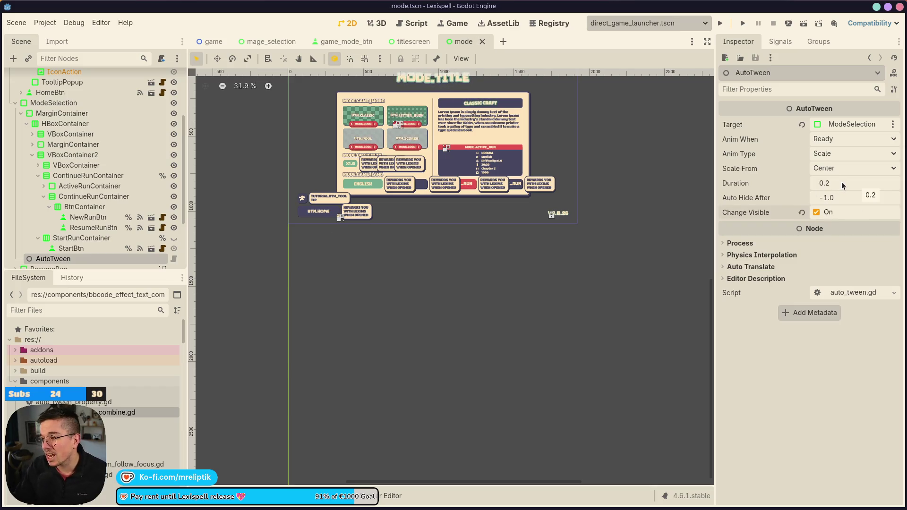
left_click(744, 24)
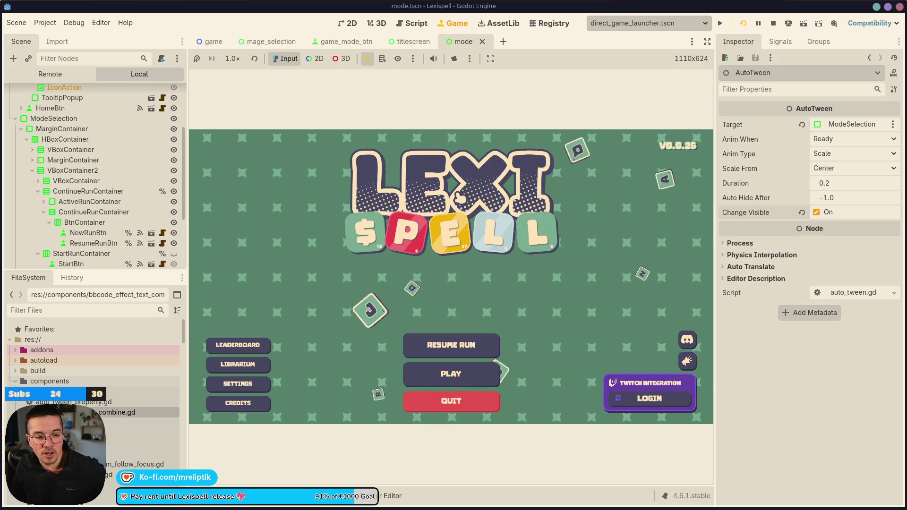
Step: Bring up the desktop application launcher
key("super")
Step: Launch Steam from the launcher and maximise its window
type("steam")
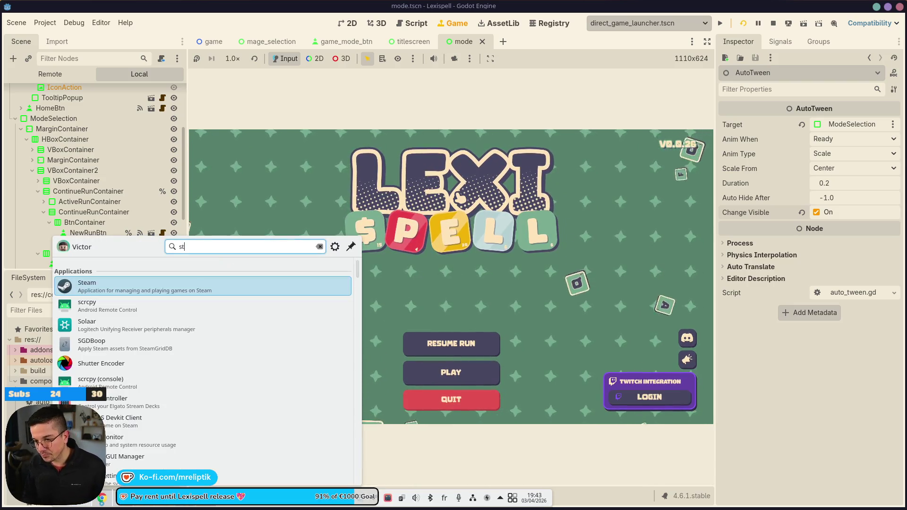
key("Return")
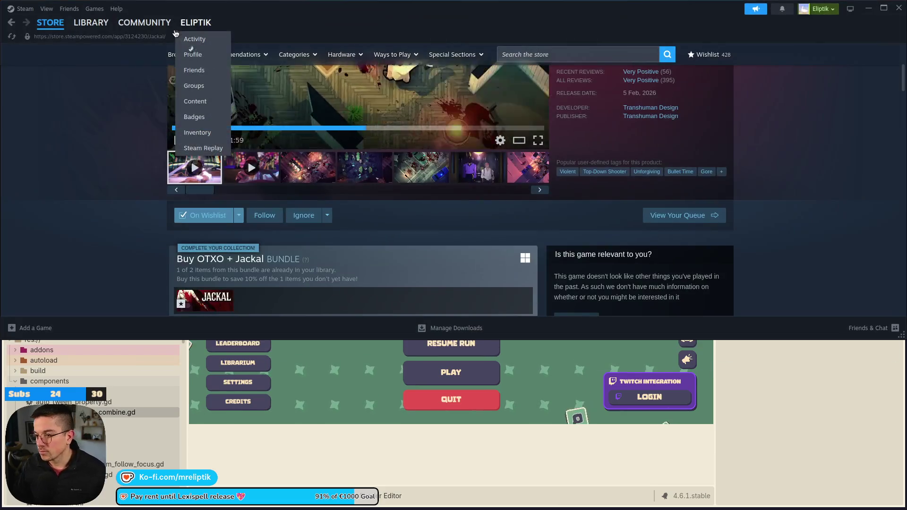
double_click(284, 9)
mouse_move(118, 20)
scroll(142, 227, "up", 3)
Step: Search the store for 'minos', download the MINOS Demo and open the Downloads page
left_click(532, 56)
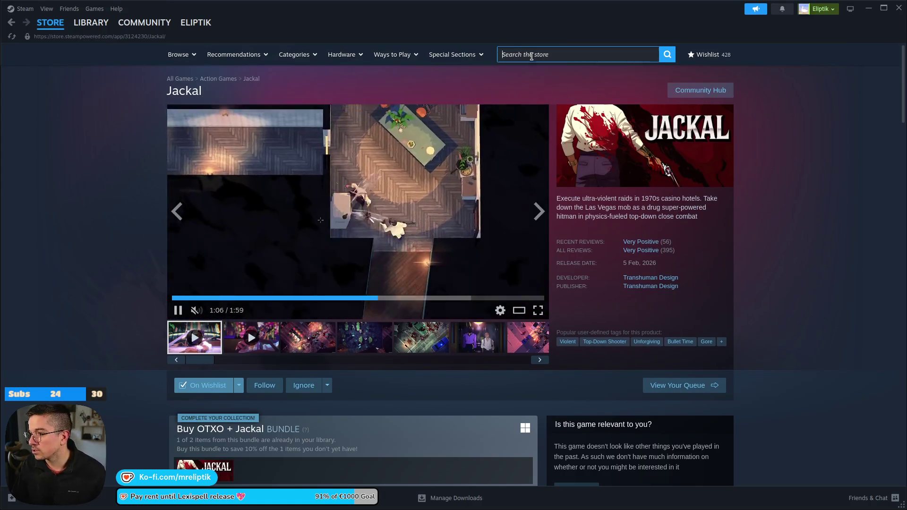
type("minos")
key("Return")
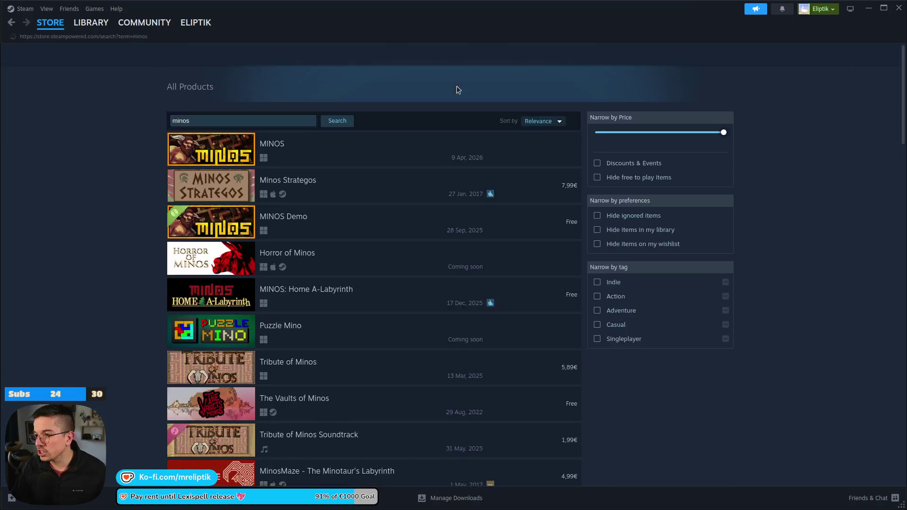
left_click(290, 164)
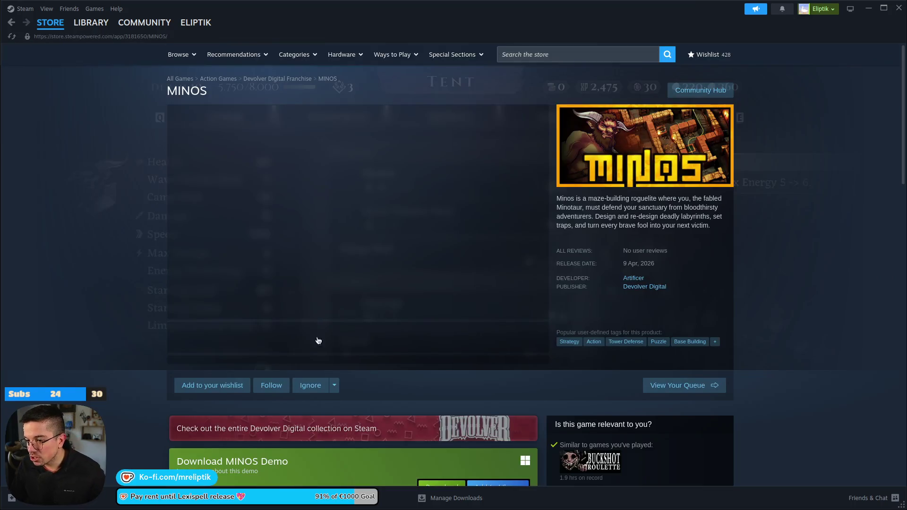
scroll(472, 313, "down", 5)
left_click(440, 203)
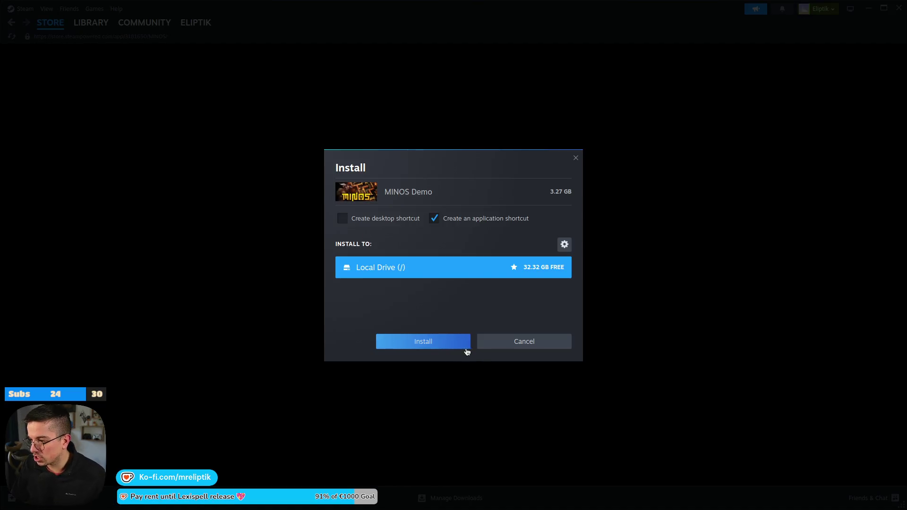
left_click(466, 348)
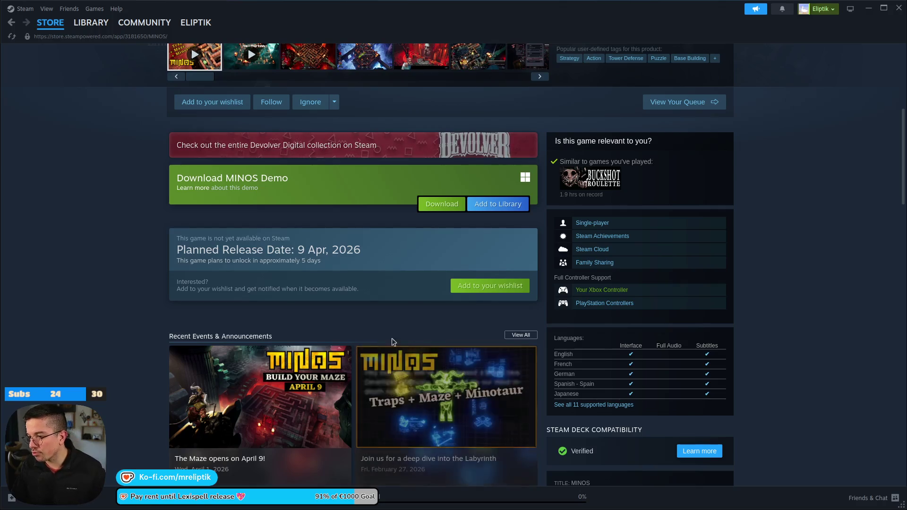
left_click(402, 492)
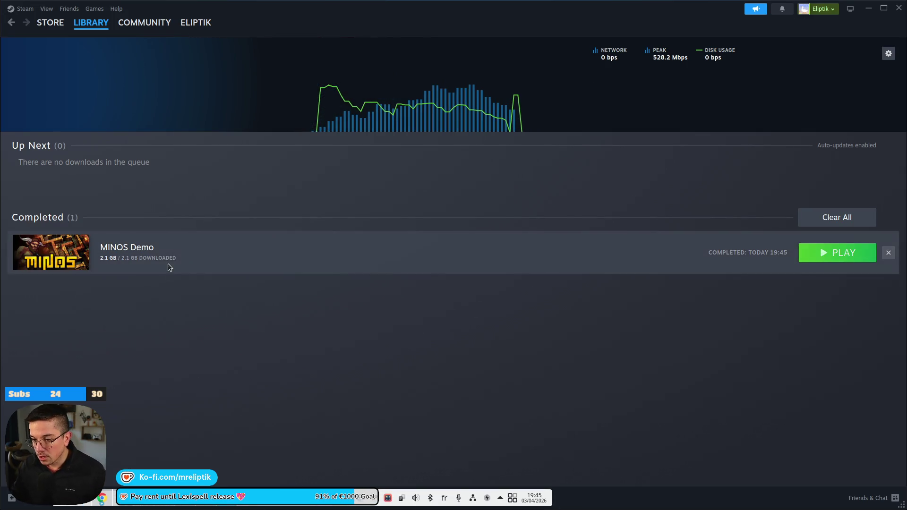
Step: Add MINOS Demo to the DEMO collection, open its library page, then switch back to Godot
right_click(91, 263)
mouse_move(137, 334)
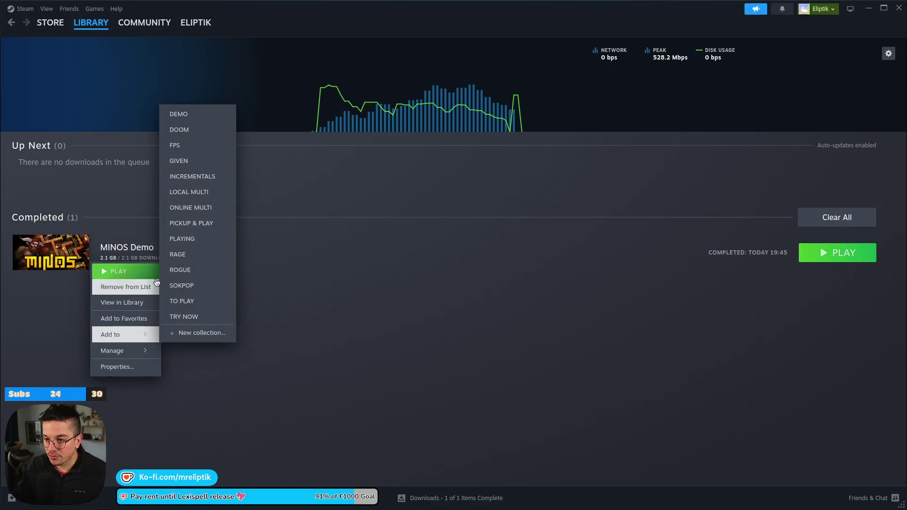
left_click(188, 114)
left_click(53, 243)
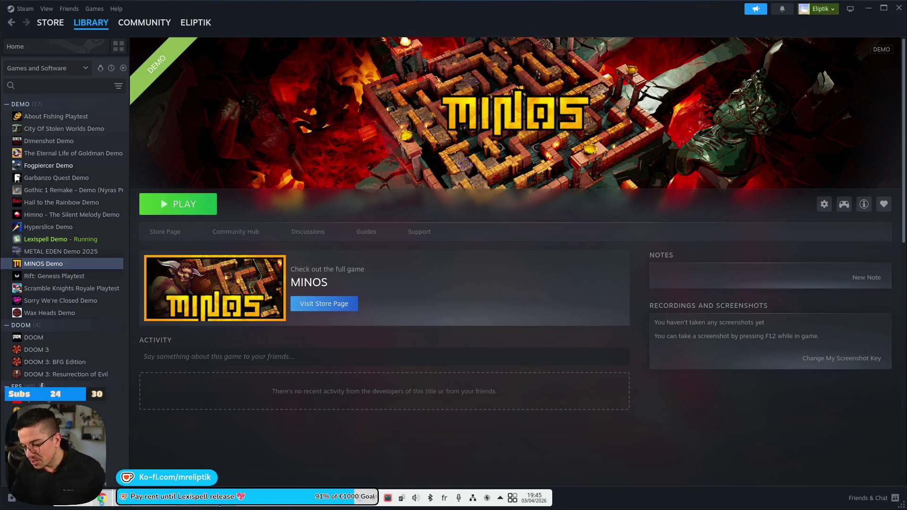
key("alt+Tab")
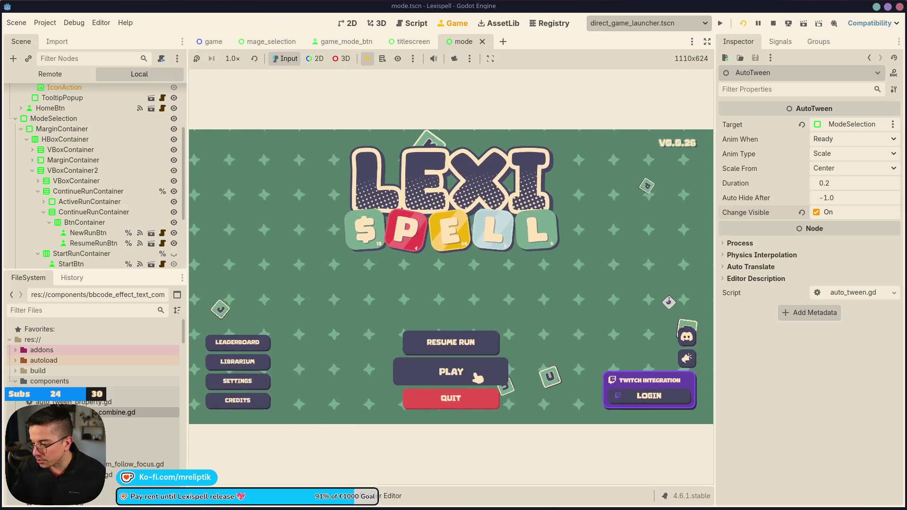
Step: Toggle between HOME and the Modes screen repeatedly to watch the panel appear, then restart with F5
left_click(478, 378)
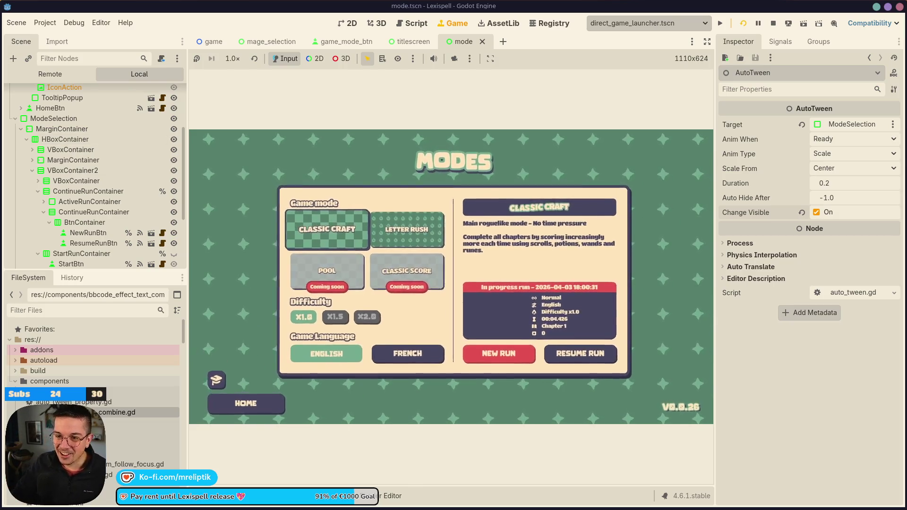
left_click(238, 401)
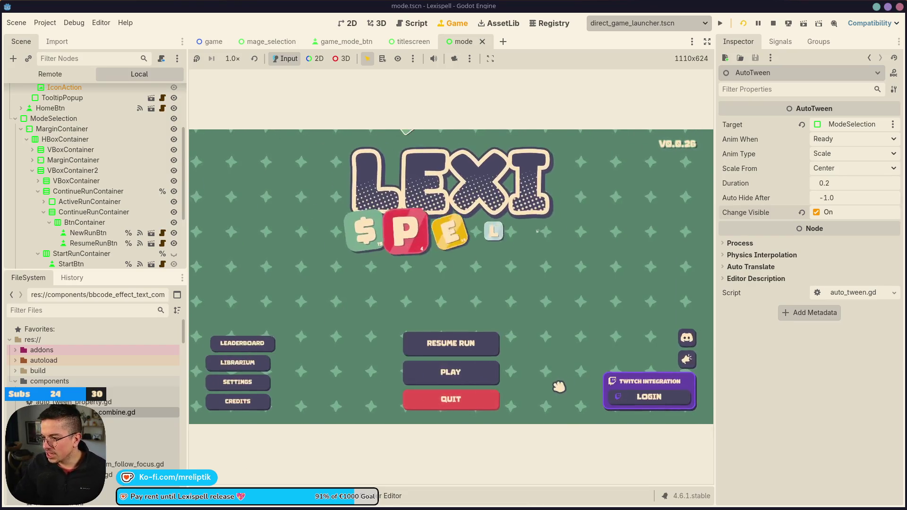
left_click(450, 372)
left_click(446, 401)
left_click(448, 372)
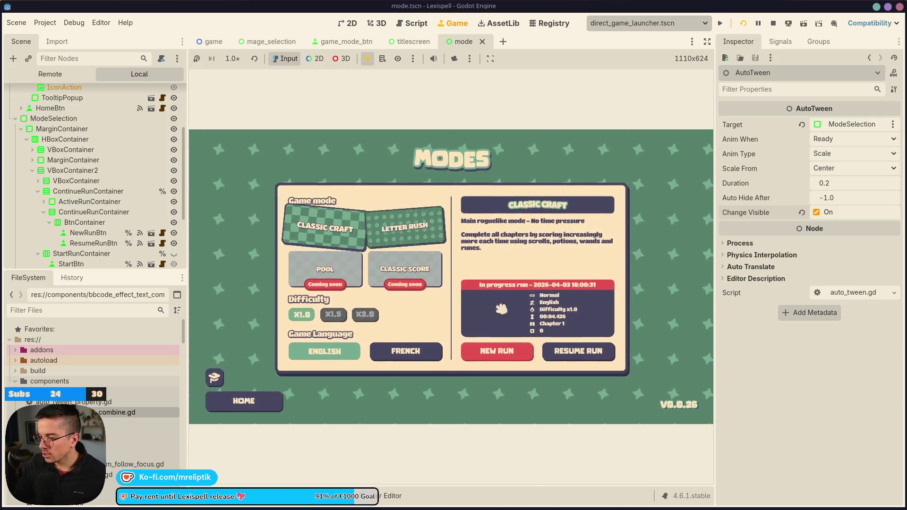
key("F5")
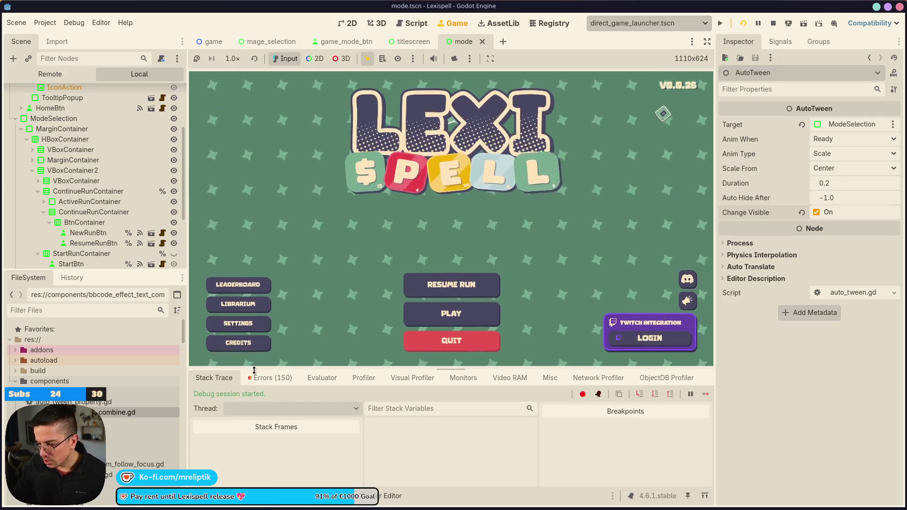
Step: Show the debugger's Errors list and scroll through the 'Node not found' errors
left_click(269, 378)
scroll(438, 475, "down", 5)
scroll(438, 475, "down", 5)
left_click_drag(709, 437, 708, 484)
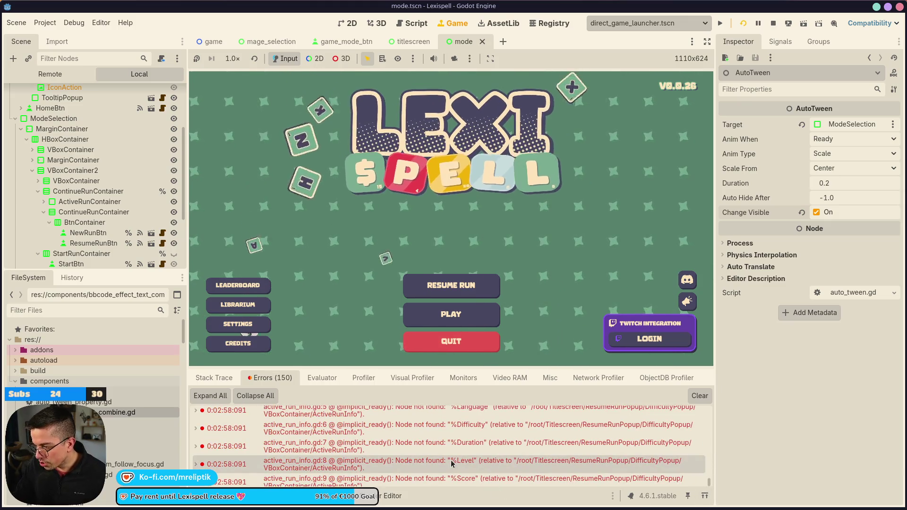
scroll(448, 462, "down", 1)
scroll(445, 457, "up", 10)
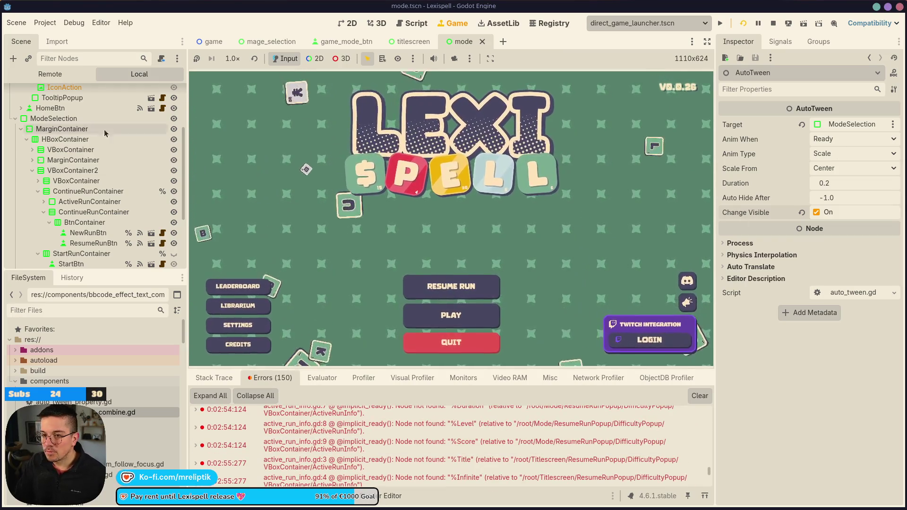
Step: Inspect ModeSelection's AutoTween: Center scale, 0.2 duration on Ready, Change Visible on
left_click(27, 120)
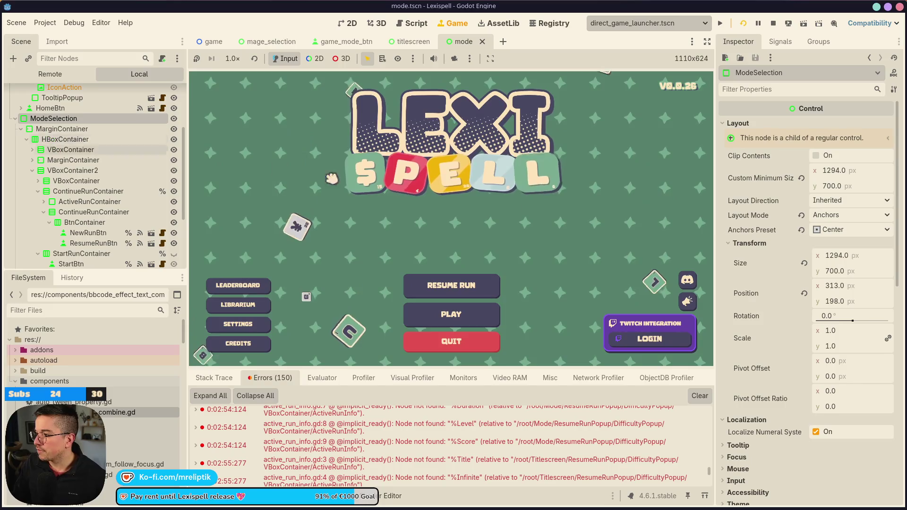
scroll(13, 127, "up", 3)
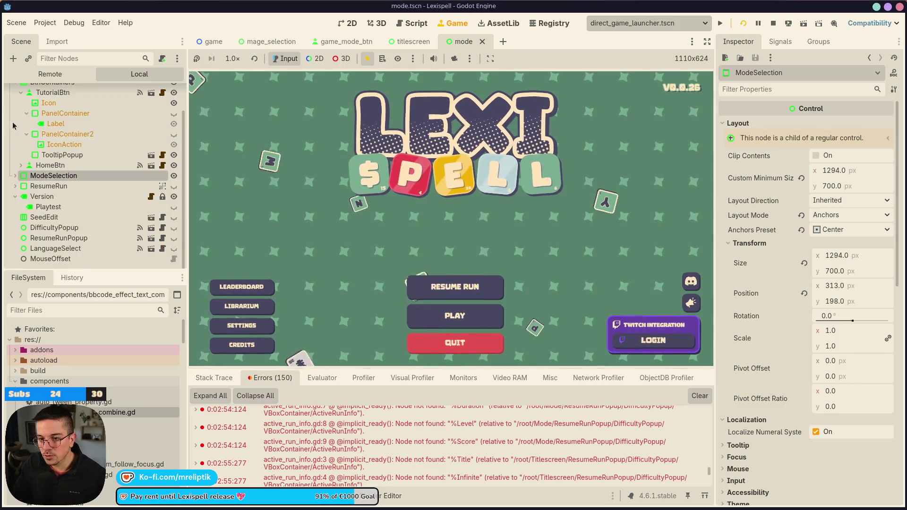
scroll(20, 188, "down", 8)
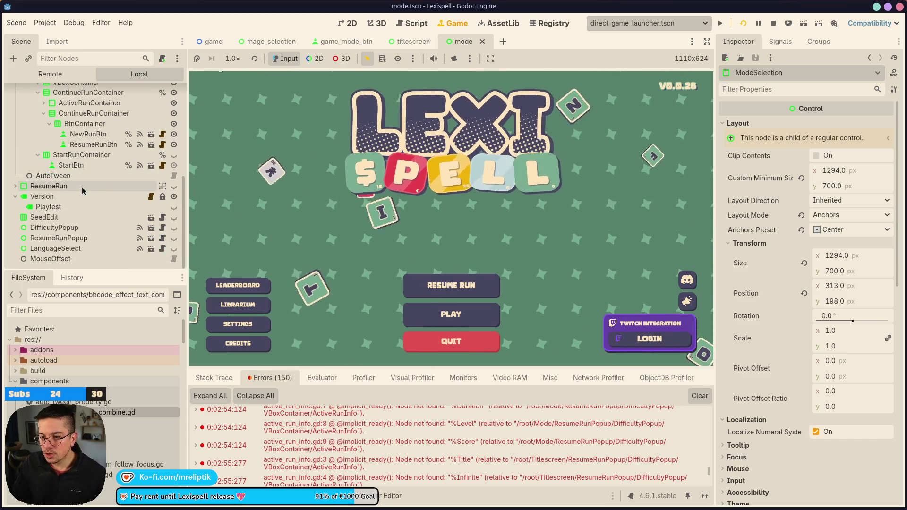
left_click(80, 176)
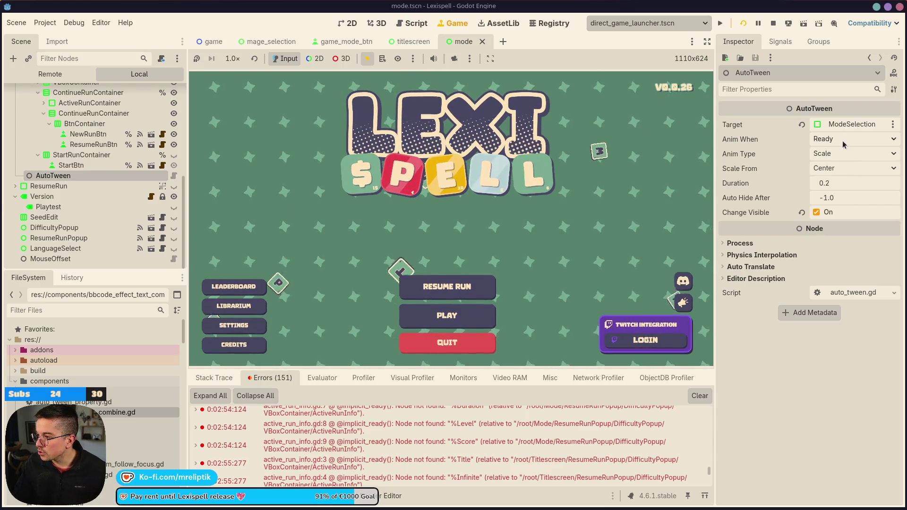
left_click(843, 184)
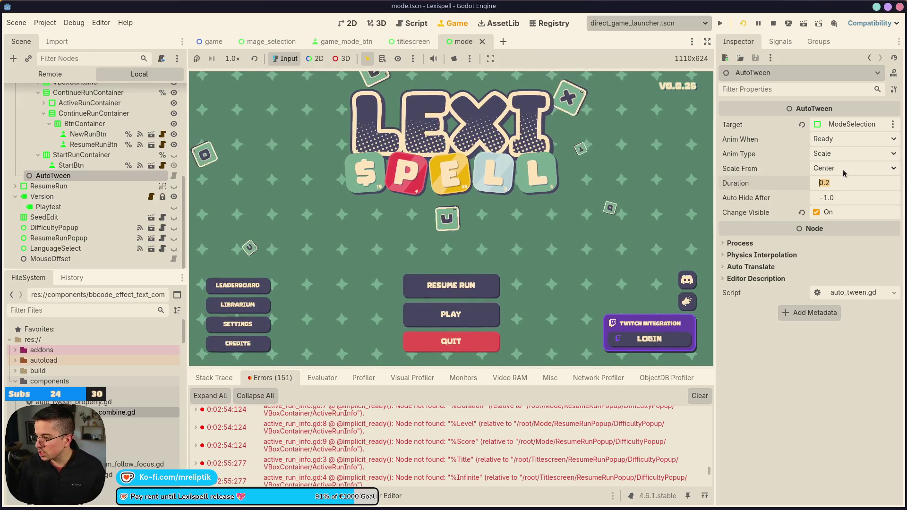
type("0K")
Step: Change the AutoTween duration from 0.2 to 0.3
key("Escape")
left_click(835, 183)
type("0.3")
key("Return")
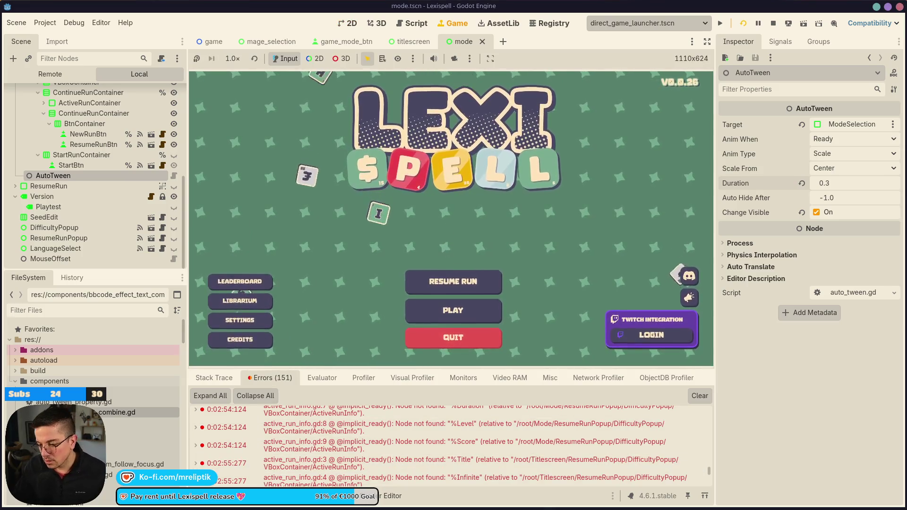
Step: Retest the Modes panel animation in the game by going Modes, Home, then Modes again
left_click(450, 371)
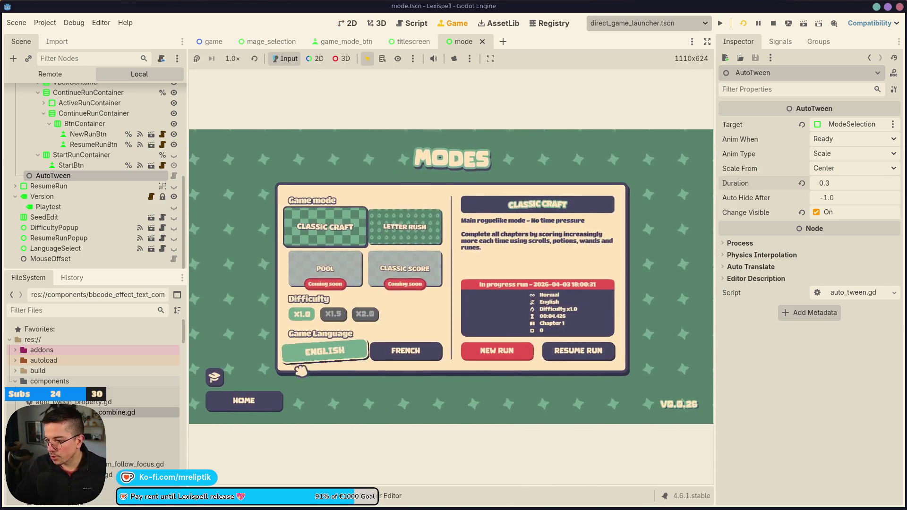
left_click(263, 399)
left_click(466, 371)
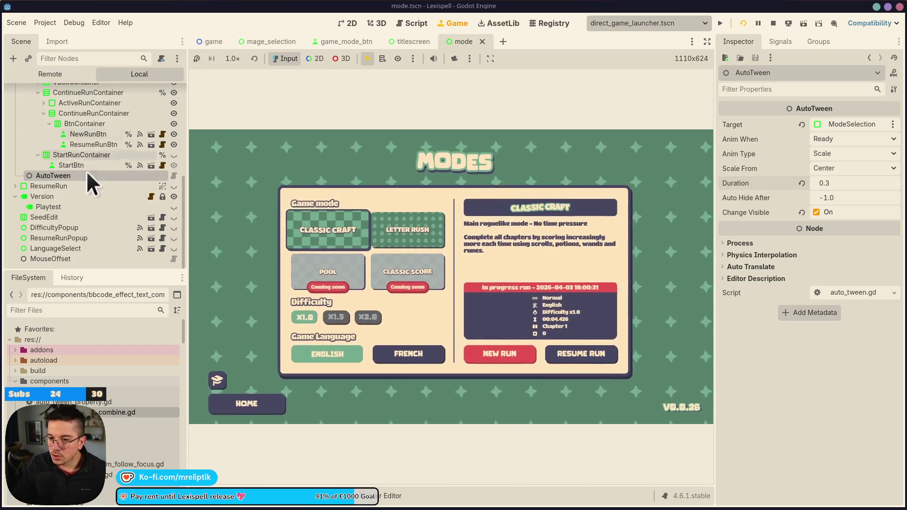
scroll(71, 172, "up", 4)
right_click(42, 108)
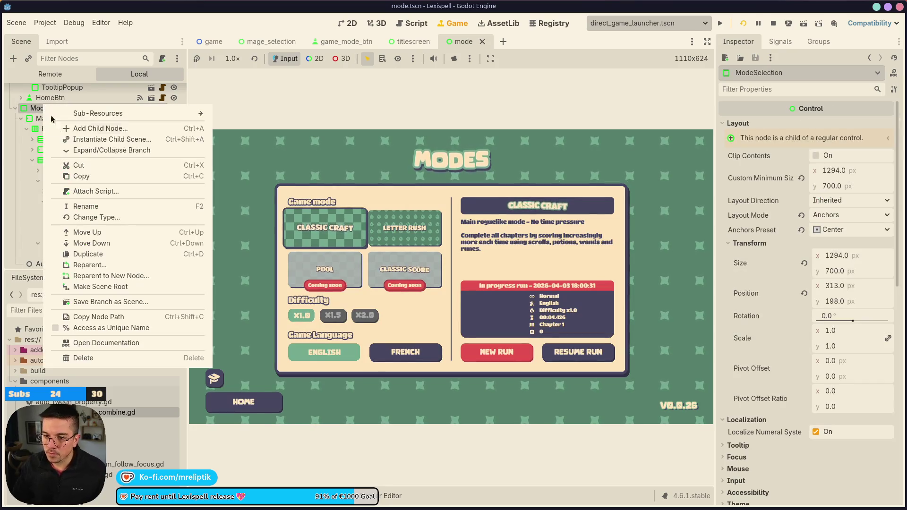
Step: Add a TweenAppear child node under ModeSelection
left_click(122, 139)
key("Escape")
right_click(91, 110)
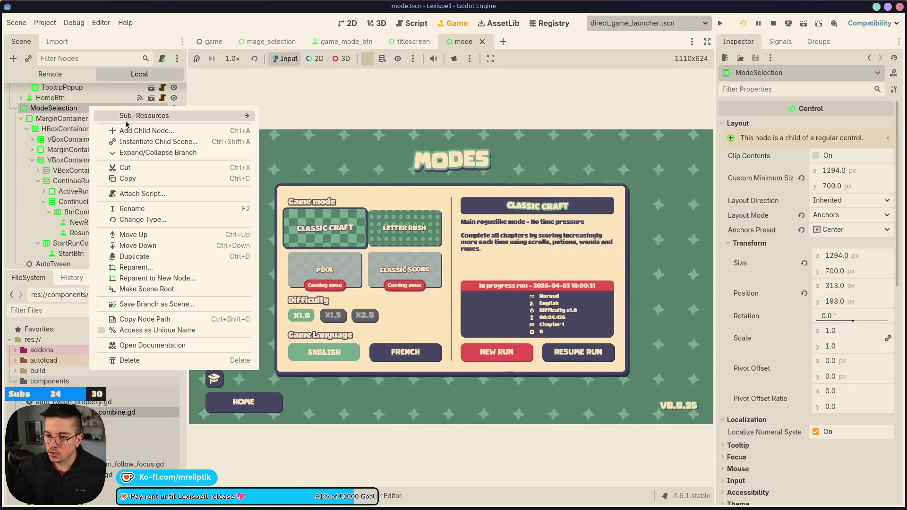
left_click(125, 133)
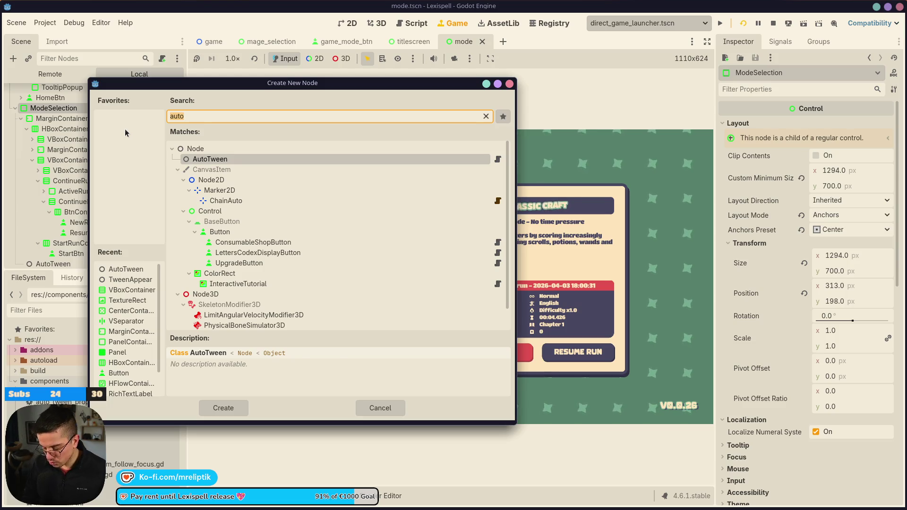
type("tween")
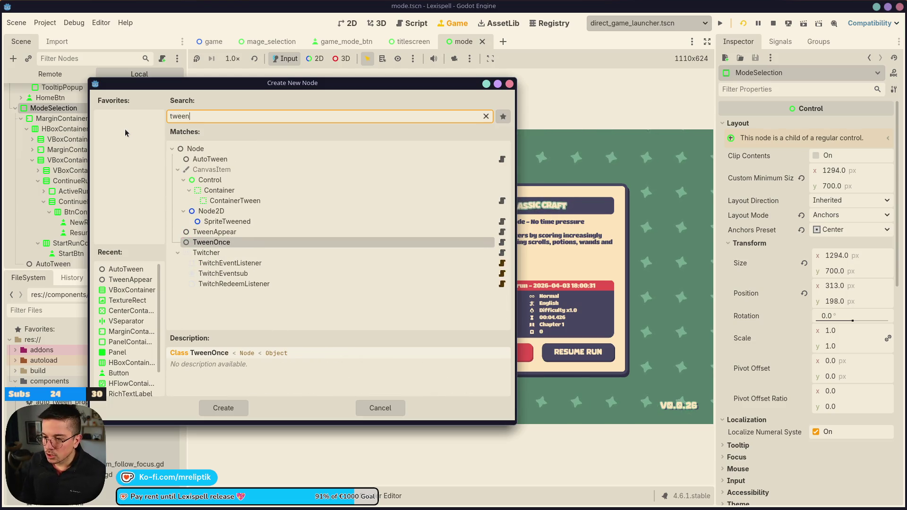
key("Up")
key("Return")
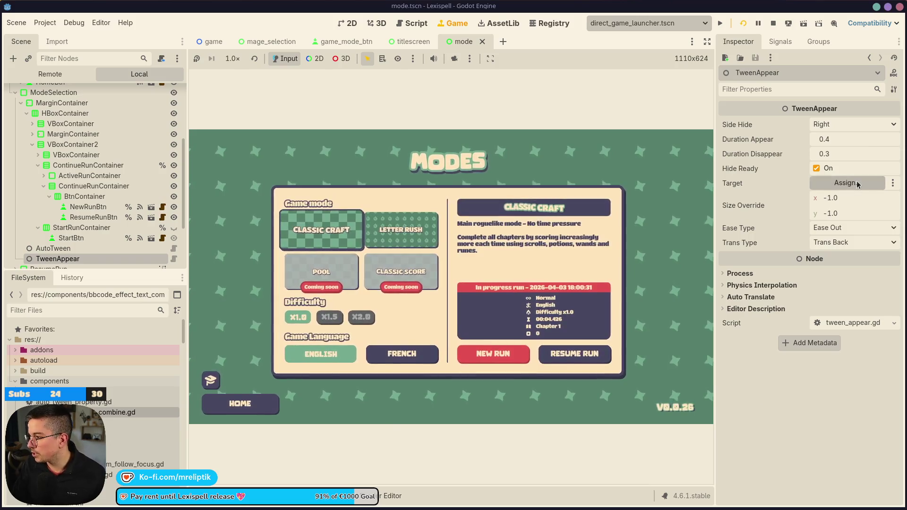
Step: Target the TweenAppear at ModeSelection and delete the old AutoTween node
left_click(846, 183)
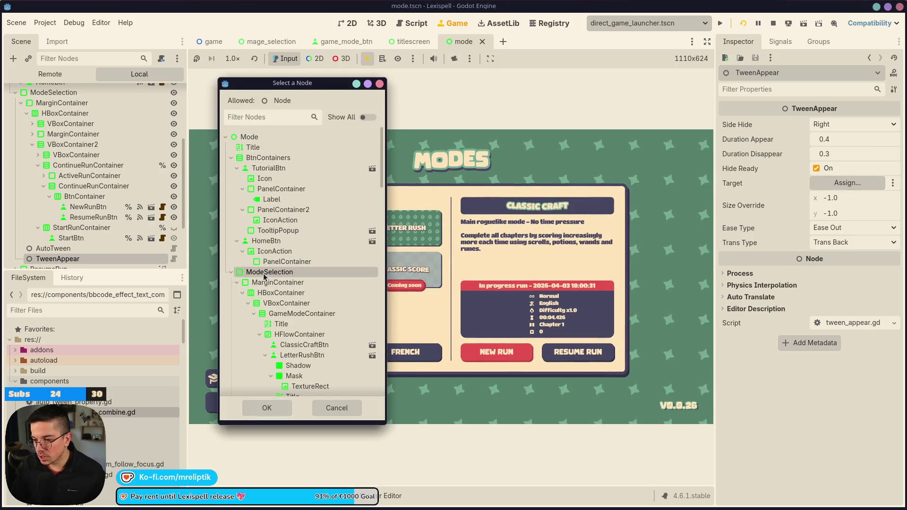
double_click(264, 272)
left_click(61, 248)
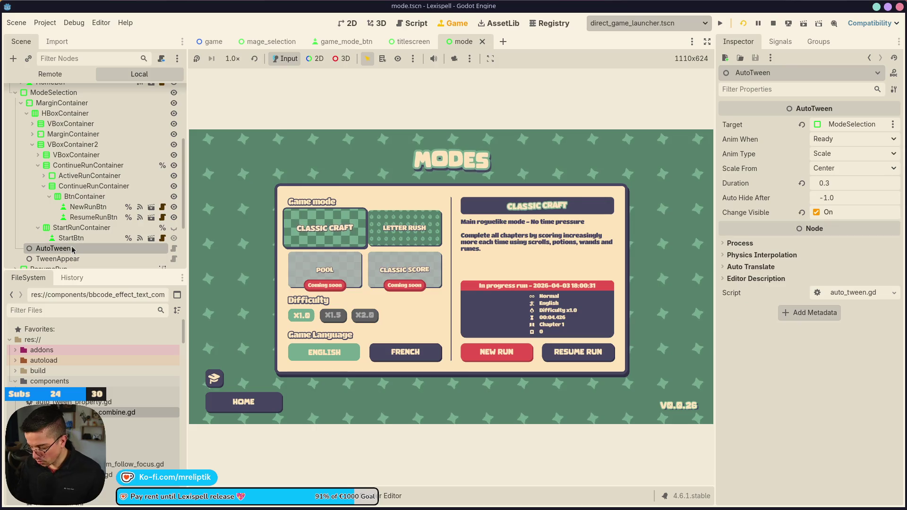
key("Delete")
left_click(73, 249)
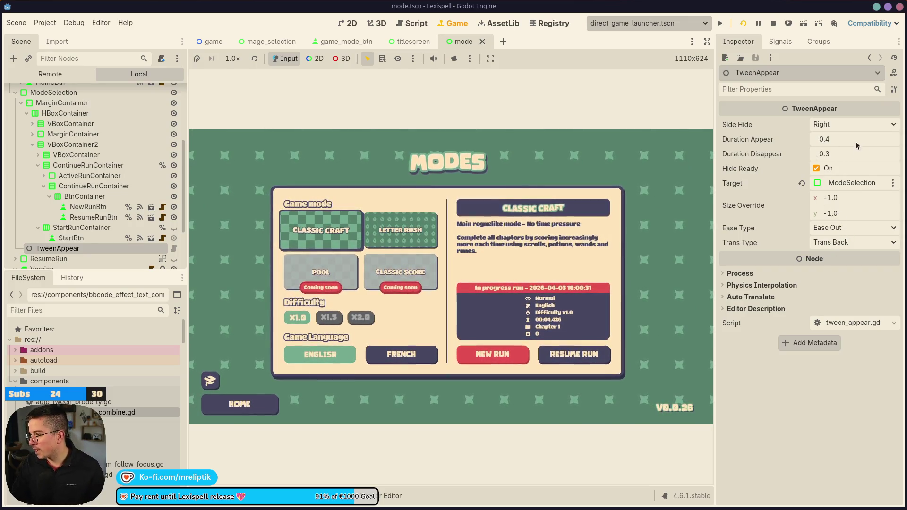
left_click(831, 124)
Step: Set the TweenAppear's Side Hide to Top, save the mode scene, and relaunch the game
left_click(830, 165)
key("ctrl+s")
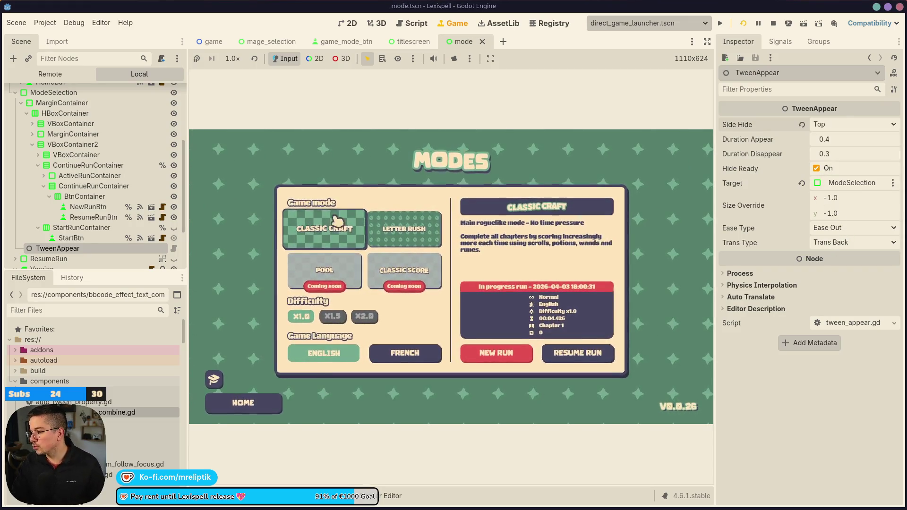
left_click(743, 23)
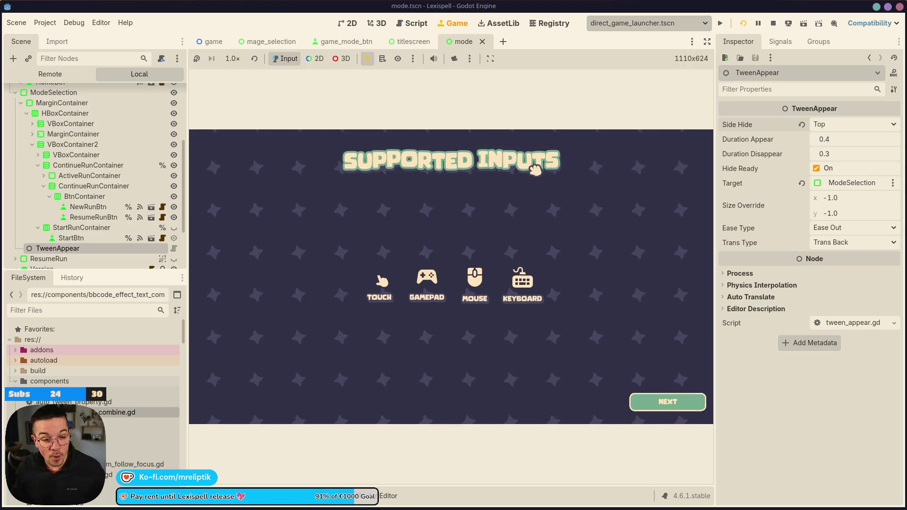
Step: Continue past Supported Inputs to the title menu, then move the Google Maps window over the editor
left_click(602, 380)
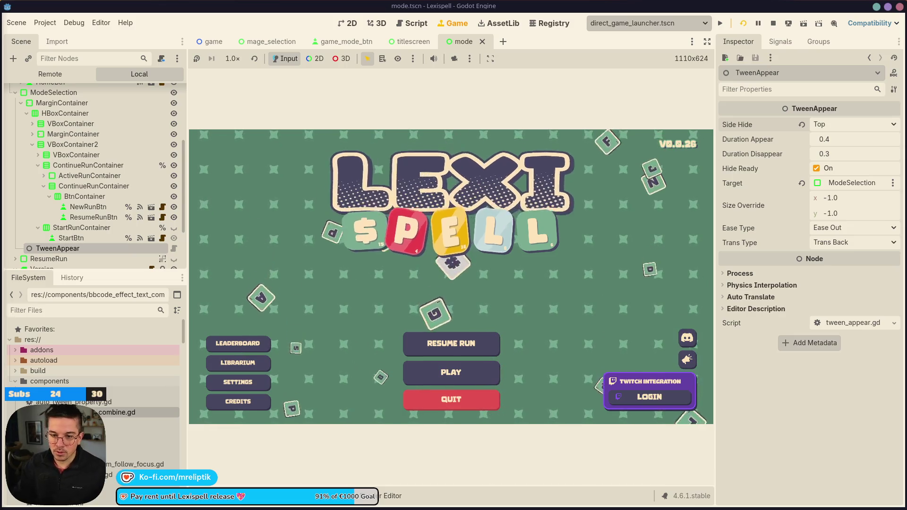
mouse_move(371, 509)
left_mouse_down()
mouse_move(297, 108)
mouse_move(222, 74)
left_mouse_up()
Step: Maximize Google Maps, zoom around the Balkans, and return to the Veliki prštavac place
scroll(260, 293, "up", 3)
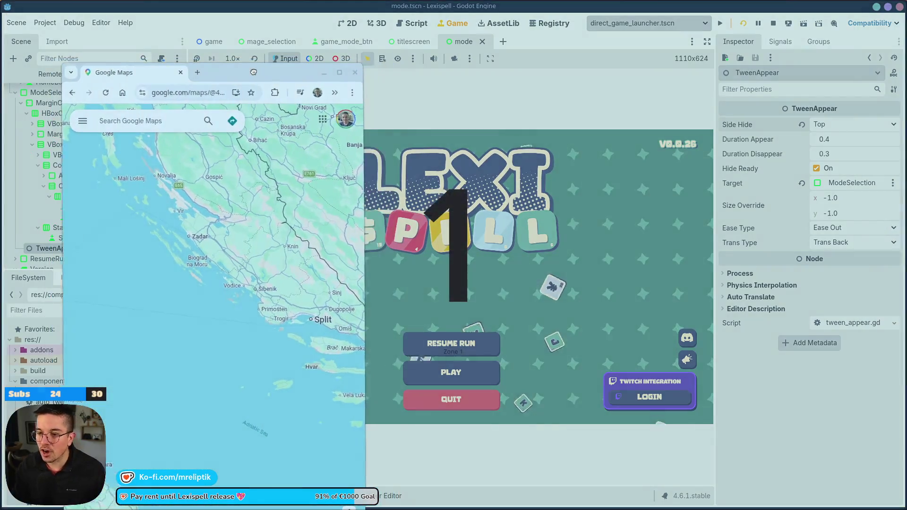
double_click(242, 71)
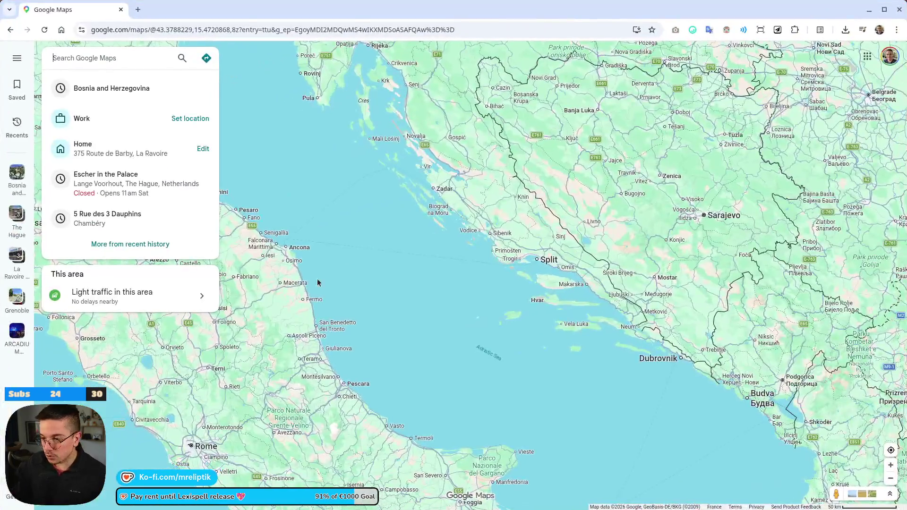
scroll(385, 286, "down", 5)
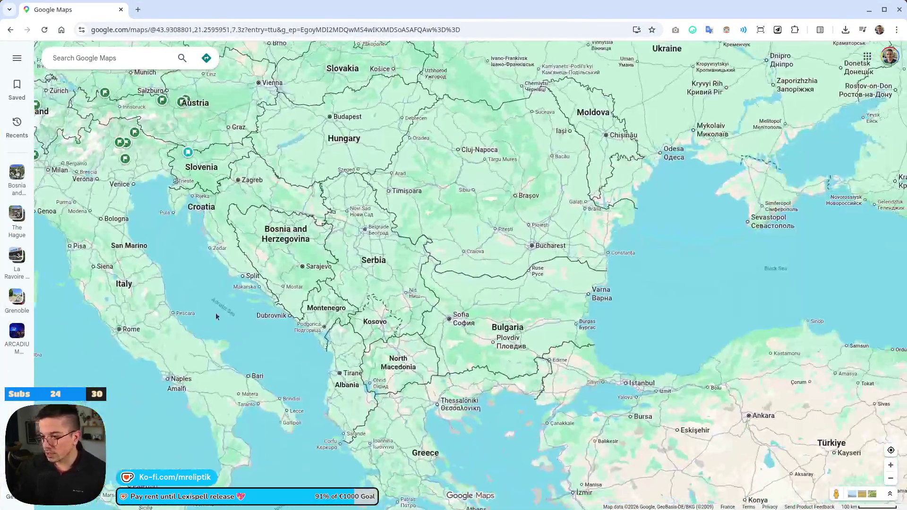
scroll(349, 189, "up", 3)
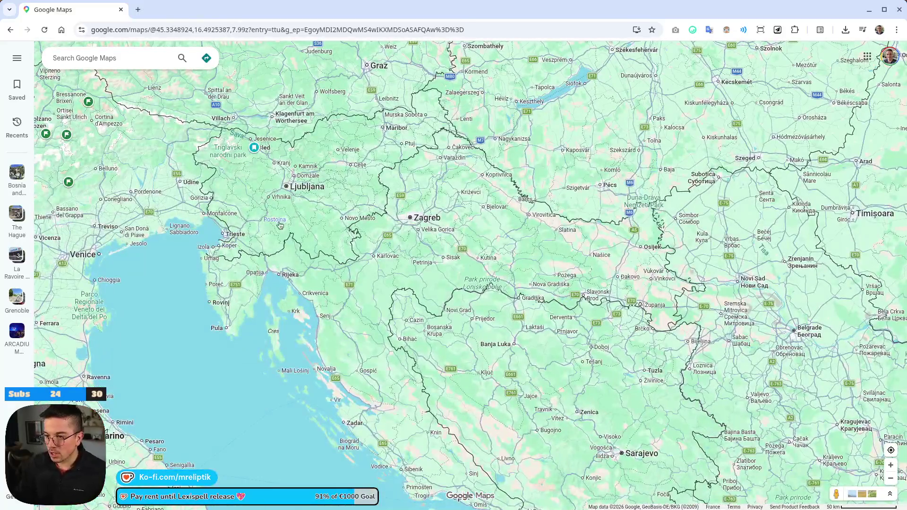
scroll(274, 233, "down", 2)
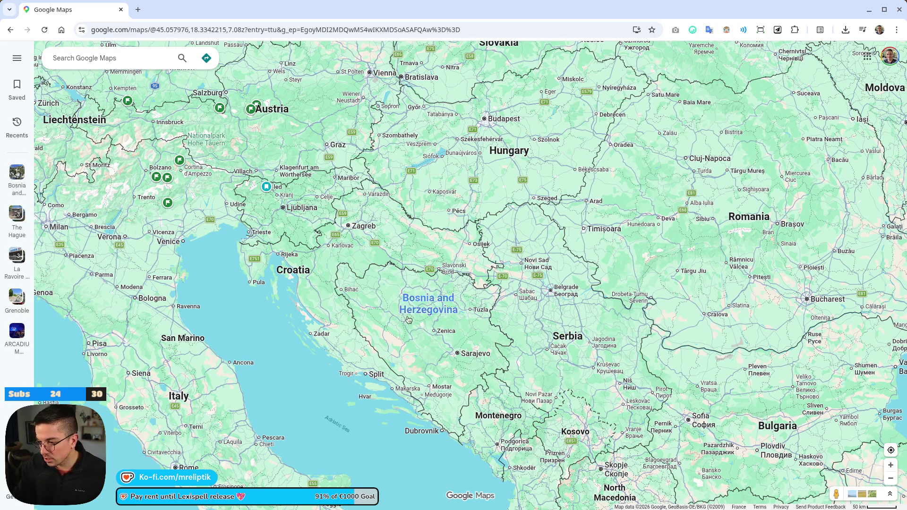
key("alt+Left")
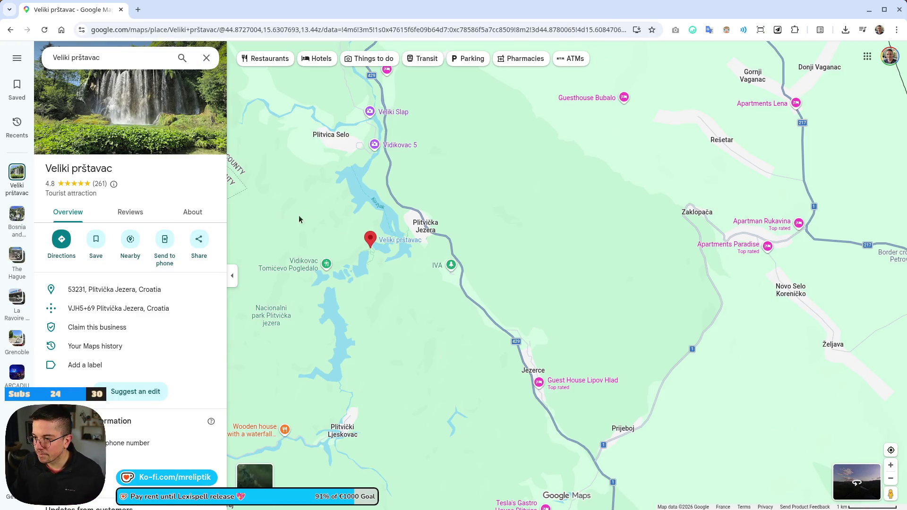
Step: Close the Veliki prštavac details, then briefly open and close Plitvički Ljeskovac's details
key("alt+Left")
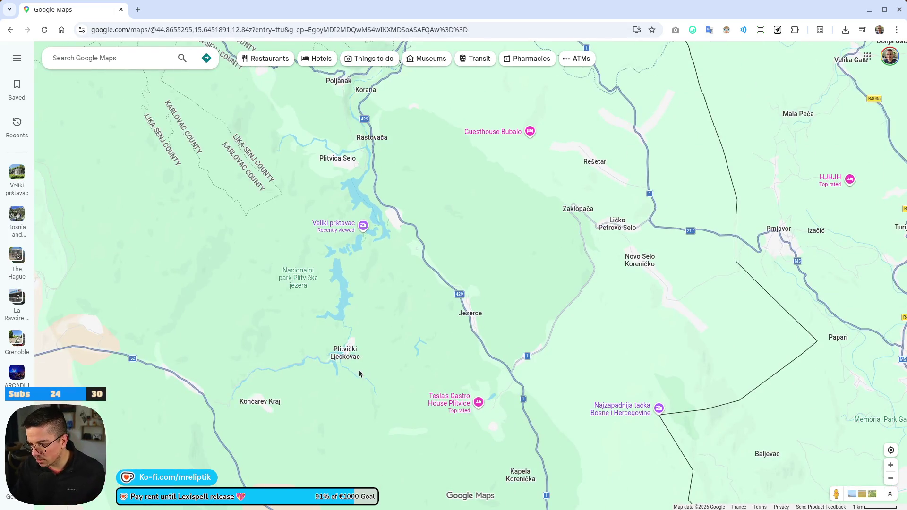
scroll(359, 374, "up", 2)
left_click(330, 339)
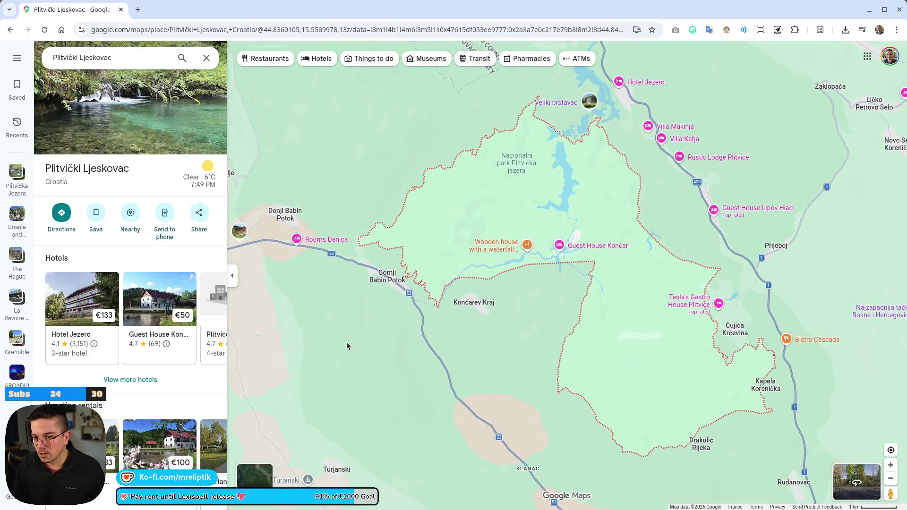
key("alt+Left")
Step: Pan and zoom the map to frame the border region from Bihać to Split and Sarajevo
scroll(449, 321, "down", 5)
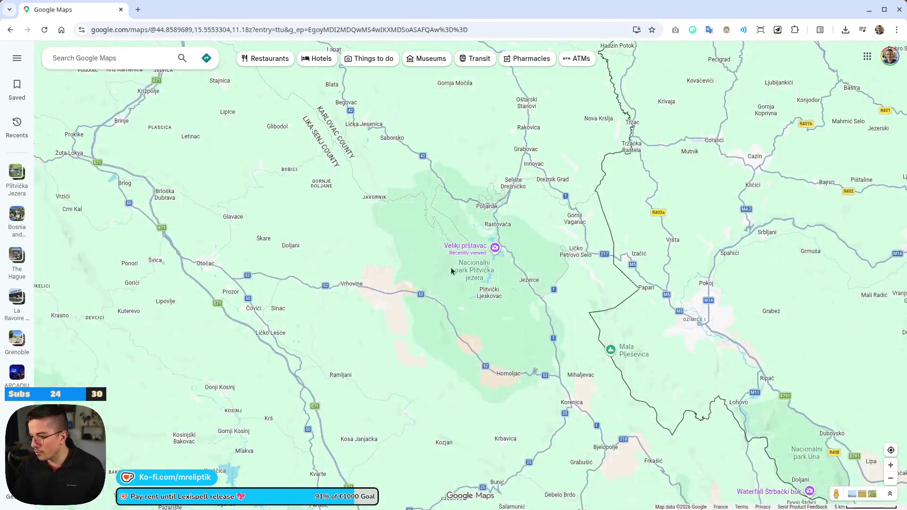
mouse_move(463, 288)
left_mouse_down()
mouse_move(392, 255)
mouse_move(329, 284)
mouse_move(361, 277)
left_mouse_up()
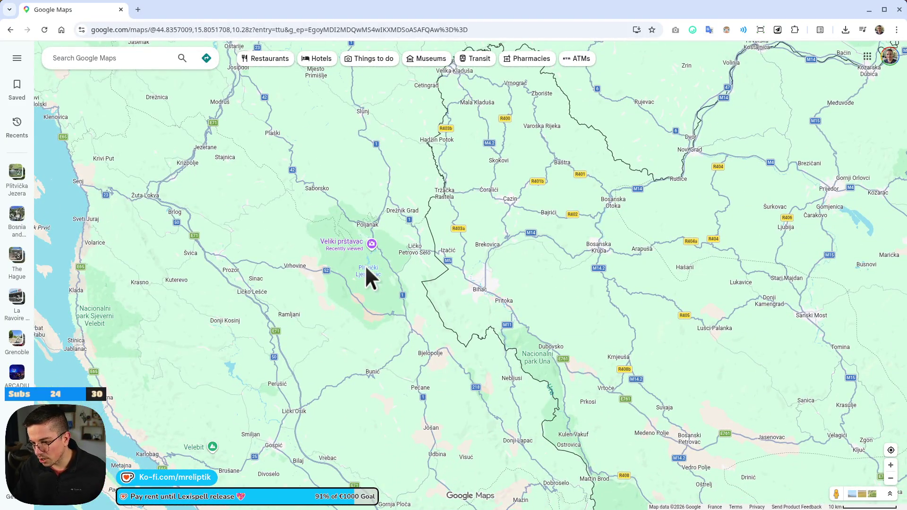
mouse_move(374, 325)
left_mouse_down()
mouse_move(352, 208)
mouse_move(266, 208)
left_mouse_up()
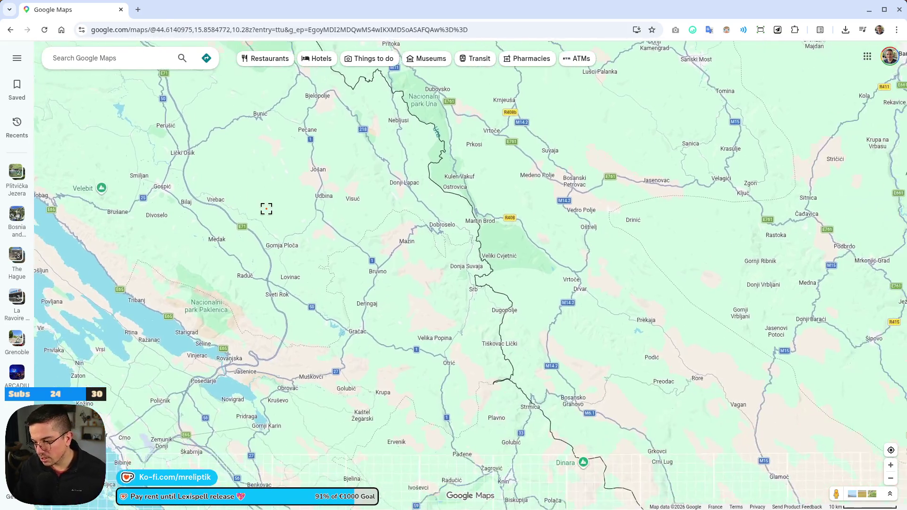
scroll(265, 246, "down", 4)
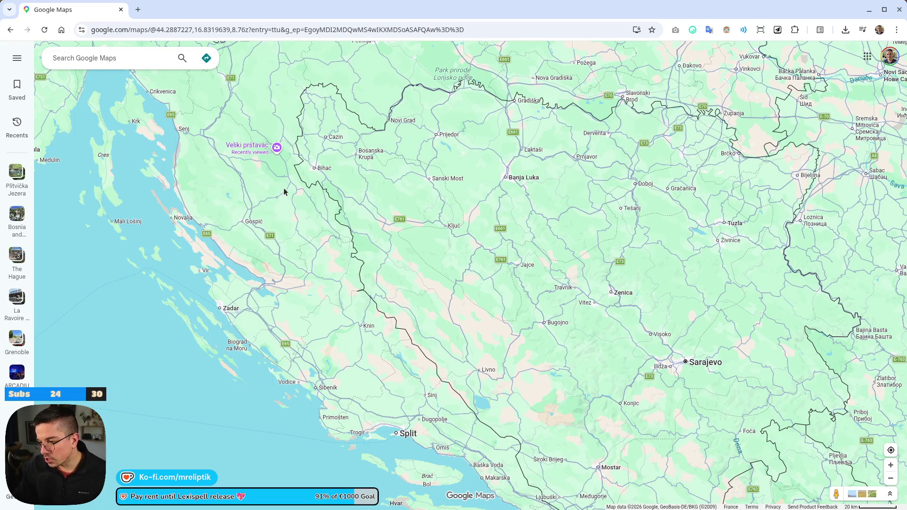
scroll(334, 194, "up", 3)
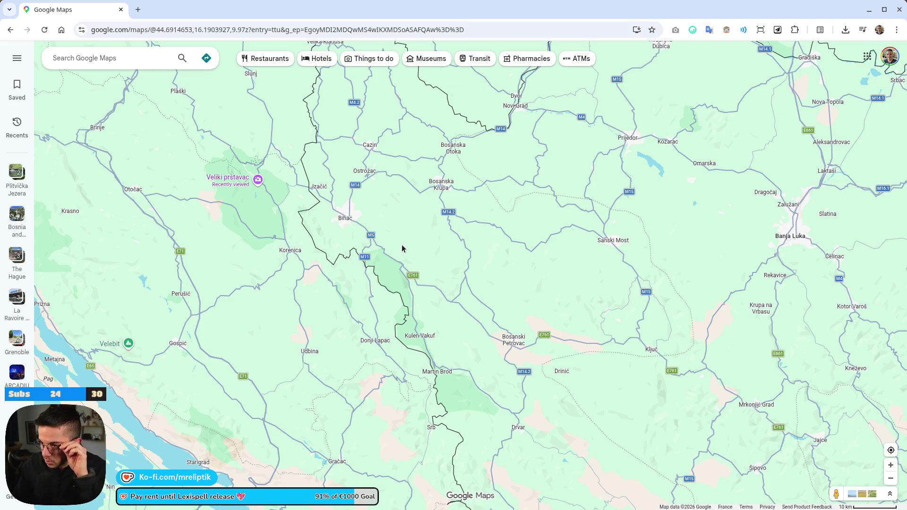
scroll(406, 246, "down", 3)
mouse_move(430, 292)
left_mouse_down()
mouse_move(391, 267)
mouse_move(353, 199)
left_mouse_up()
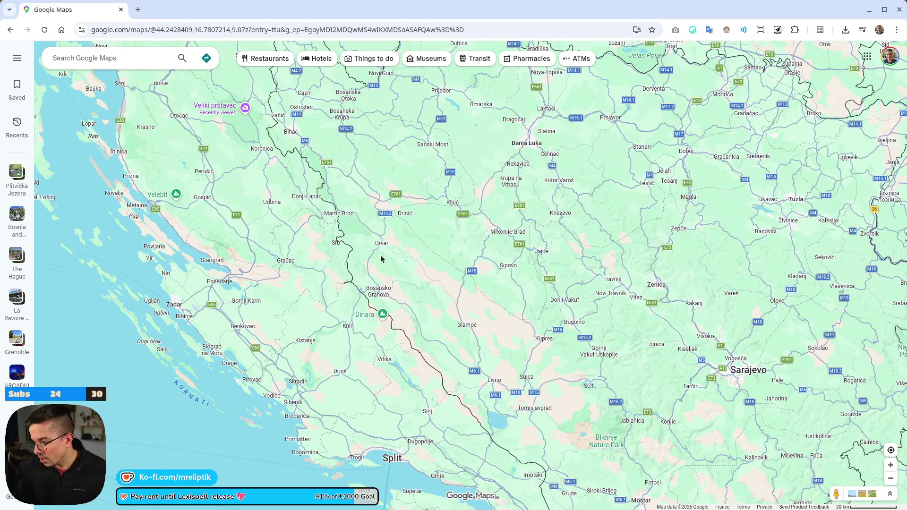
scroll(412, 277, "down", 2)
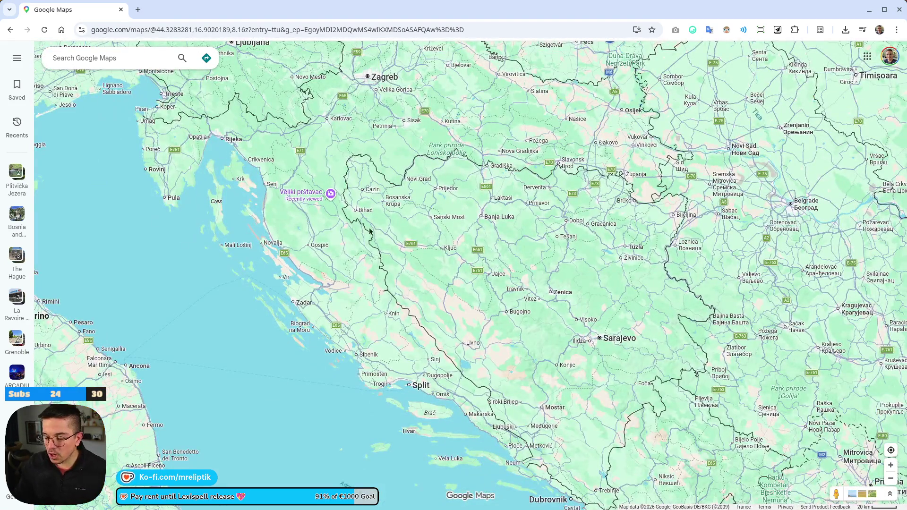
scroll(338, 235, "up", 2)
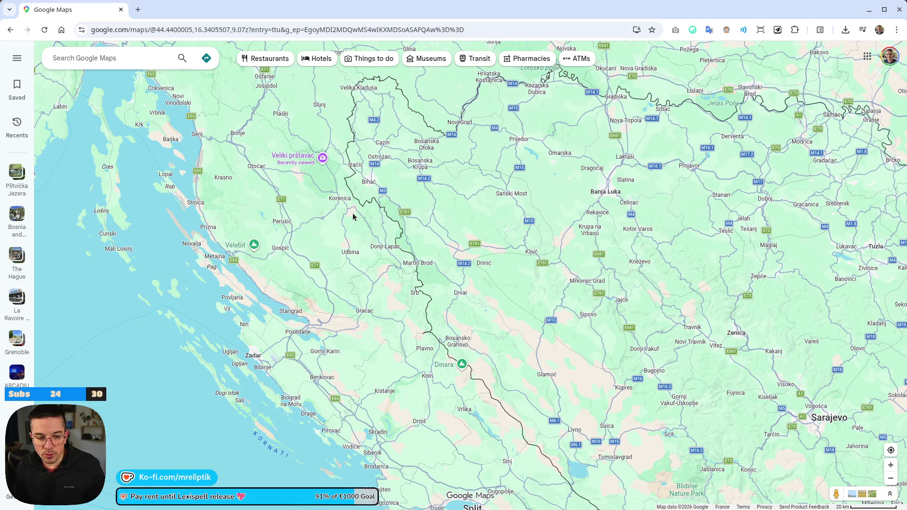
Step: Zoom in and centre the map on the Plitvice lakes and Plitvička Jezera village
scroll(422, 198, "up", 1)
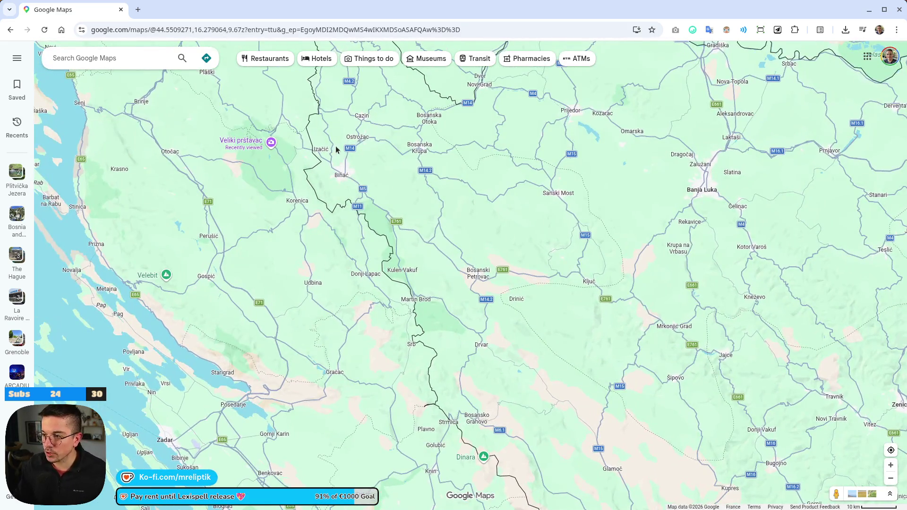
scroll(337, 172, "up", 3)
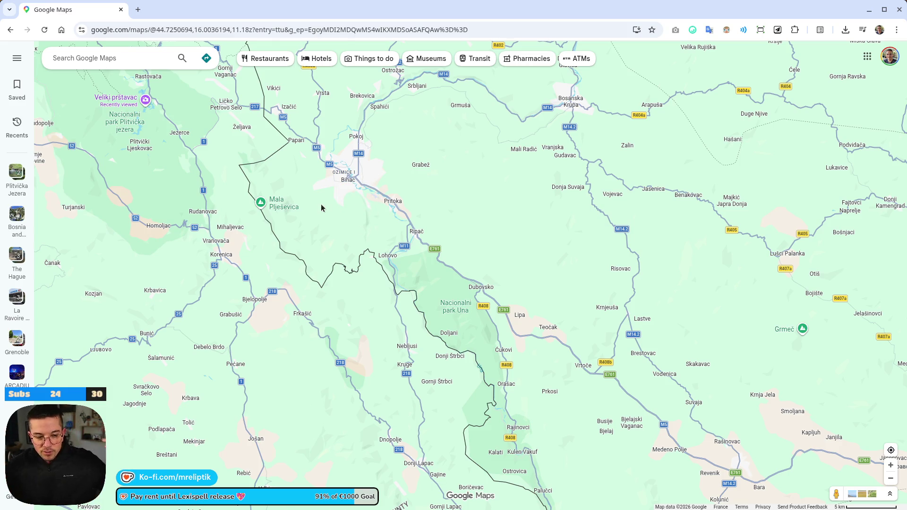
scroll(314, 198, "down", 2)
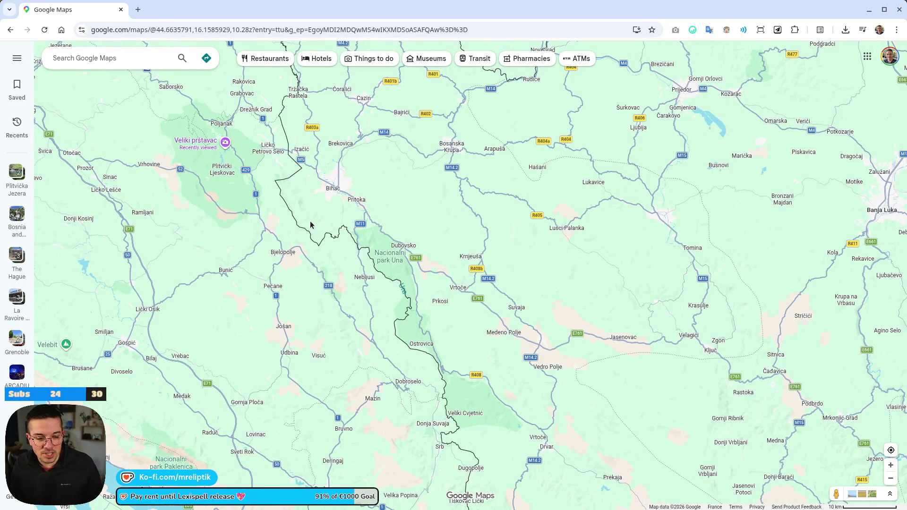
scroll(313, 226, "up", 2)
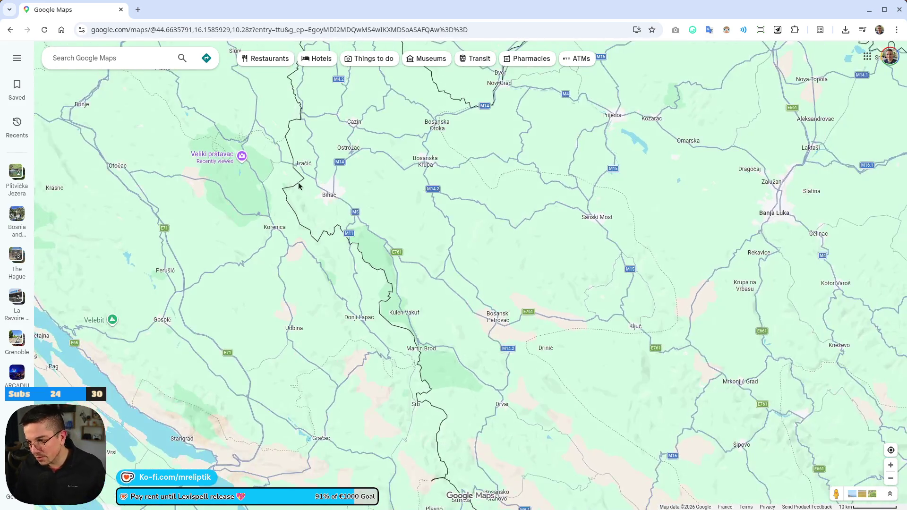
scroll(299, 186, "up", 3)
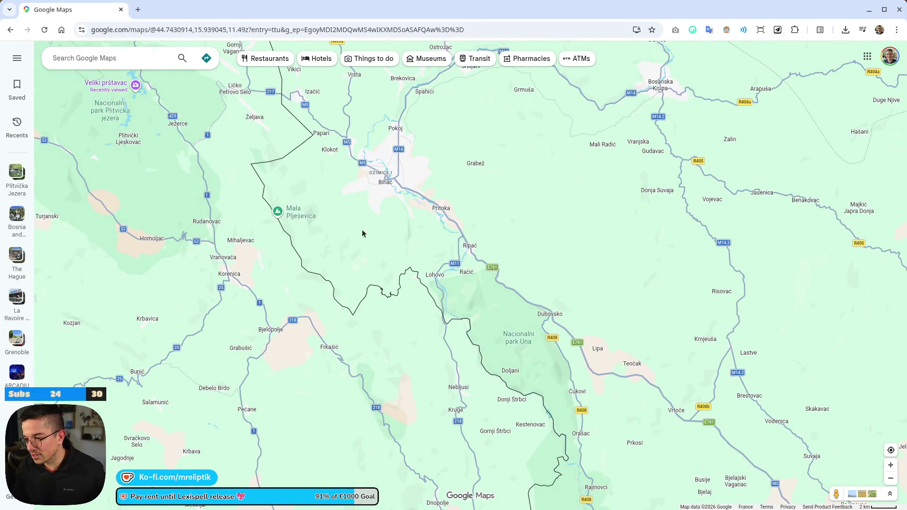
scroll(276, 253, "down", 3)
scroll(292, 246, "up", 5)
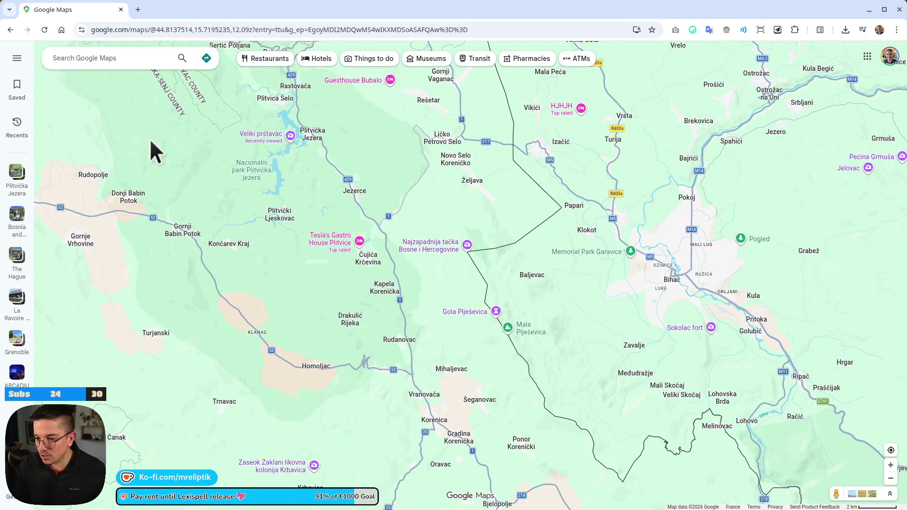
left_click_drag(250, 175, 270, 330)
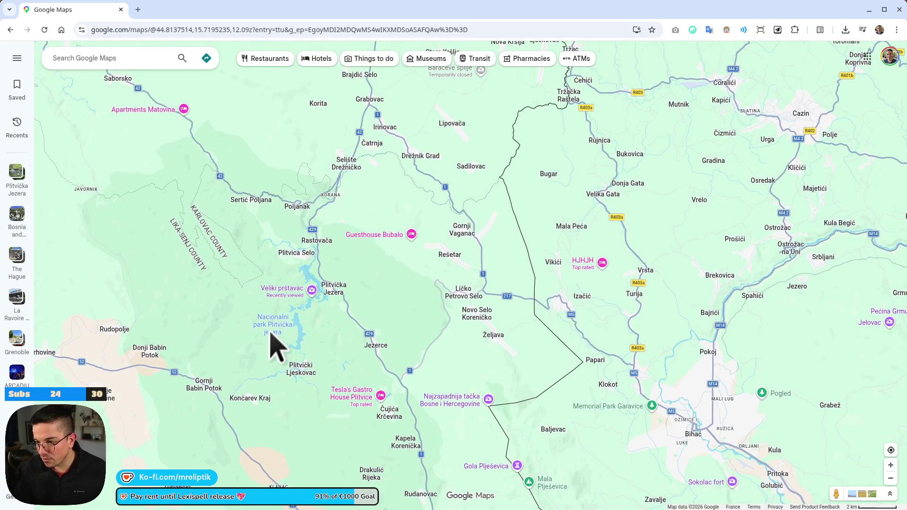
scroll(271, 336, "up", 5)
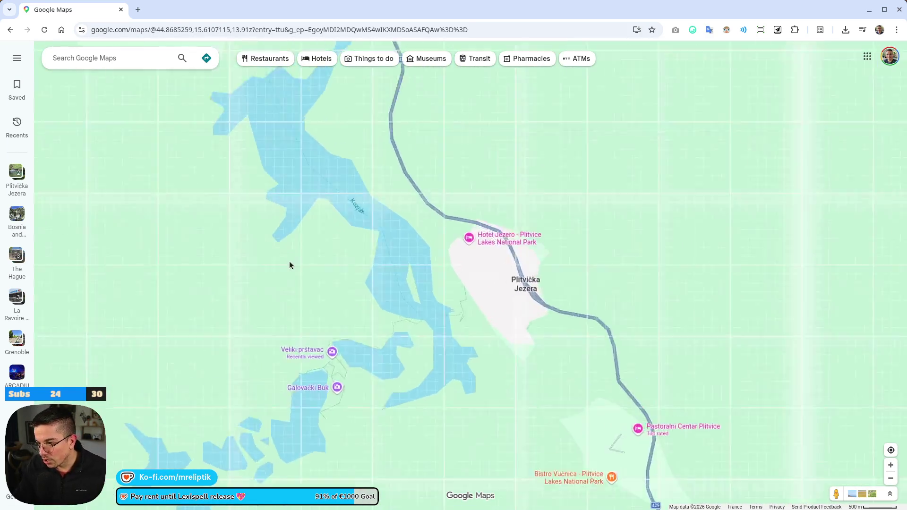
left_click_drag(310, 431, 335, 254)
scroll(260, 232, "up", 2)
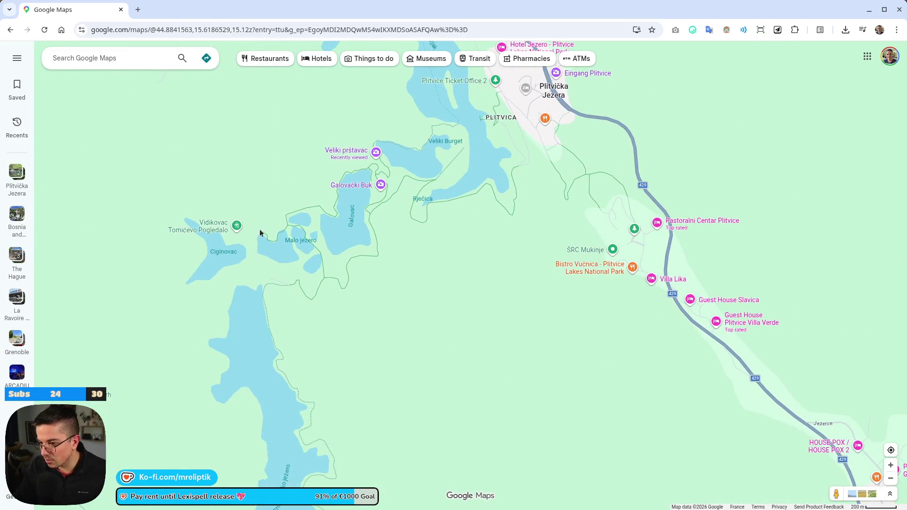
left_click_drag(464, 218, 376, 324)
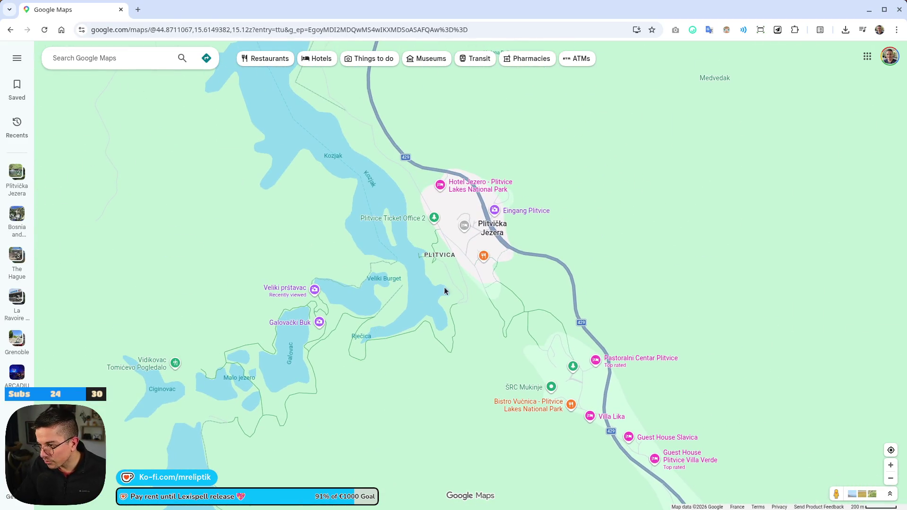
Step: Move in on Kozjak lake and open the Plitvice place details (53231 Plitvička Jezera)
mouse_move(440, 264)
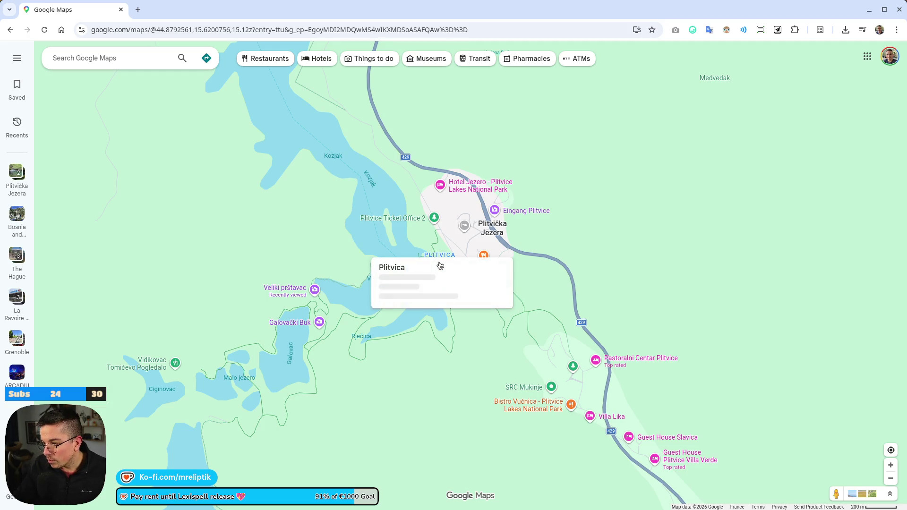
mouse_move(427, 237)
left_mouse_down()
mouse_move(254, 229)
mouse_move(385, 233)
left_mouse_up()
scroll(385, 233, "up", 3)
scroll(378, 212, "down", 3)
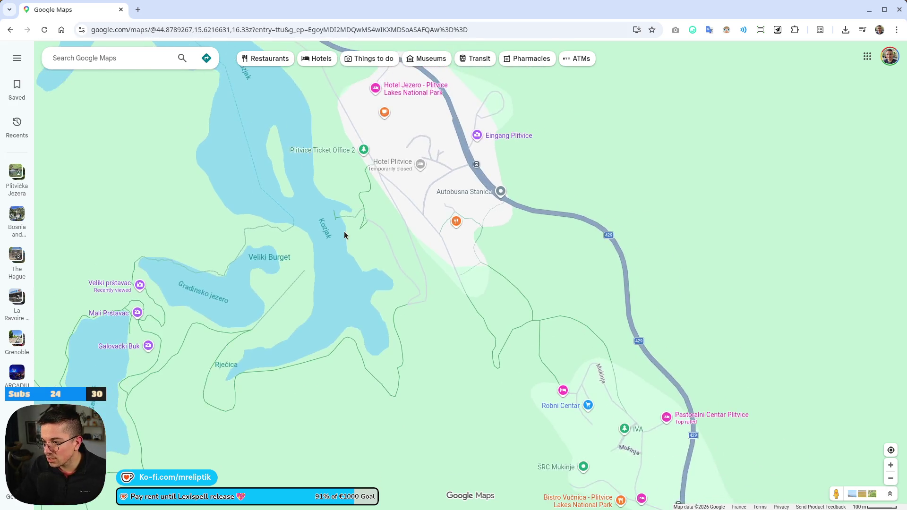
left_click(364, 219)
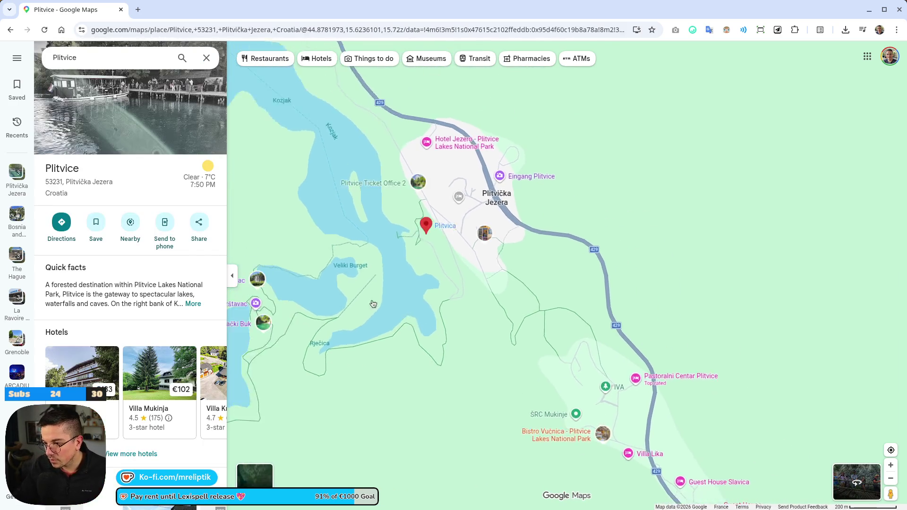
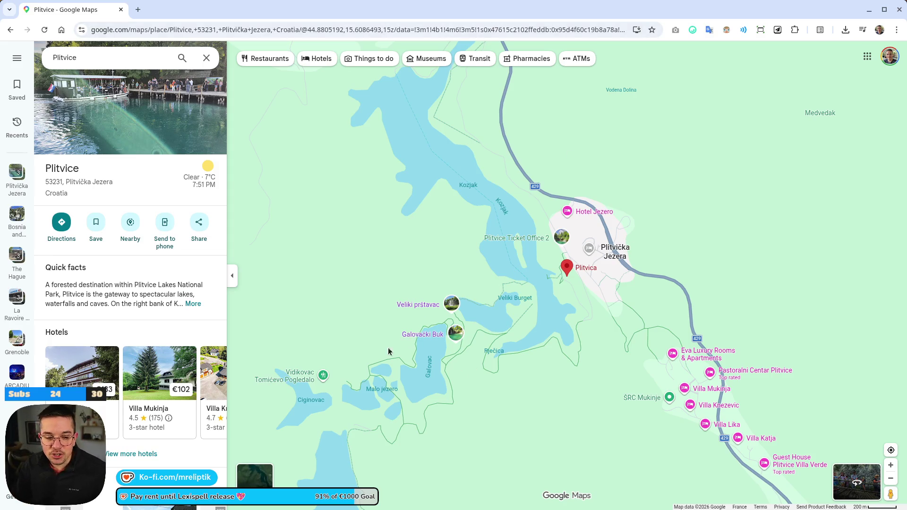
Step: Zoom and pan over the Plitvice lakes, hotels and nearby villages, then bring up the place photos
scroll(363, 338, "down", 2)
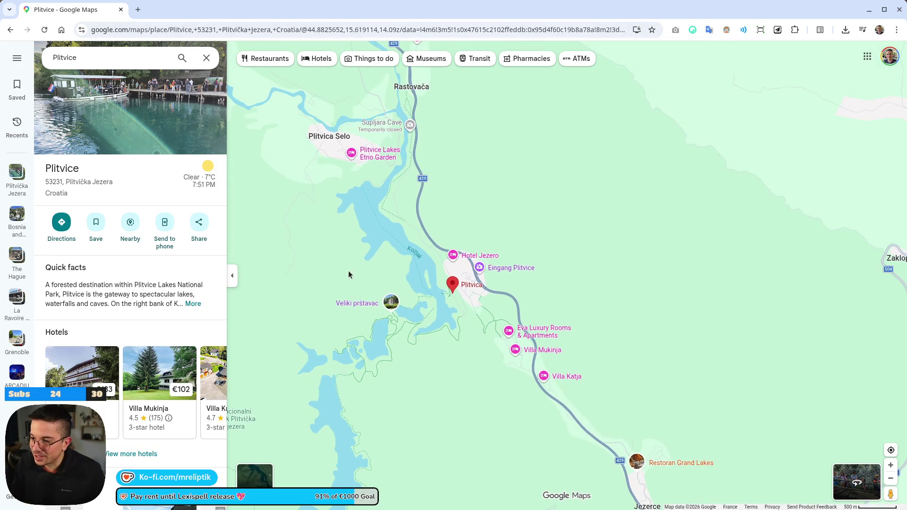
scroll(348, 273, "down", 1)
mouse_move(375, 337)
left_mouse_down()
mouse_move(375, 204)
mouse_move(579, 240)
mouse_move(462, 232)
left_mouse_up()
scroll(453, 238, "down", 2)
scroll(409, 248, "down", 3)
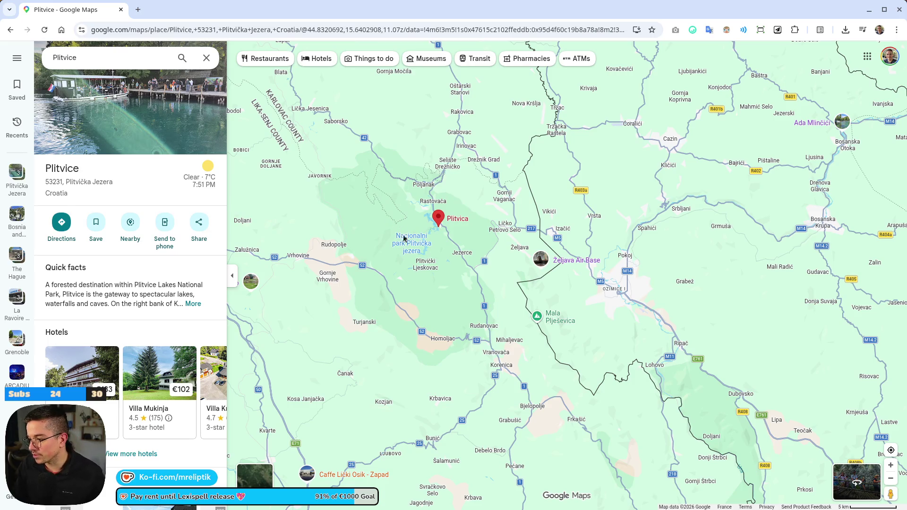
scroll(472, 231, "up", 2)
scroll(450, 247, "down", 2)
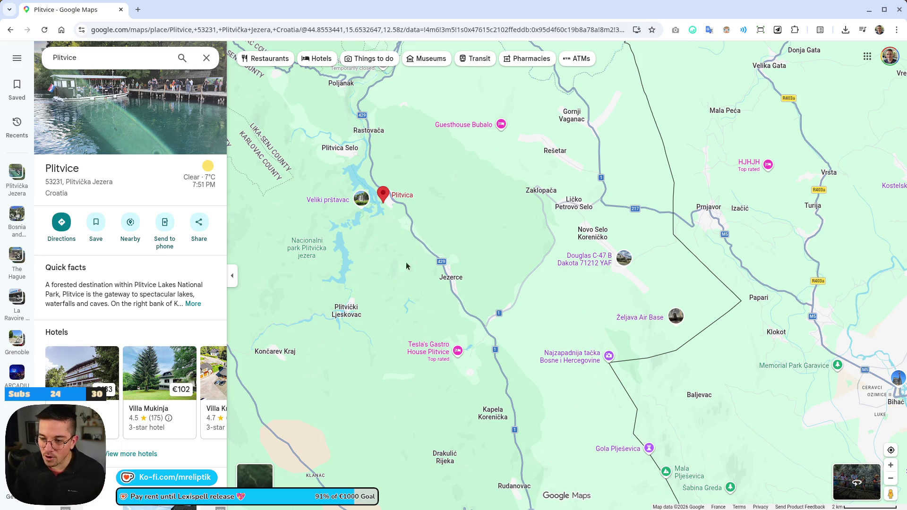
scroll(371, 241, "up", 2)
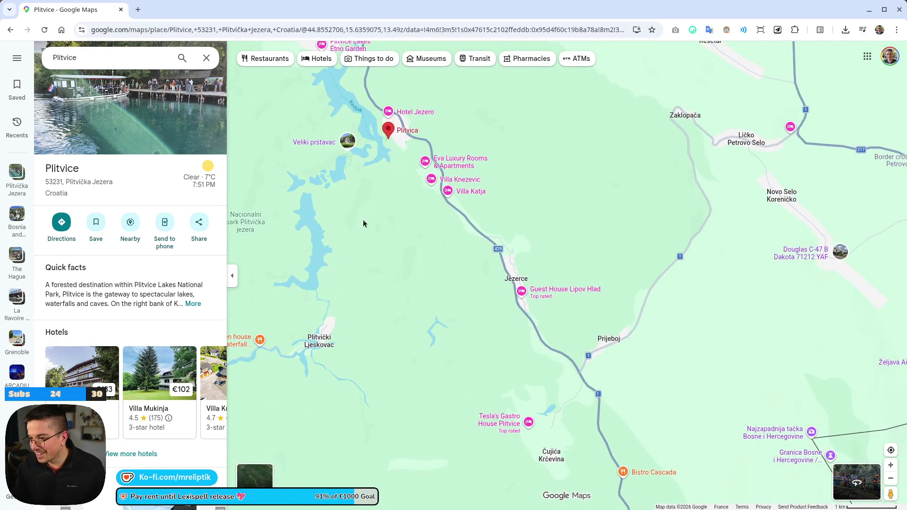
mouse_move(420, 356)
left_mouse_down()
mouse_move(411, 231)
mouse_move(419, 313)
mouse_move(406, 341)
left_mouse_up()
left_click(141, 114)
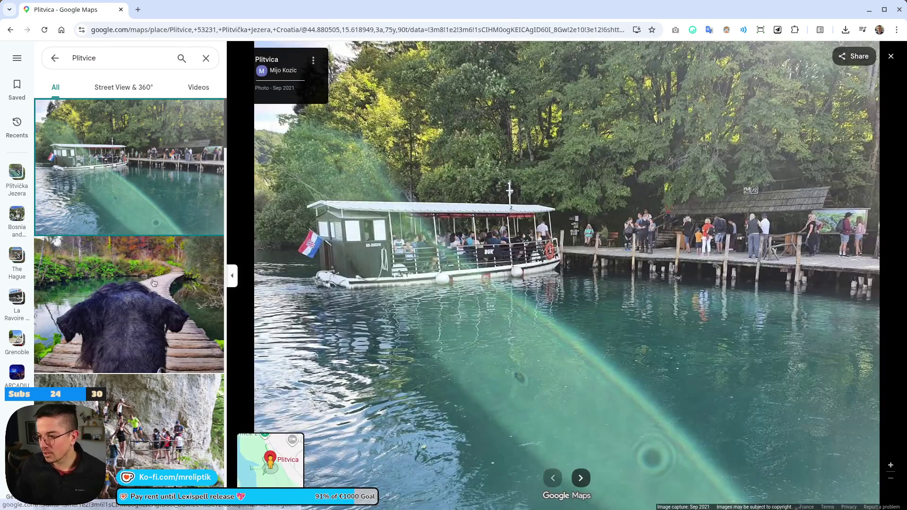
Step: View the turquoise lakes and big waterfall photos of Plitvice, then close the gallery and details
scroll(166, 294, "down", 5)
scroll(166, 295, "down", 3)
left_click(183, 294)
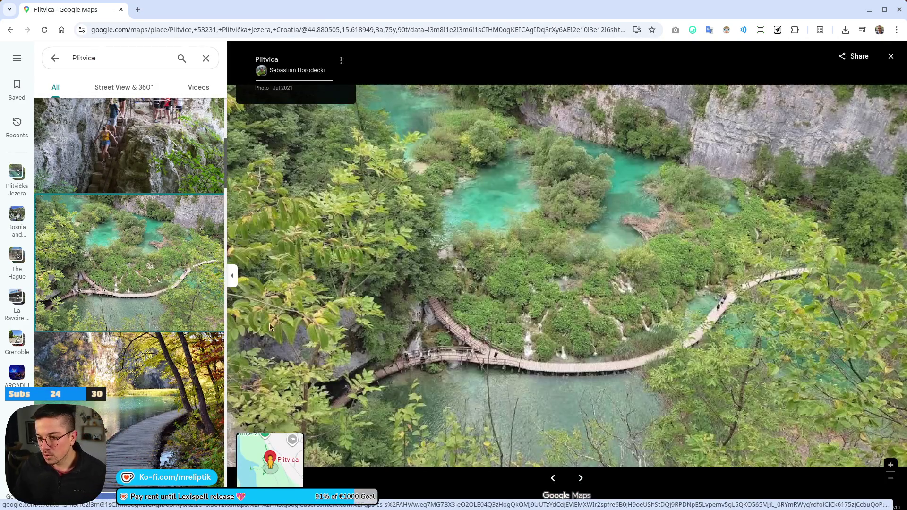
scroll(154, 306, "down", 10)
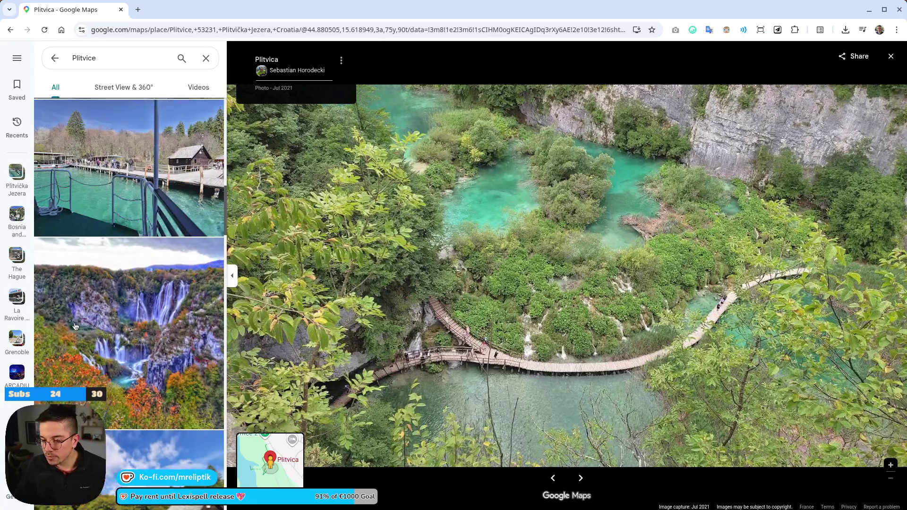
left_click(152, 269)
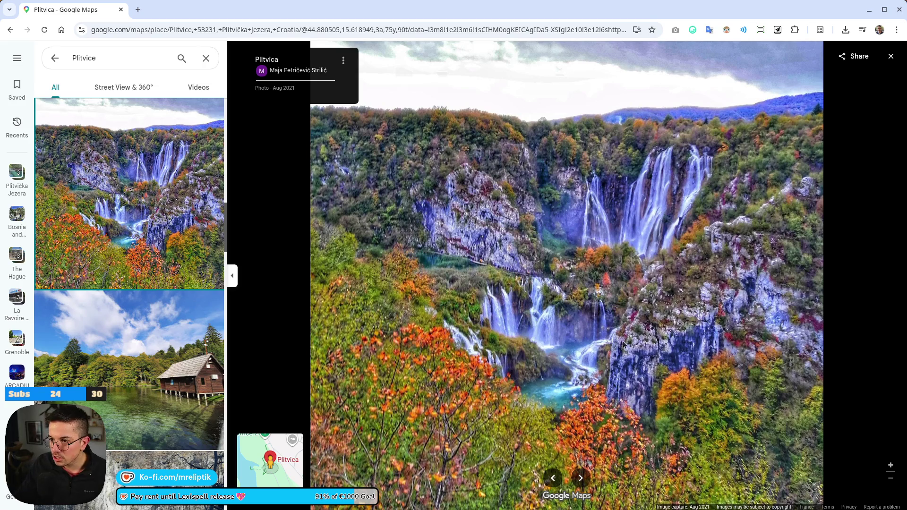
scroll(170, 330, "down", 5)
scroll(148, 293, "down", 10)
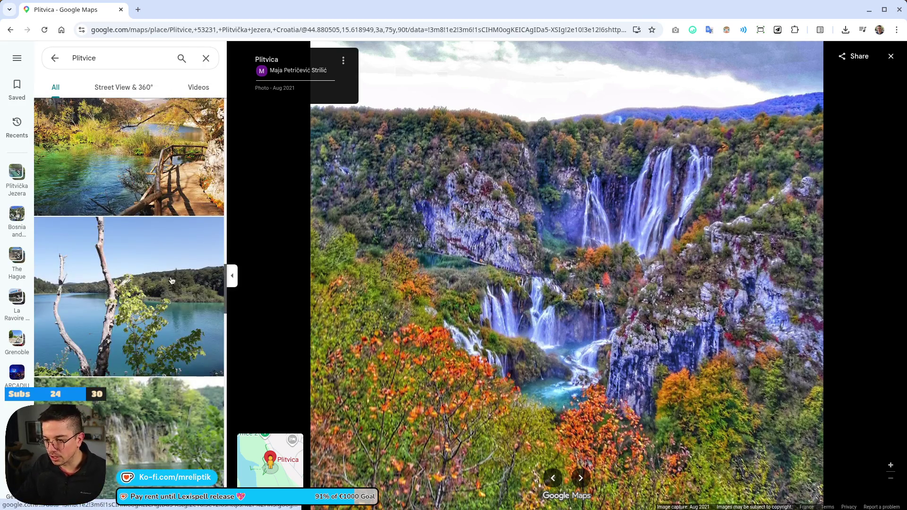
scroll(135, 265, "down", 10)
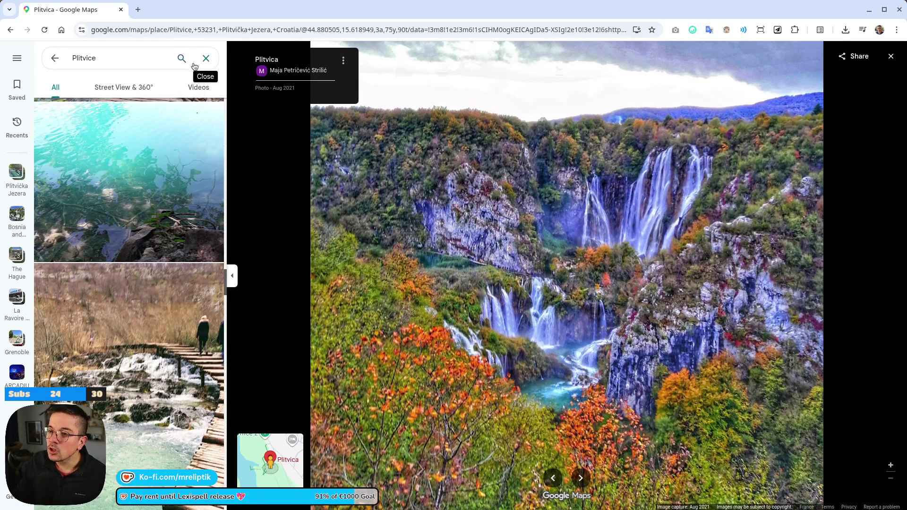
left_click(206, 58)
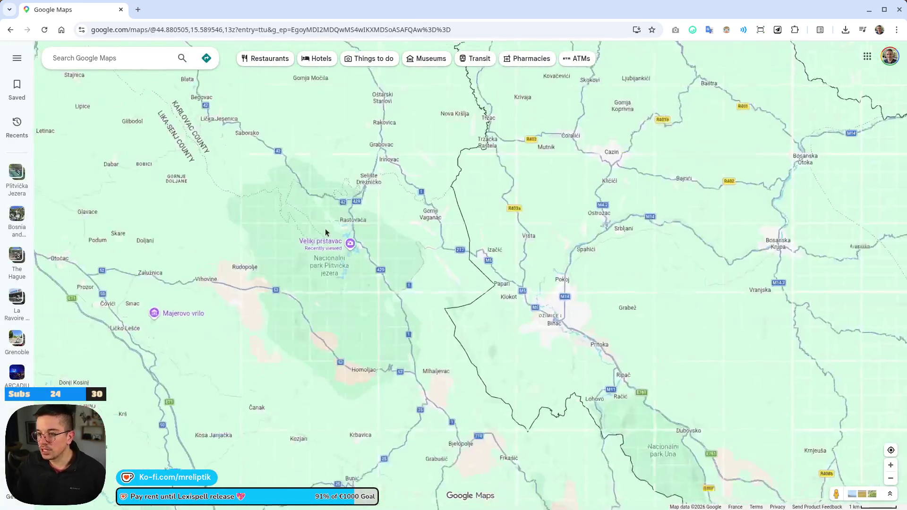
Step: Zoom out and pan the map to bring Ljubljana and the northern Adriatic into view
scroll(325, 233, "down", 5)
scroll(340, 274, "up", 3)
scroll(326, 264, "down", 5)
left_click_drag(298, 184, 375, 257)
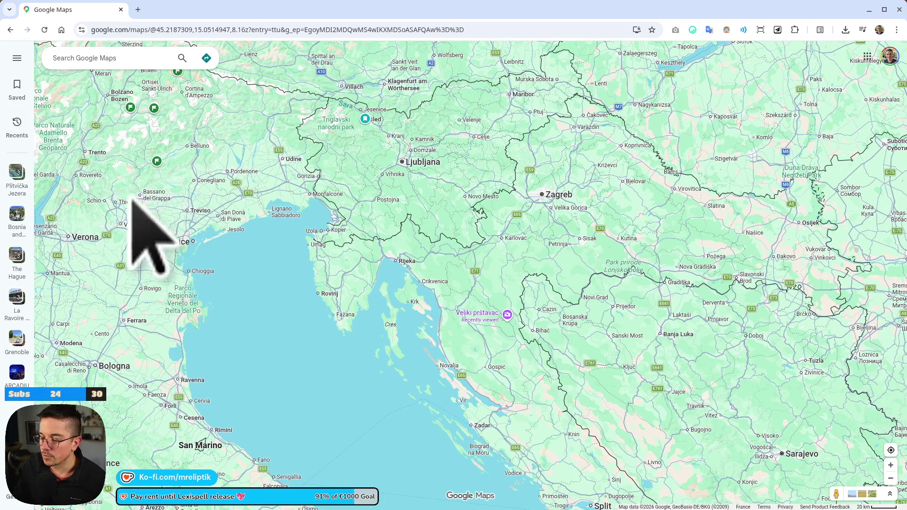
scroll(431, 160, "up", 5)
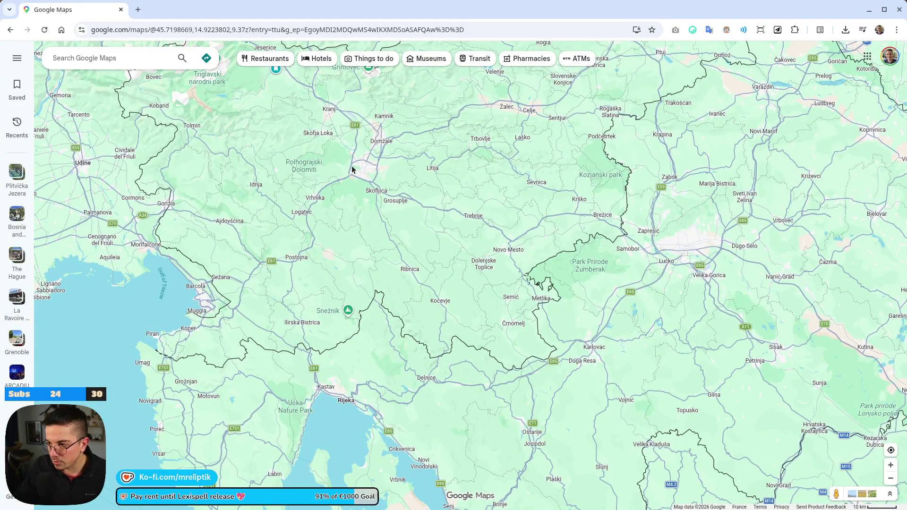
scroll(351, 169, "down", 2)
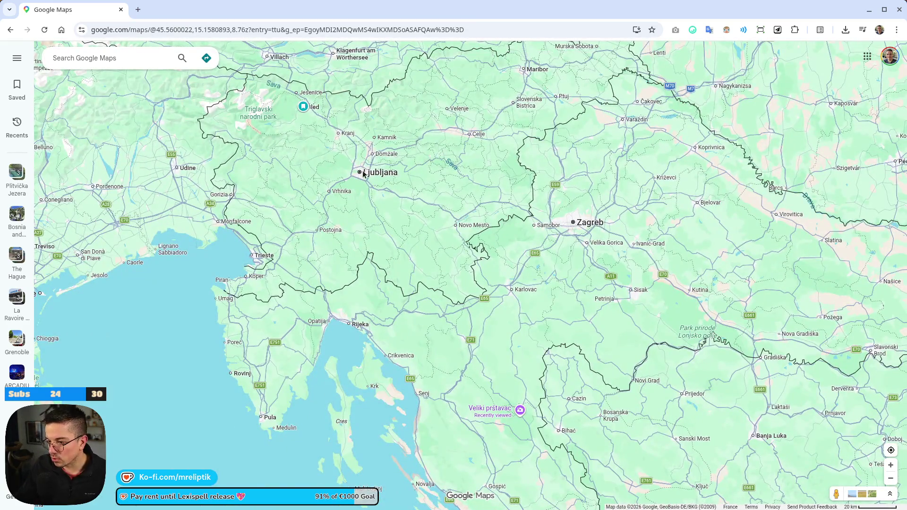
scroll(387, 231, "up", 5)
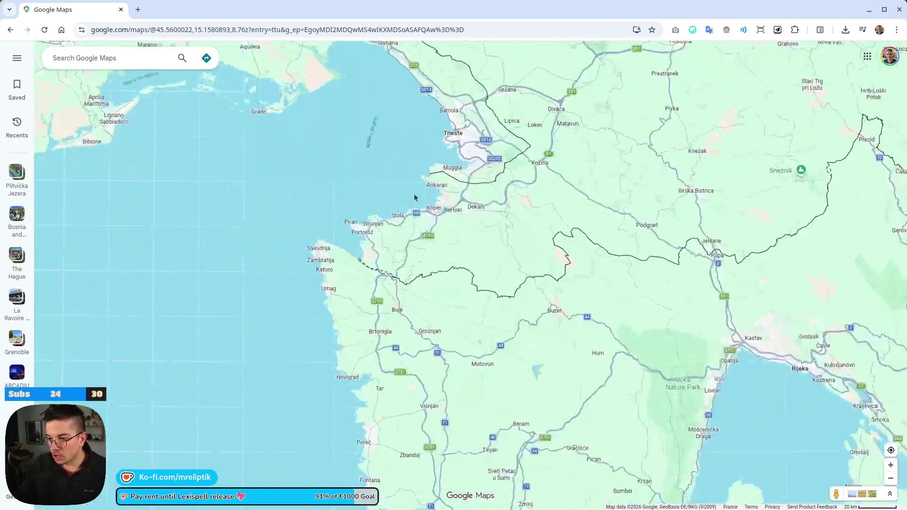
scroll(405, 191, "down", 3)
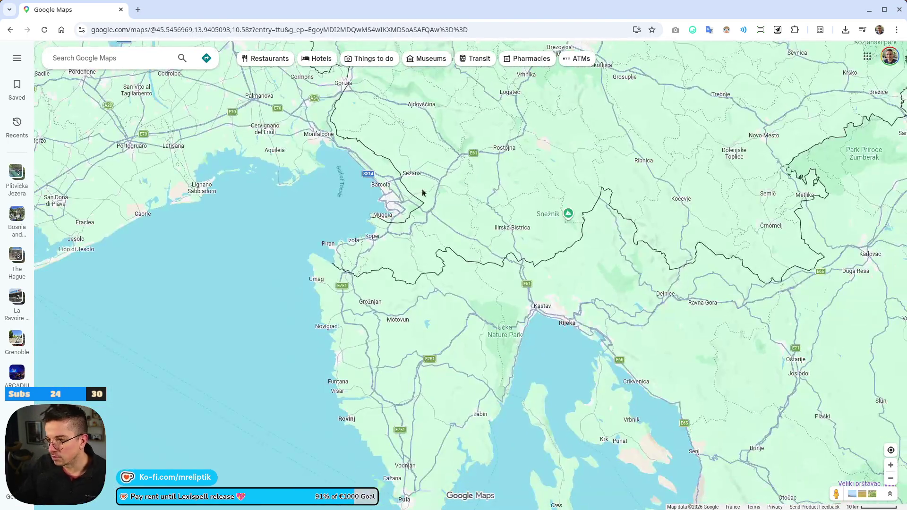
scroll(270, 159, "up", 4)
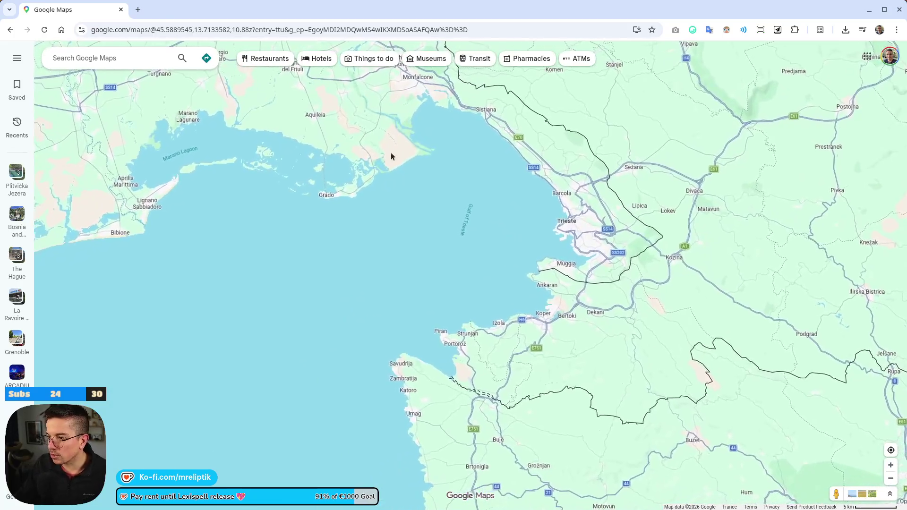
scroll(142, 204, "up", 3)
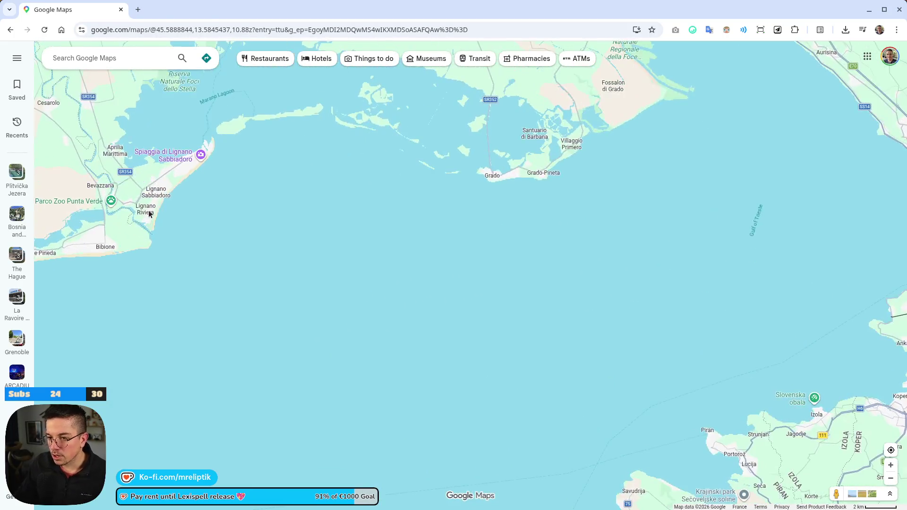
scroll(142, 205, "down", 4)
Step: Centre and zoom the map on Trieste and Koper, and show the Grotta Gigante details
left_click_drag(450, 140, 281, 246)
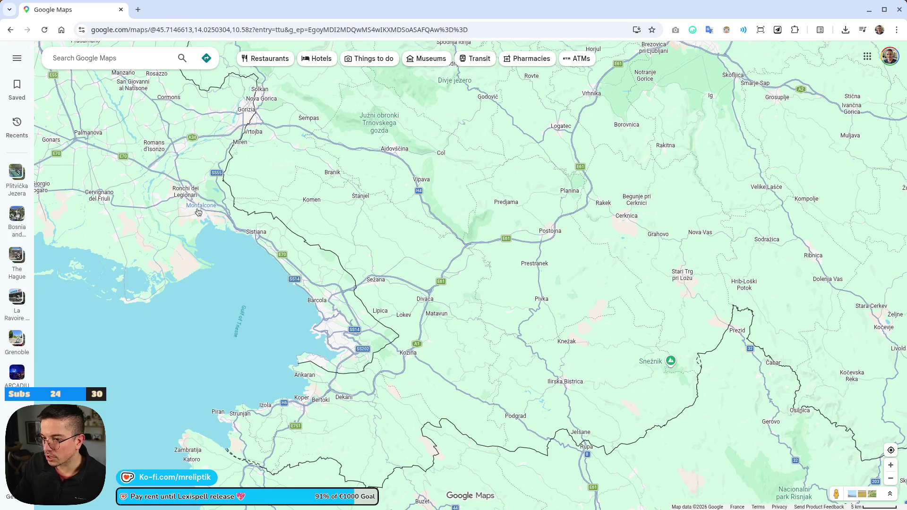
scroll(212, 225, "up", 3)
scroll(213, 225, "up", 3)
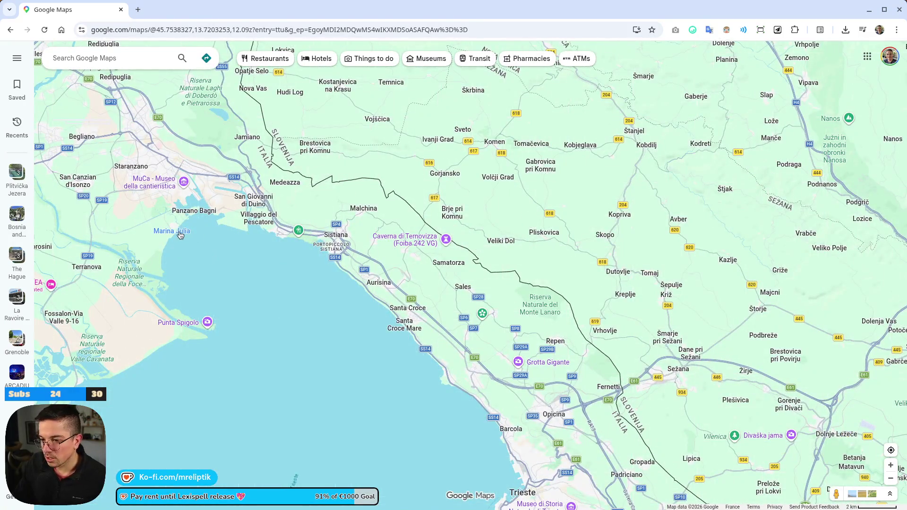
scroll(265, 279, "down", 2)
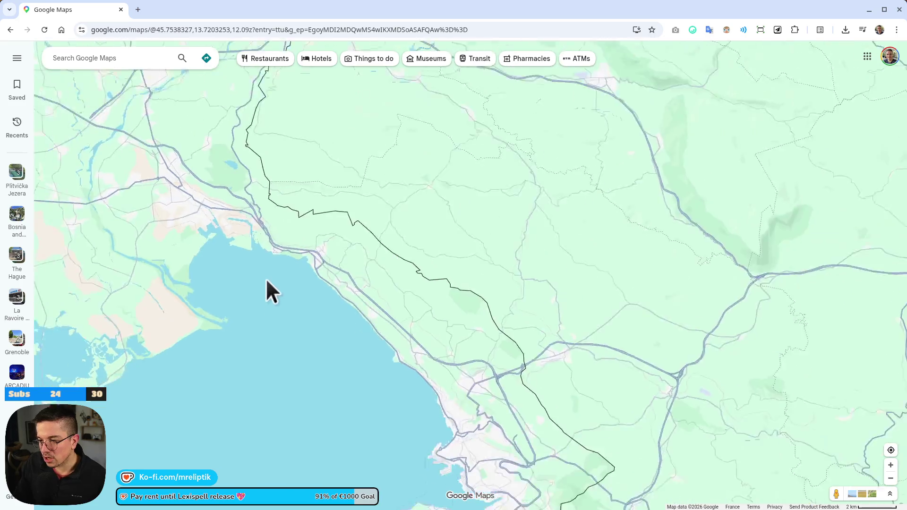
left_click_drag(269, 265, 245, 172)
scroll(349, 315, "down", 2)
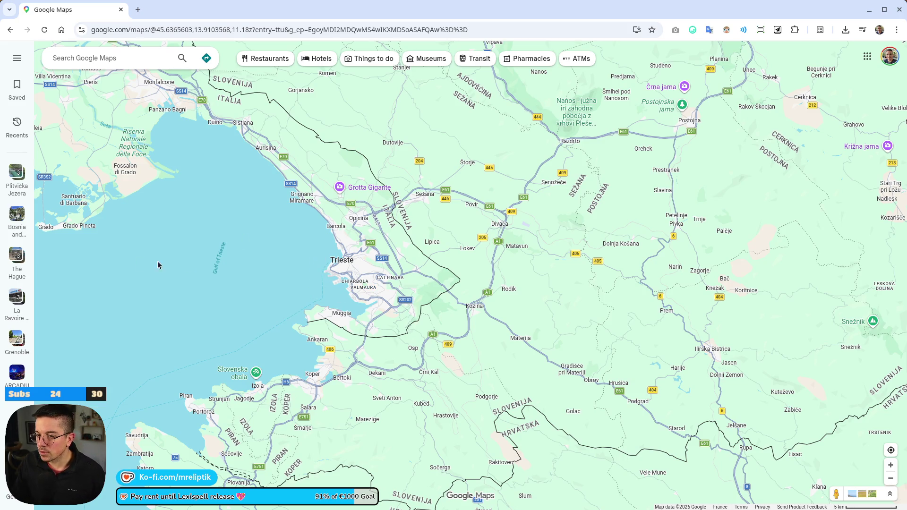
left_click(366, 188)
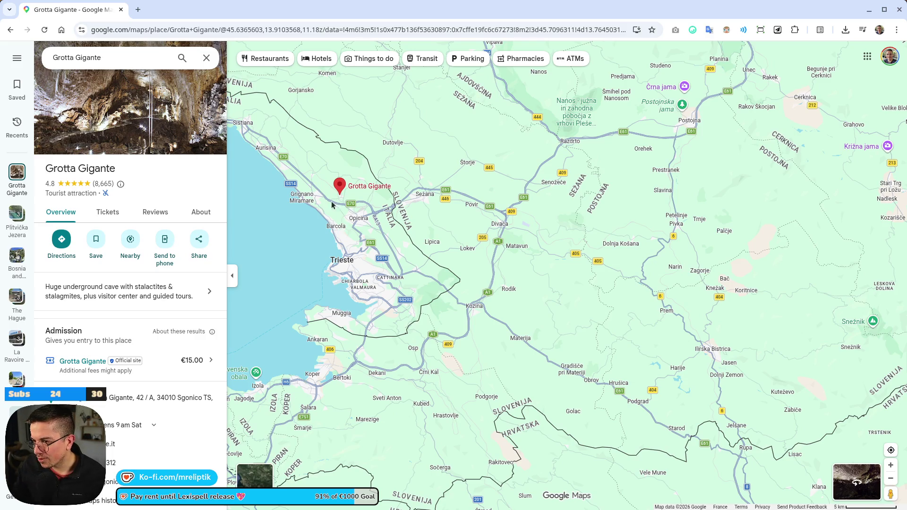
Step: Close the Grotta Gigante details, leaving the cave pinned on the Trieste map
left_click(212, 68)
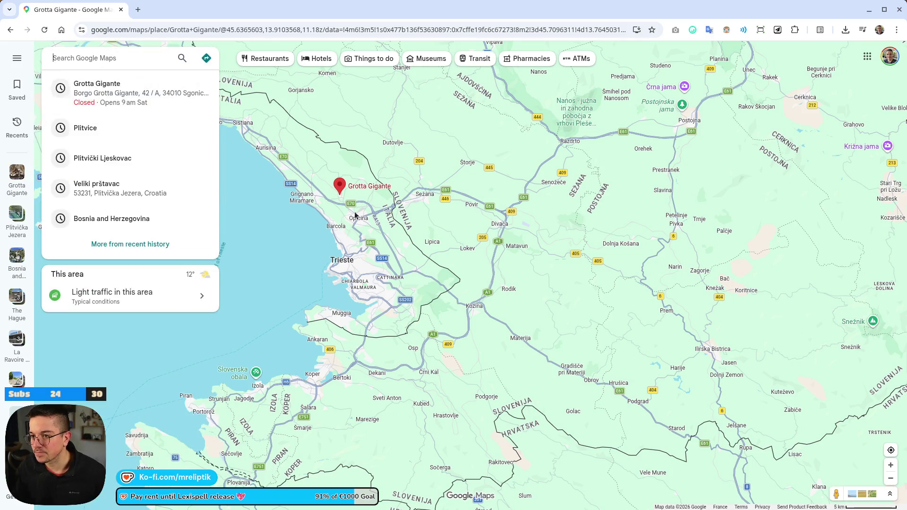
scroll(497, 225, "down", 3)
Step: Pan southeast across Croatia to centre on Bosnia, with Sarajevo, Split, Dubrovnik and Belgrade visible
mouse_move(498, 224)
left_mouse_down()
mouse_move(344, 197)
mouse_move(394, 324)
left_mouse_up()
scroll(340, 335, "down", 1)
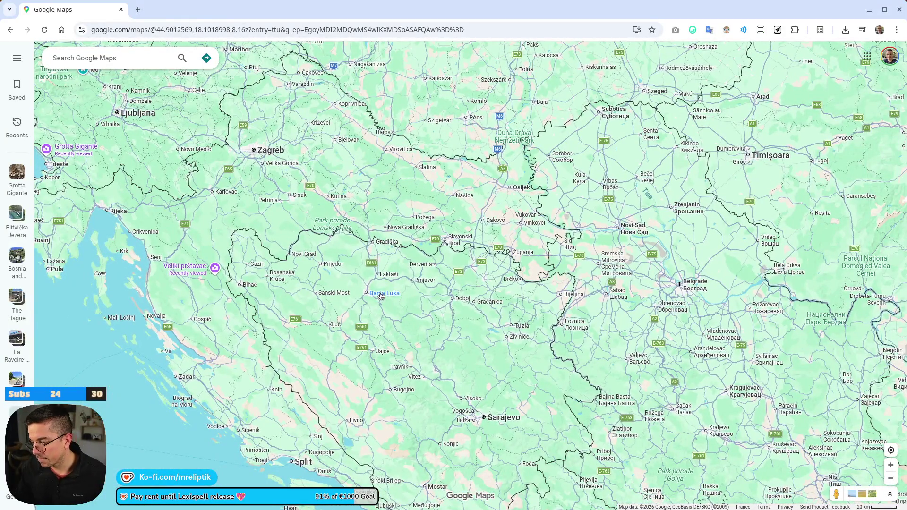
mouse_move(276, 281)
left_mouse_down()
mouse_move(202, 186)
mouse_move(183, 125)
left_mouse_up()
left_click_drag(308, 268, 344, 211)
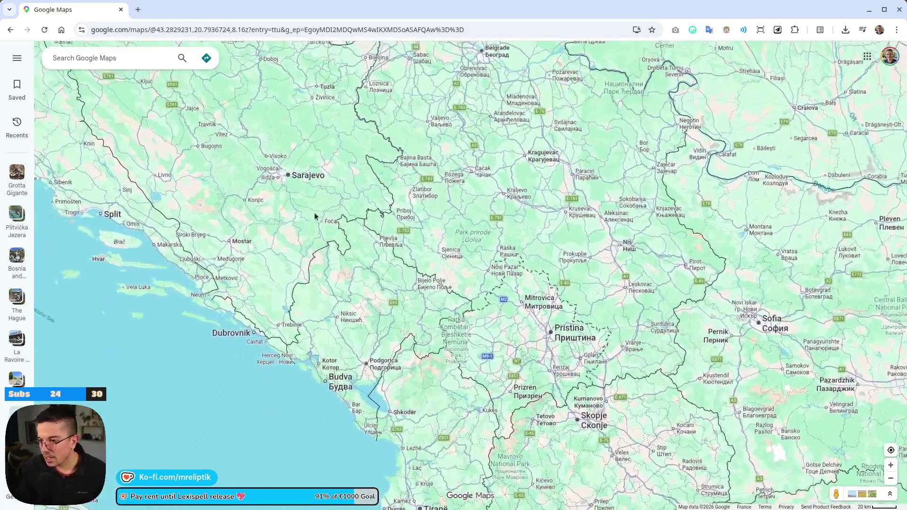
scroll(315, 216, "down", 2)
scroll(362, 206, "up", 2)
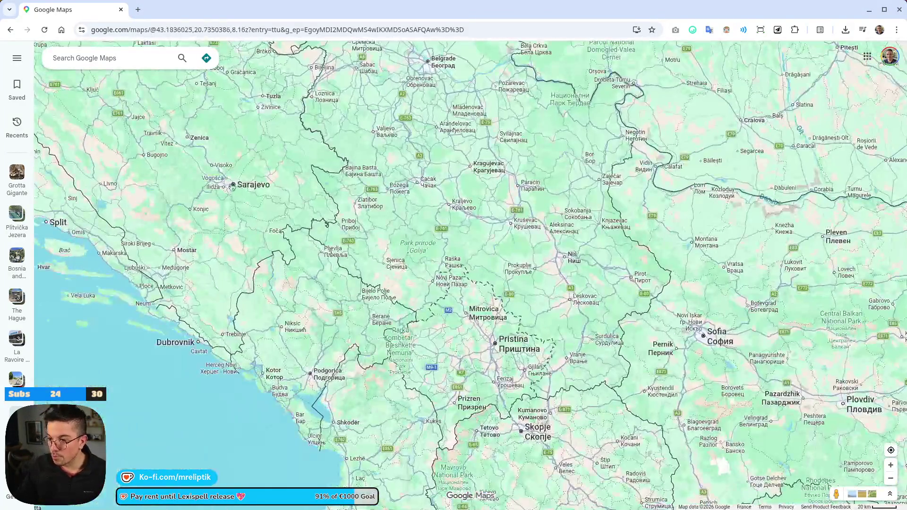
left_click_drag(239, 238, 325, 331)
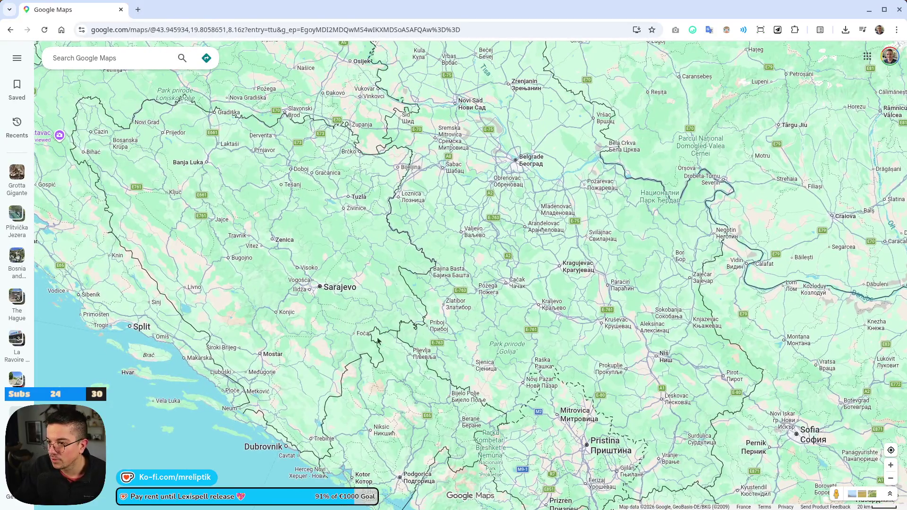
scroll(231, 256, "up", 3)
scroll(231, 257, "down", 2)
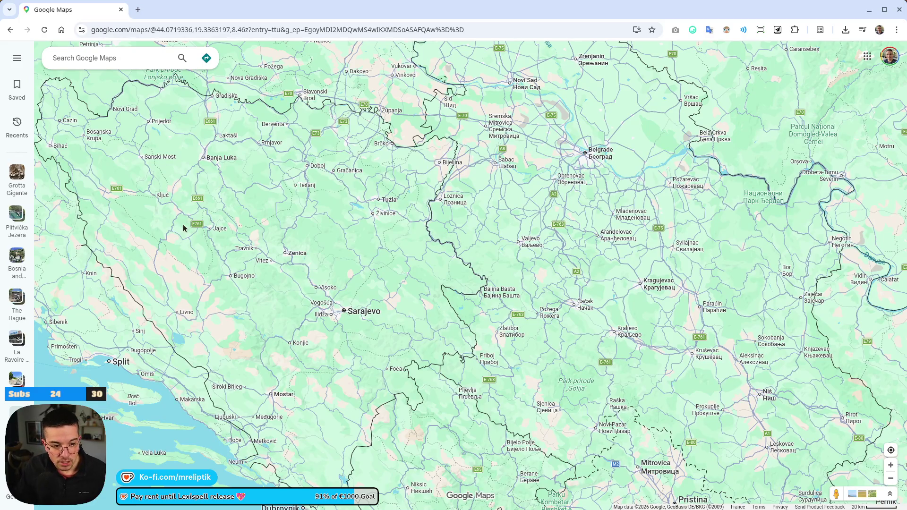
scroll(199, 245, "down", 2)
mouse_move(187, 204)
left_mouse_down()
mouse_move(279, 253)
mouse_move(223, 210)
mouse_move(377, 196)
mouse_move(420, 354)
mouse_move(409, 253)
left_mouse_up()
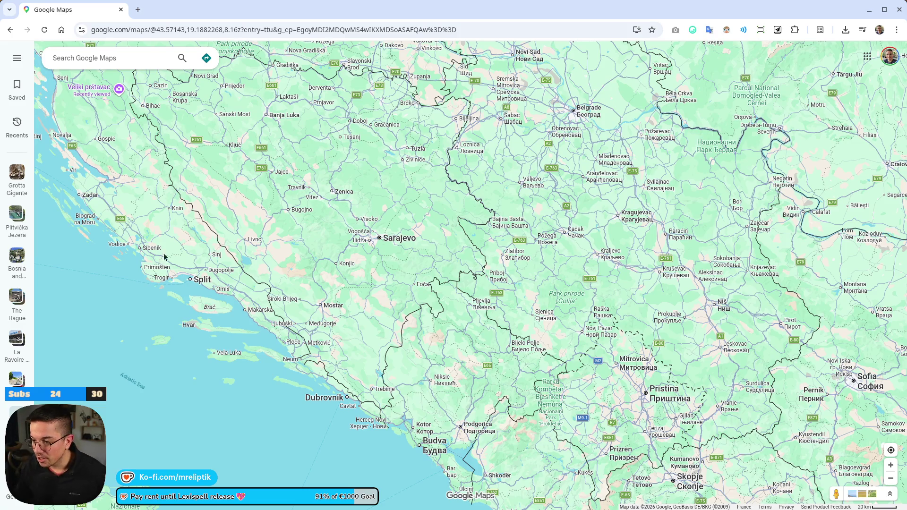
mouse_move(397, 241)
left_mouse_down()
mouse_move(341, 301)
mouse_move(353, 366)
mouse_move(304, 269)
left_mouse_up()
Step: Zoom in past Zenica and Sarajevo onto Buško Blato lake and check its label
scroll(313, 230, "up", 1)
scroll(313, 230, "up", 2)
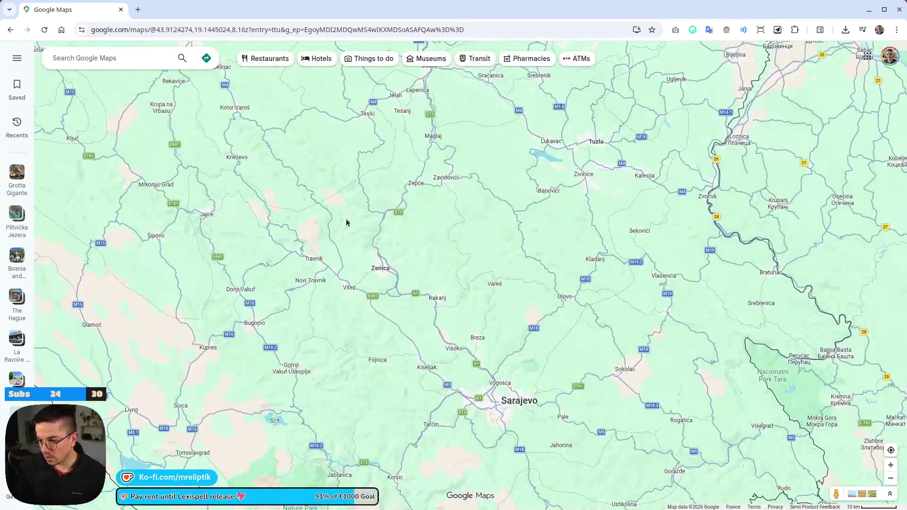
scroll(345, 220, "down", 1)
left_click_drag(239, 342, 276, 179)
scroll(275, 179, "up", 5)
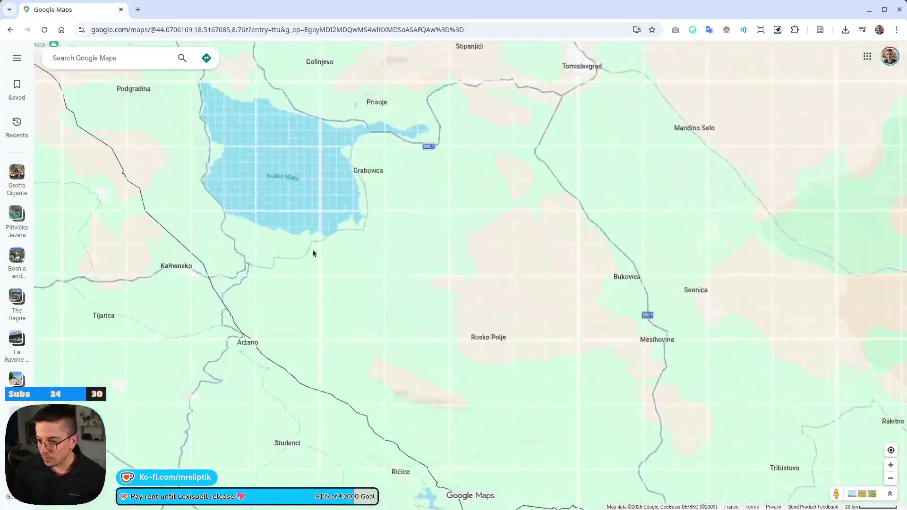
left_click_drag(330, 235, 329, 293)
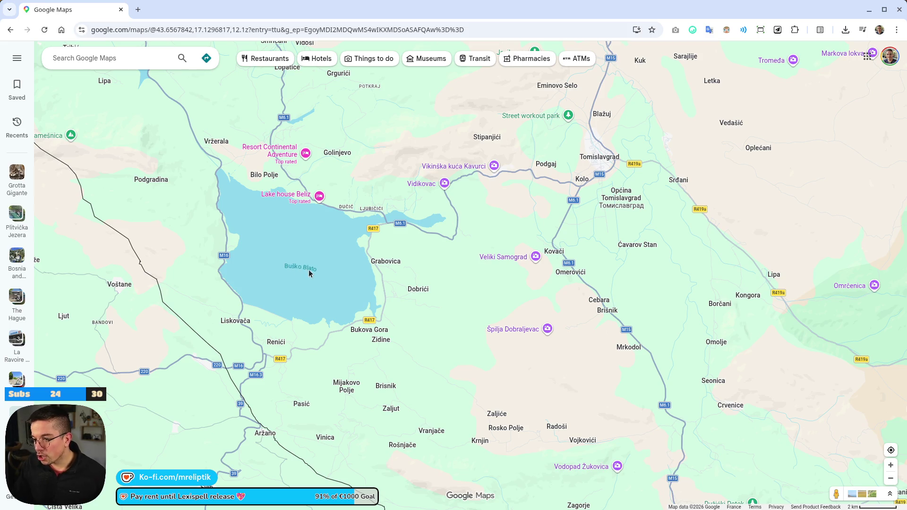
scroll(317, 277, "up", 2)
scroll(259, 267, "up", 2)
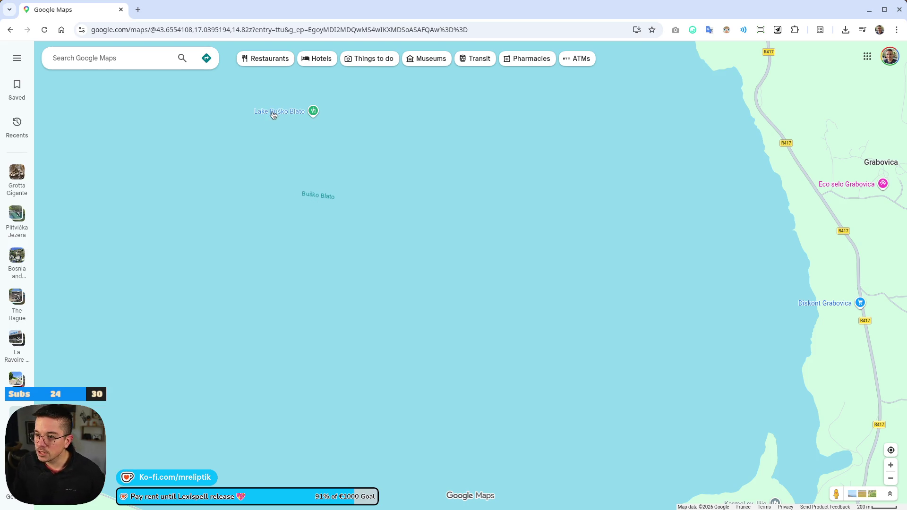
mouse_move(278, 115)
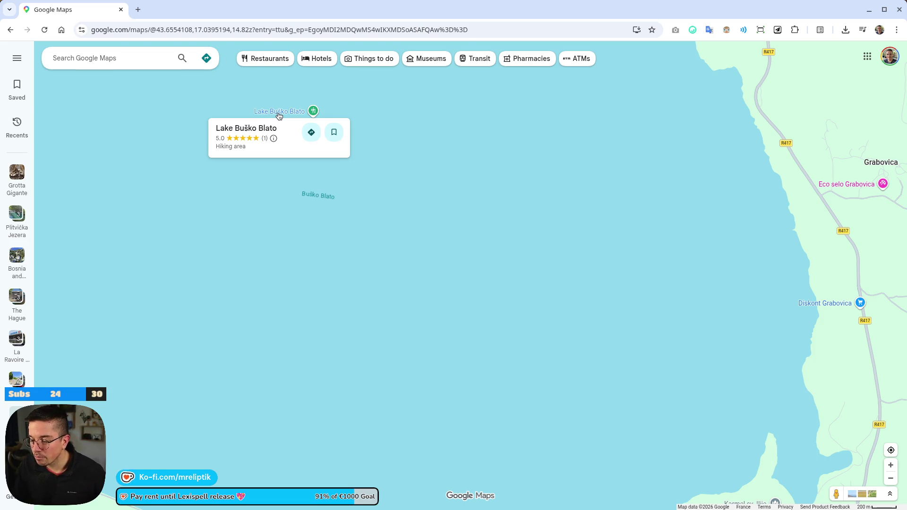
Step: Centre the map on nearby Lipsko Lake and adjust the zoom around it
scroll(299, 210, "down", 5)
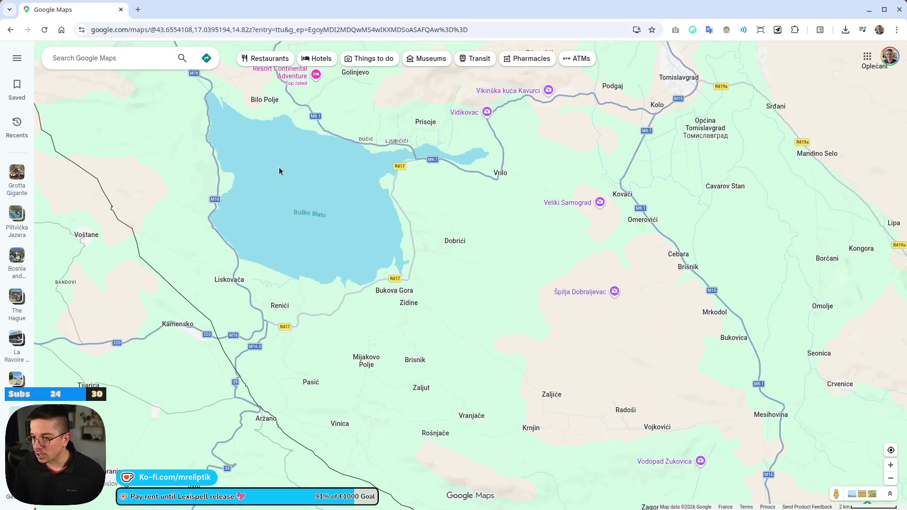
scroll(298, 262, "down", 3)
scroll(203, 208, "up", 6)
left_click_drag(203, 208, 346, 206)
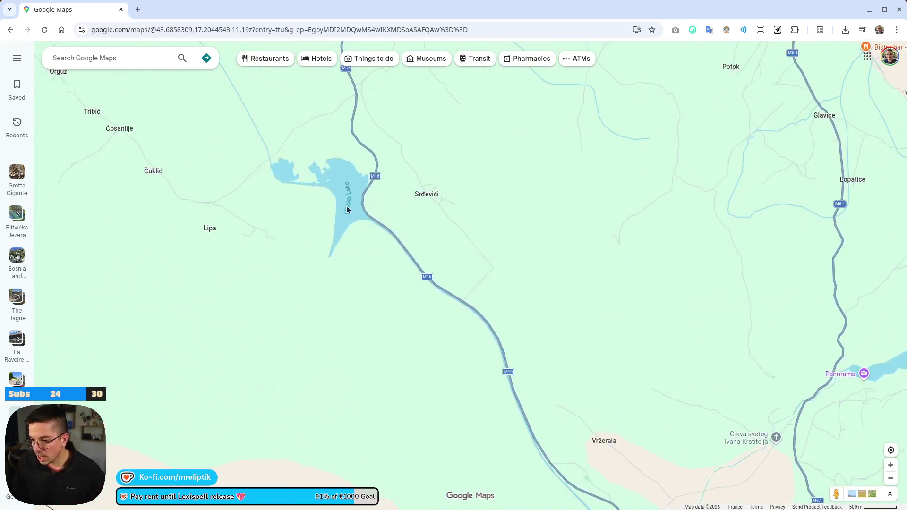
scroll(285, 203, "up", 3)
scroll(185, 154, "down", 6)
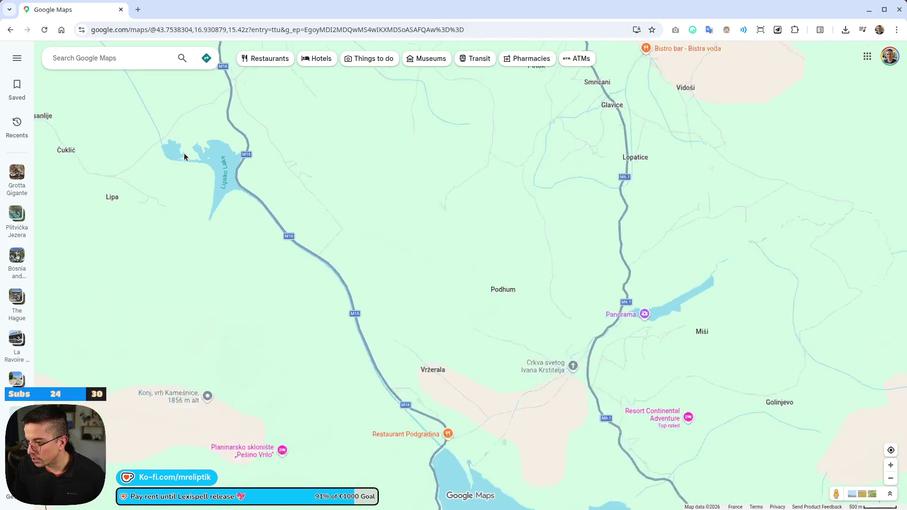
scroll(197, 206, "down", 6)
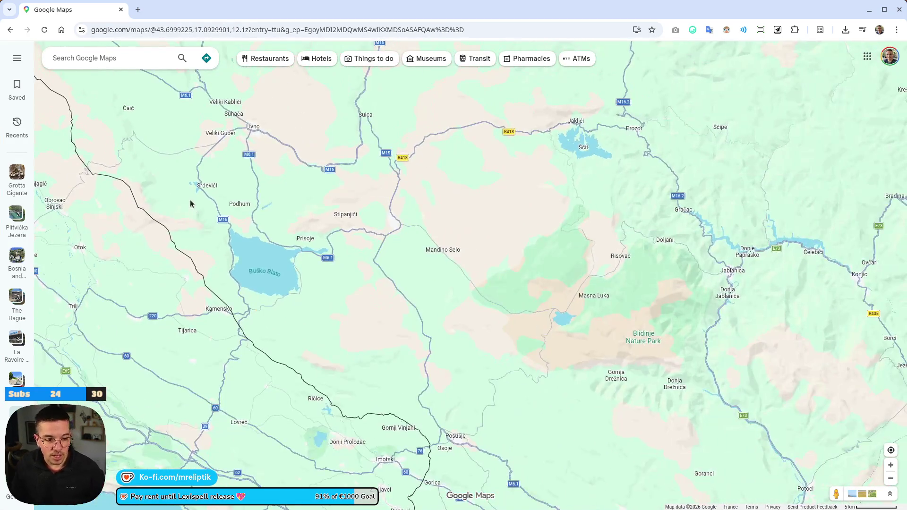
scroll(315, 200, "down", 2)
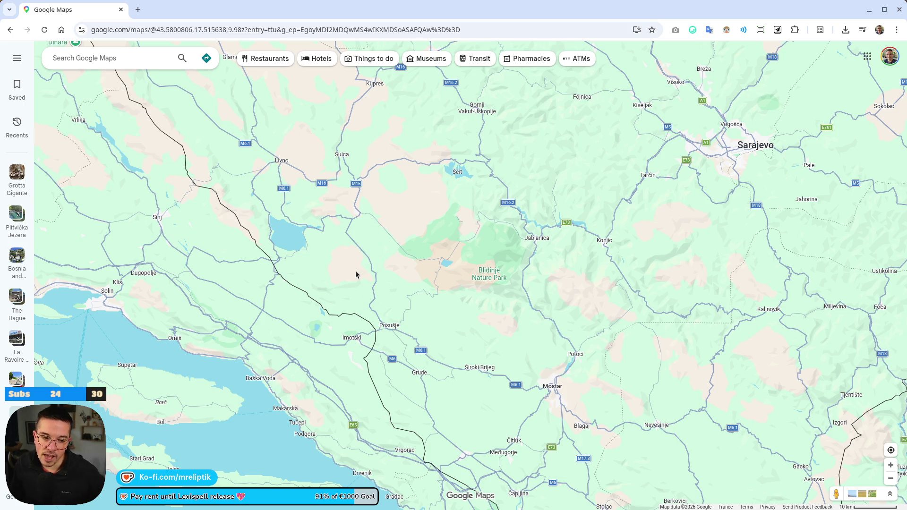
Step: Zoom out to a wide Balkans view showing northern Bosnia around Banja Luka, Bihać and Tuzla
scroll(318, 255, "down", 3)
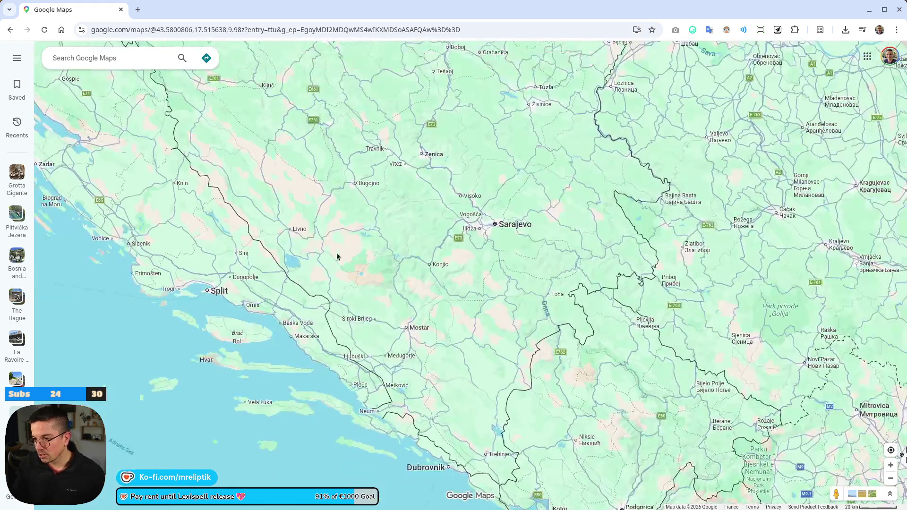
scroll(353, 221, "down", 1)
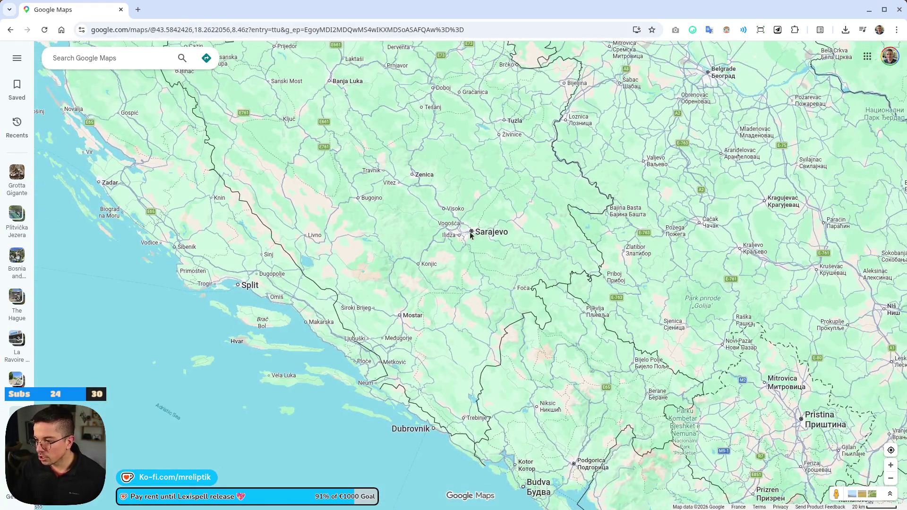
left_click_drag(465, 214, 317, 219)
scroll(247, 204, "down", 1)
mouse_move(294, 137)
left_mouse_down()
mouse_move(229, 176)
mouse_move(240, 179)
left_mouse_up()
scroll(200, 172, "up", 2)
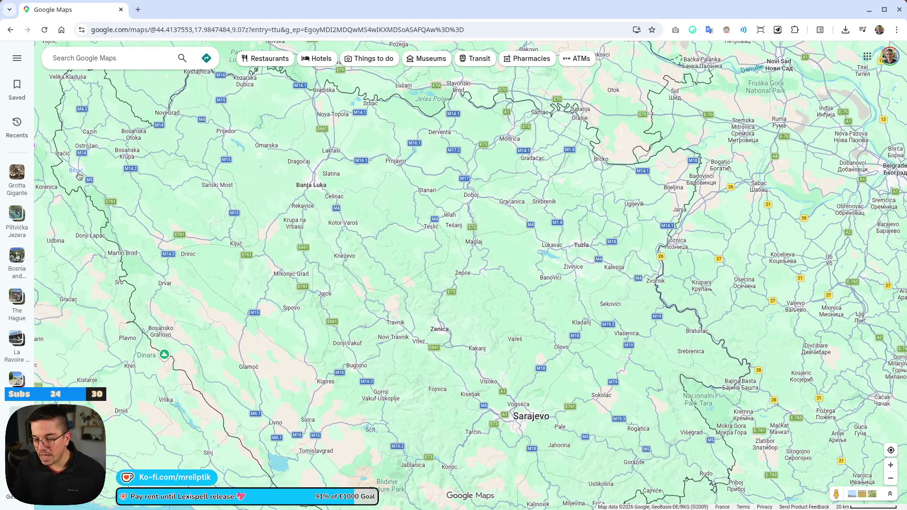
Step: Zoom into the Bihać area and show the info card for Kula
scroll(71, 175, "up", 2)
scroll(74, 180, "up", 3)
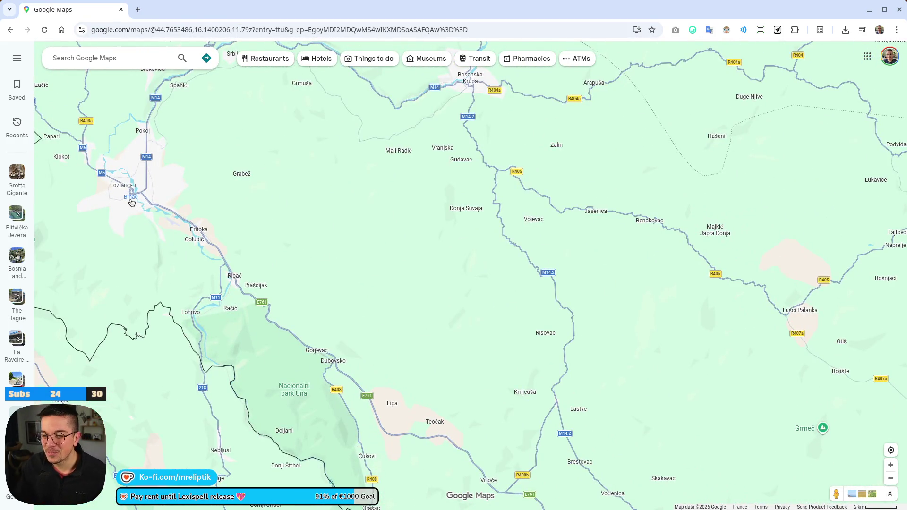
scroll(134, 206, "up", 2)
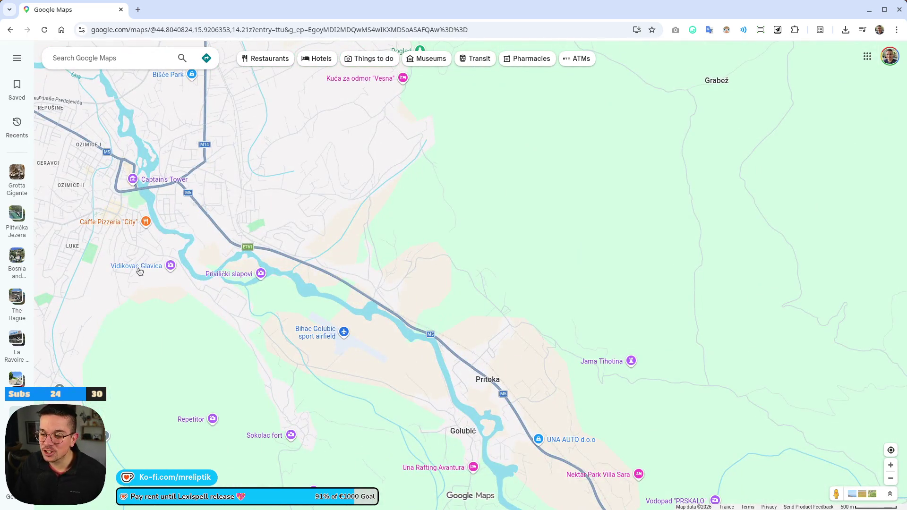
scroll(134, 210, "down", 3)
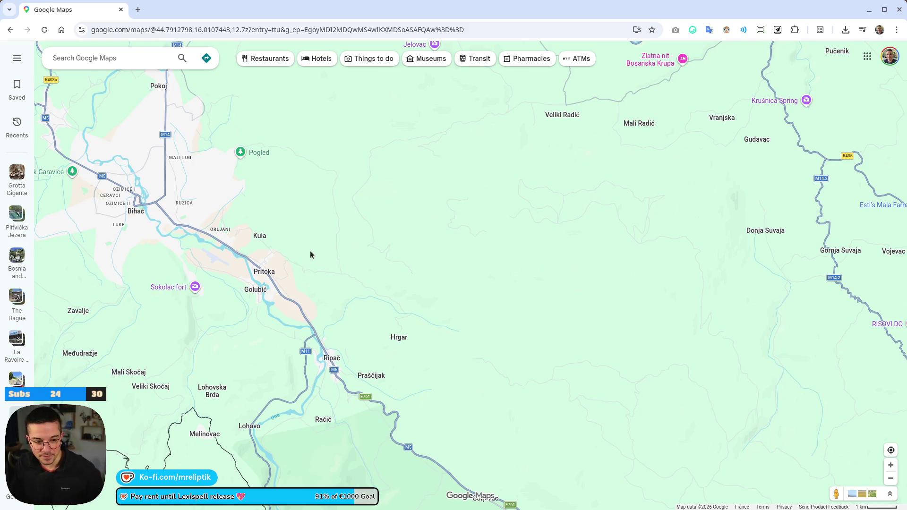
left_click(260, 239)
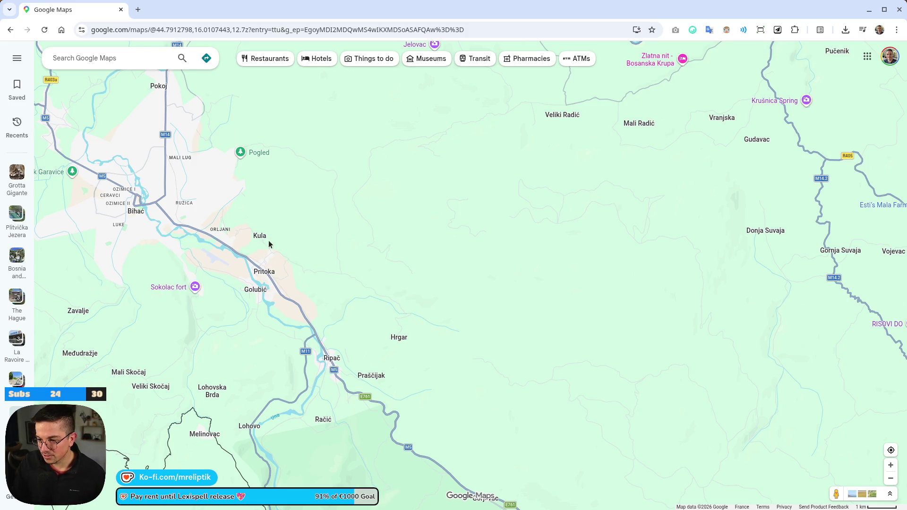
Step: Recentre on Bihać and show the place details for the village of Hrgar near Ripač
left_click_drag(222, 278, 310, 269)
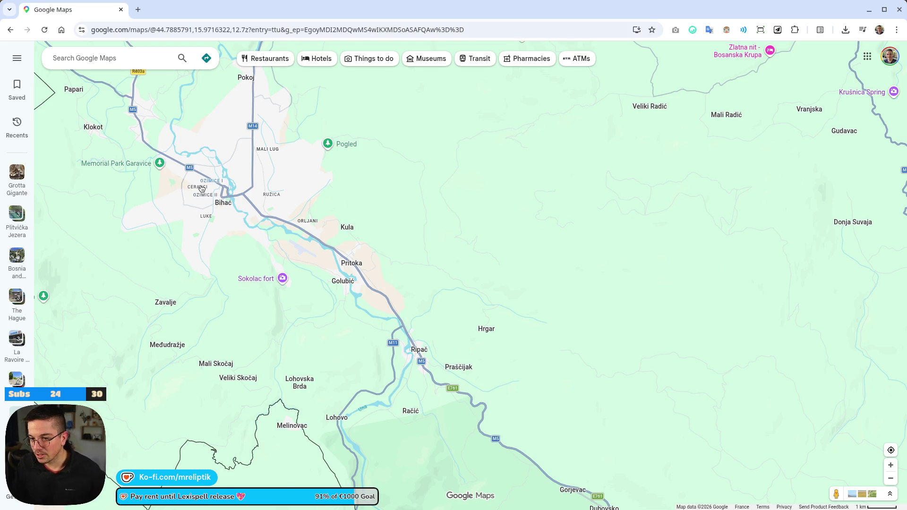
scroll(478, 357, "up", 5)
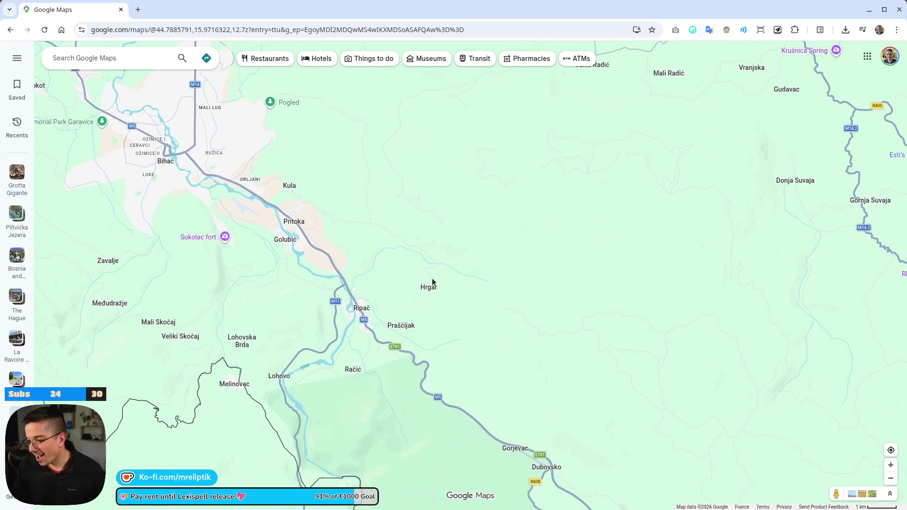
scroll(362, 244, "down", 1)
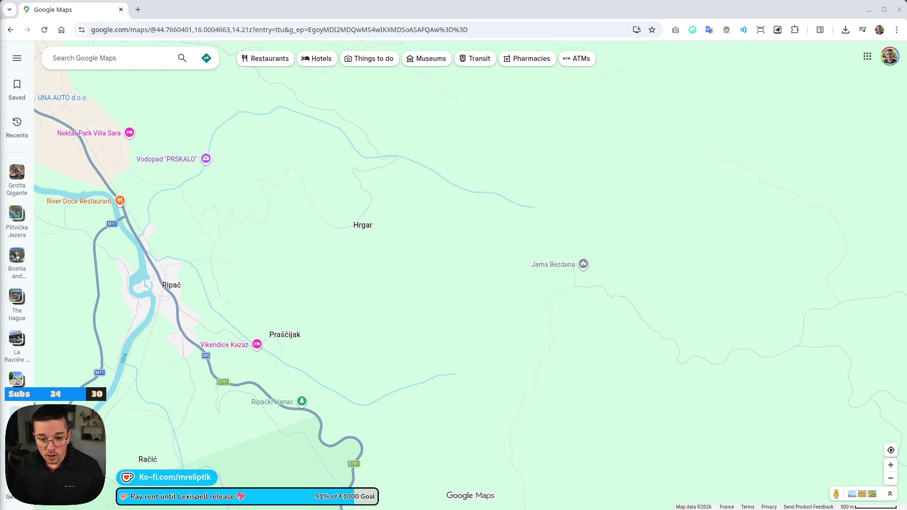
left_click(363, 228)
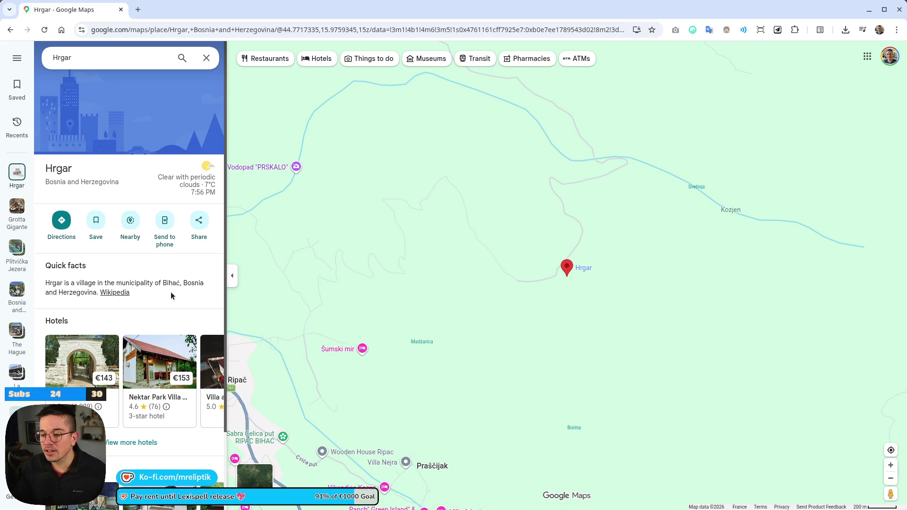
Step: Select 'Bihać' in Hrgar's quick facts and view its Wikipedia article in a new tab
mouse_move(180, 282)
left_mouse_down()
mouse_move(175, 290)
mouse_move(175, 282)
left_mouse_up()
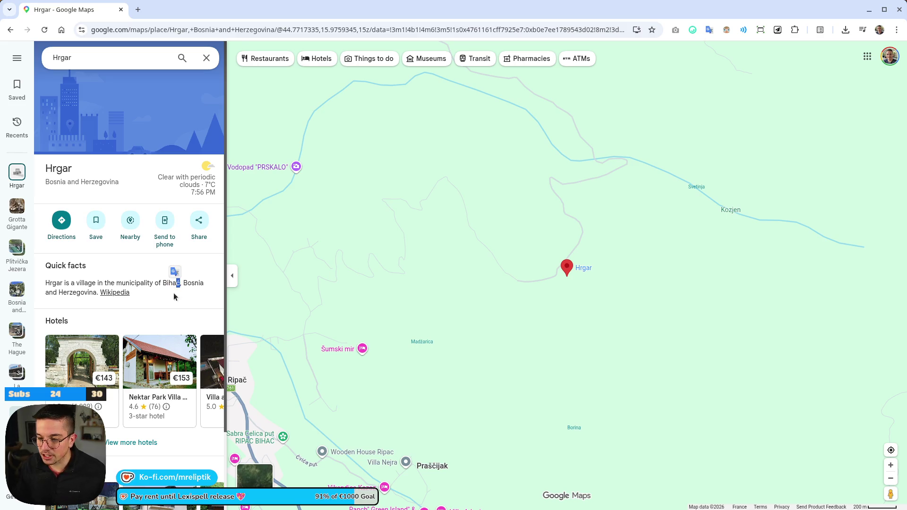
double_click(167, 282)
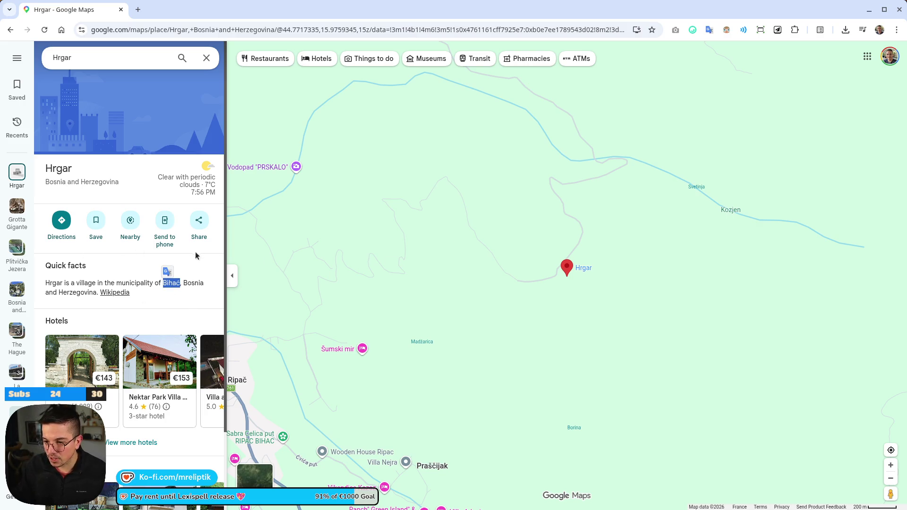
scroll(141, 282, "down", 2)
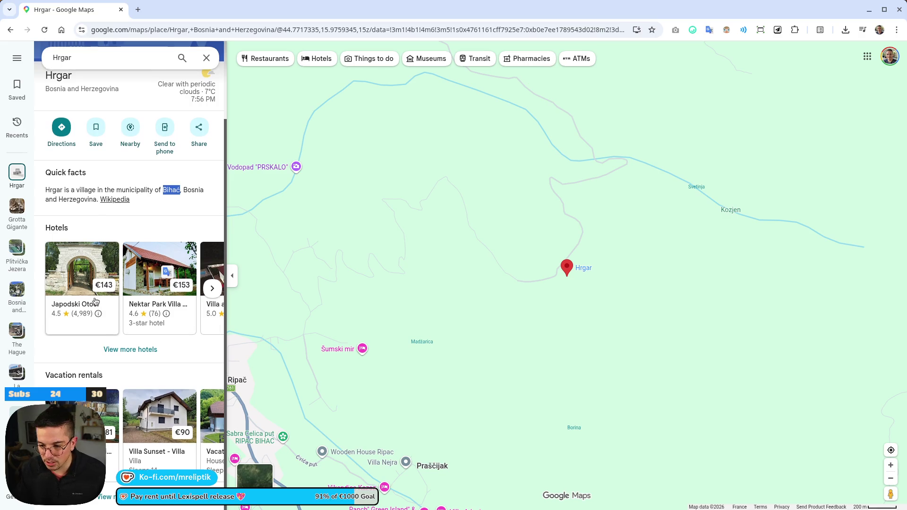
scroll(123, 288, "up", 2)
middle_click(116, 292)
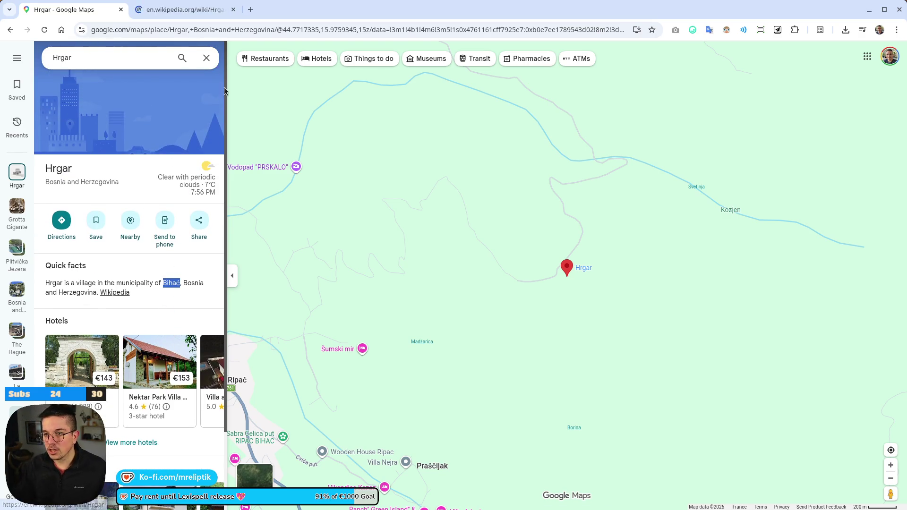
left_click(189, 9)
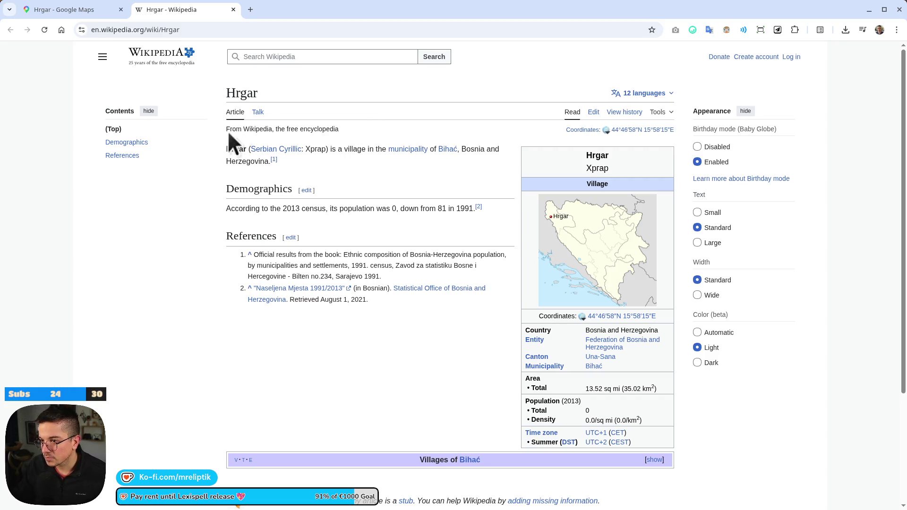
Step: Select 'Hrgar' in the article's lead sentence and send it to Google Translate
double_click(234, 149)
right_click(232, 153)
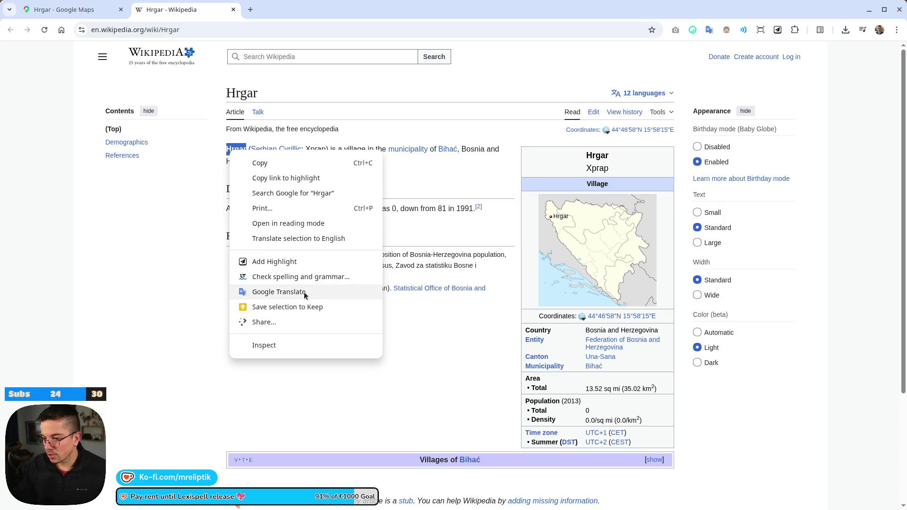
left_click(278, 292)
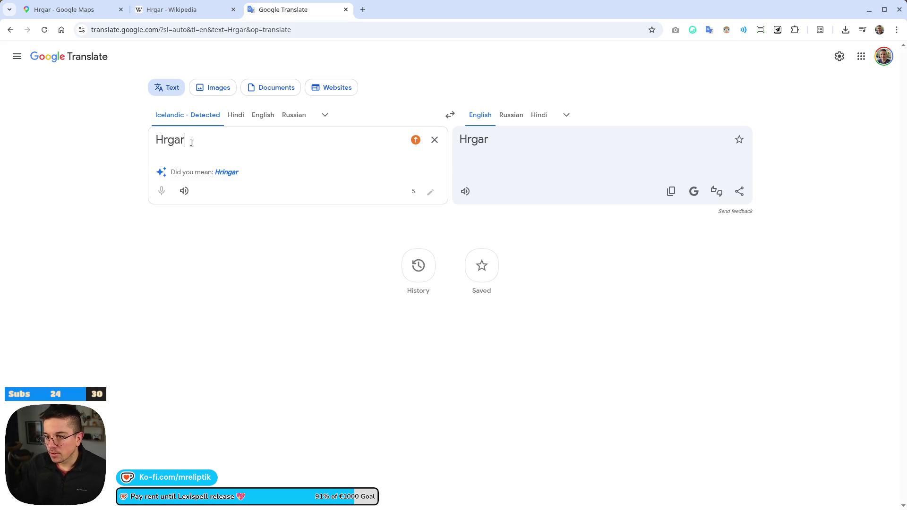
Step: Set Bosnian as the source language in Google Translate
left_click(325, 115)
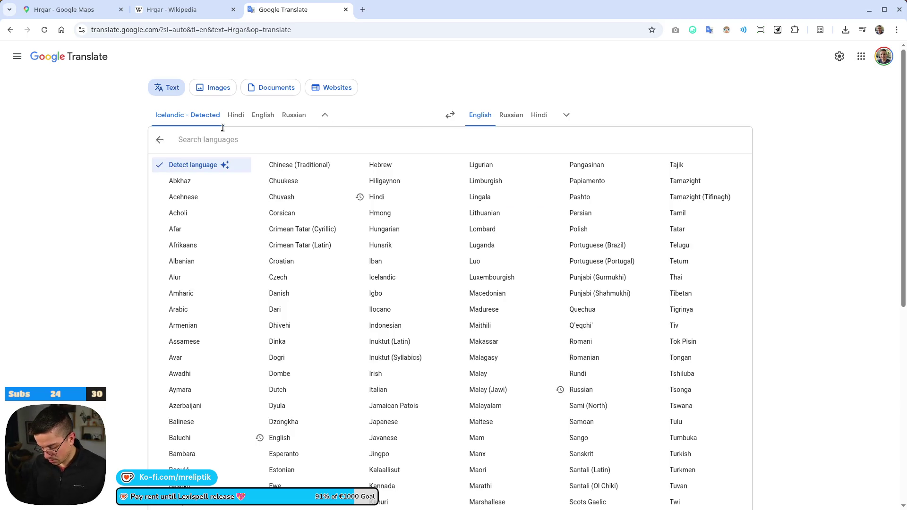
type("bosn")
left_click(210, 164)
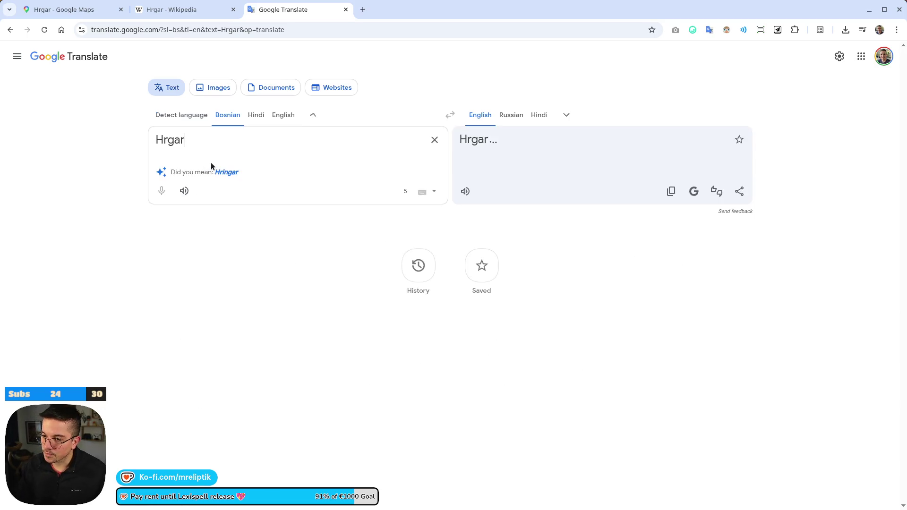
key("XF86AudioLowerVolume")
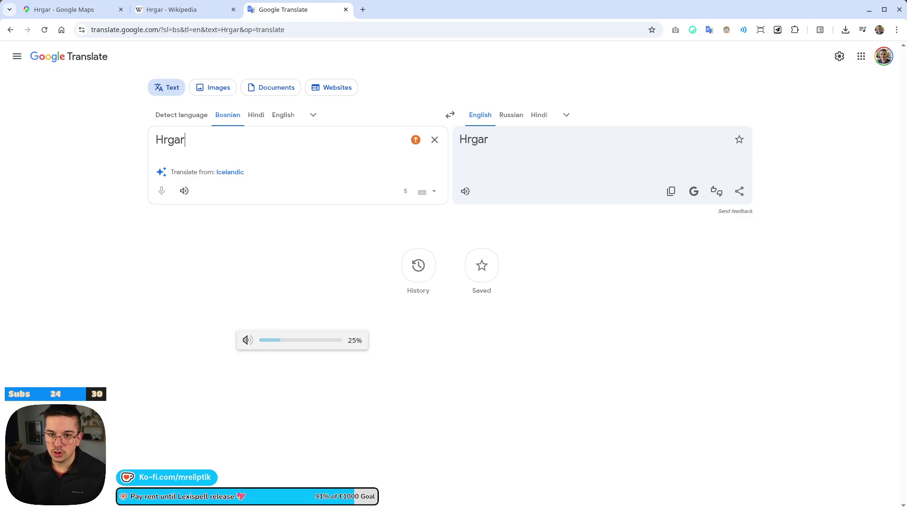
Step: Play Hrgar's Bosnian pronunciation several times, then close the Translate and Wikipedia tabs
left_click(184, 191)
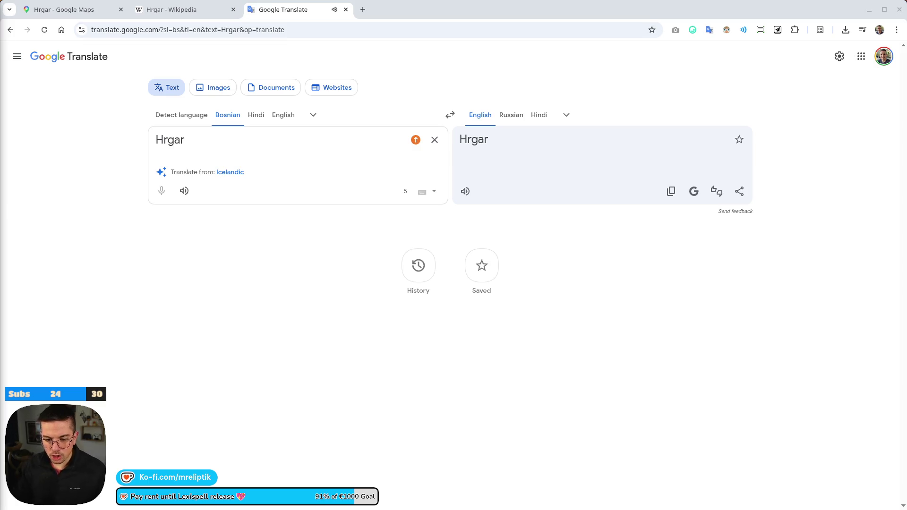
left_click(185, 190)
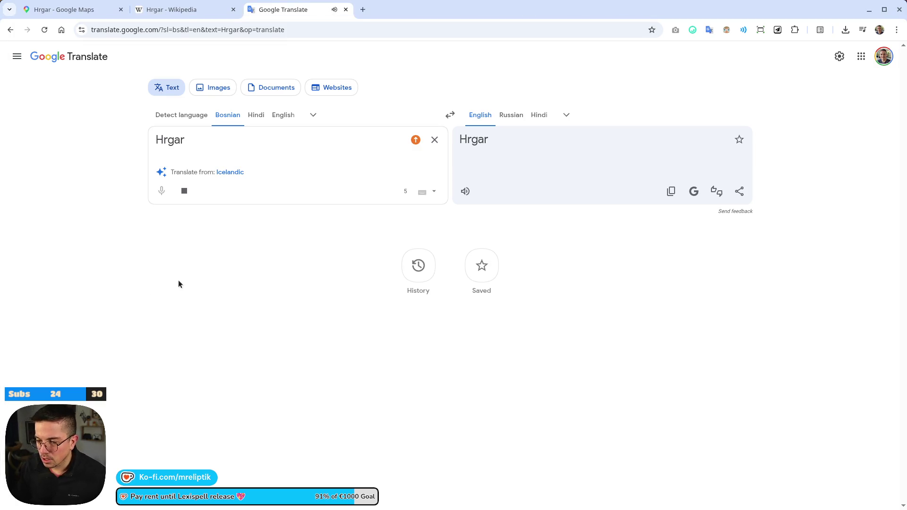
left_click(184, 190)
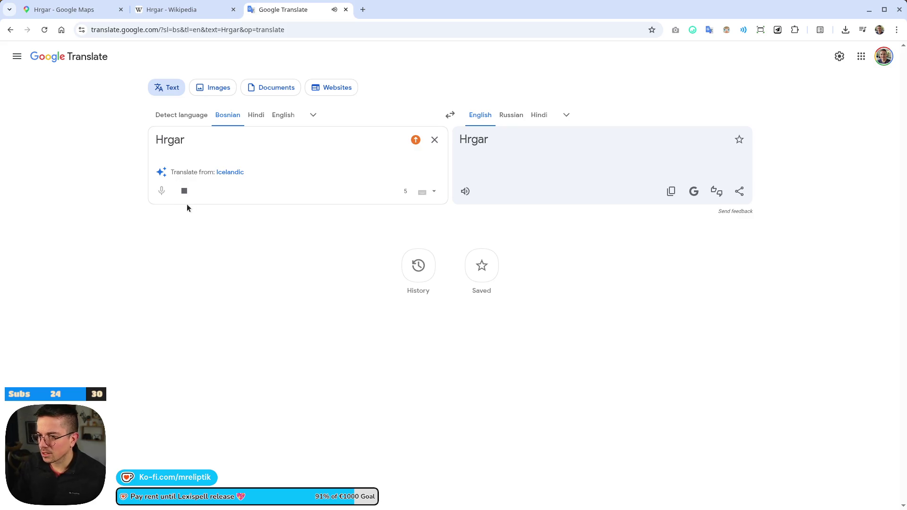
left_click(184, 192)
left_click(184, 191)
left_click(184, 191)
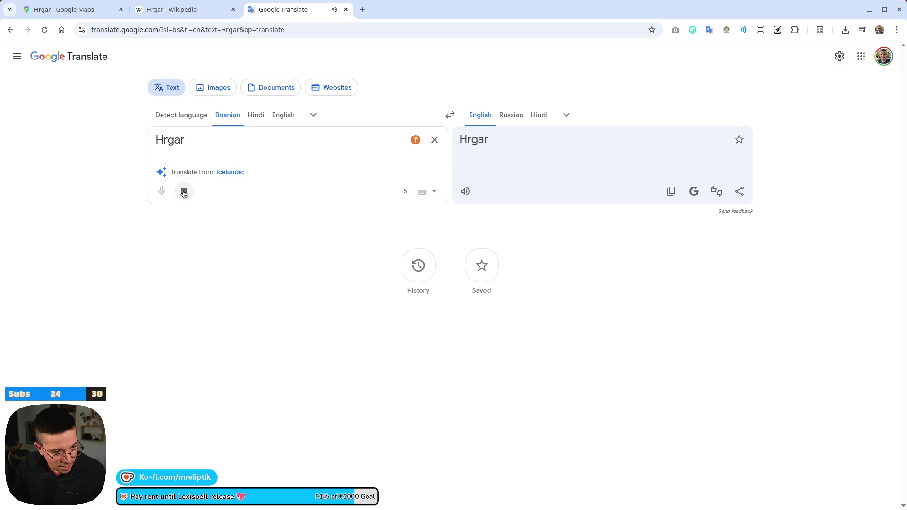
left_click(184, 191)
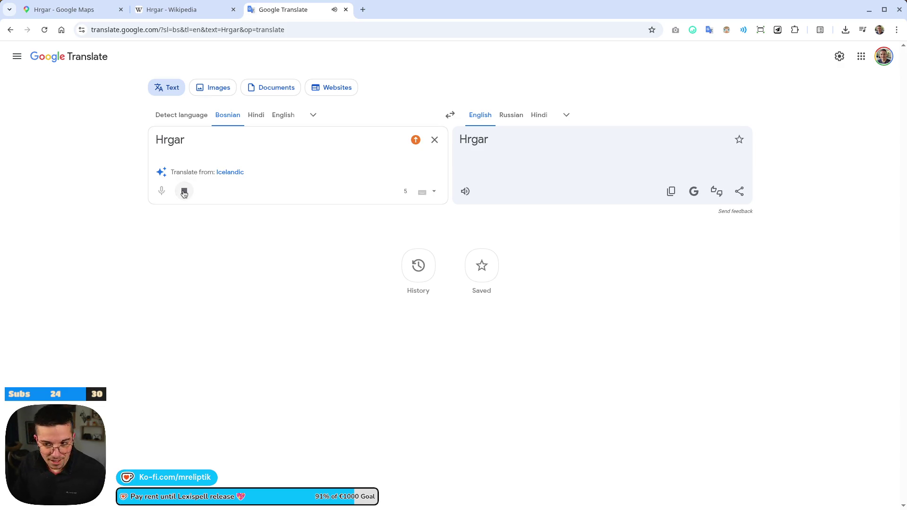
left_click(184, 196)
left_click(184, 193)
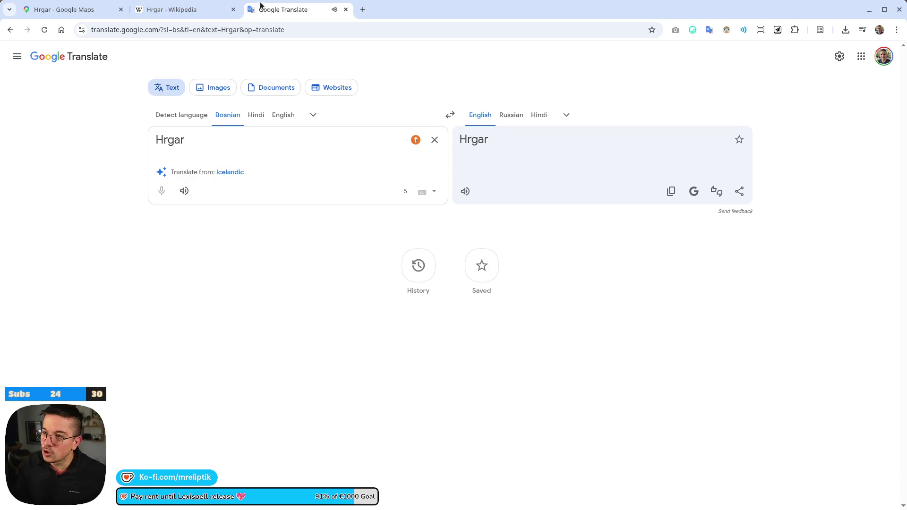
middle_click(268, 9)
middle_click(205, 9)
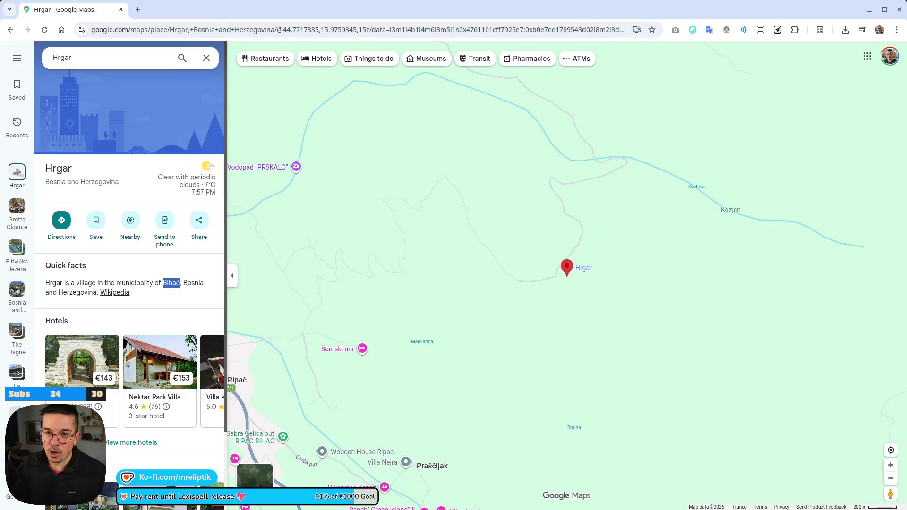
Step: Lower the volume, zoom out from Hrgar and drag central Bosnia and Sarajevo into view
key("XF86AudioLowerVolume")
scroll(313, 271, "down", 2)
scroll(313, 272, "down", 6)
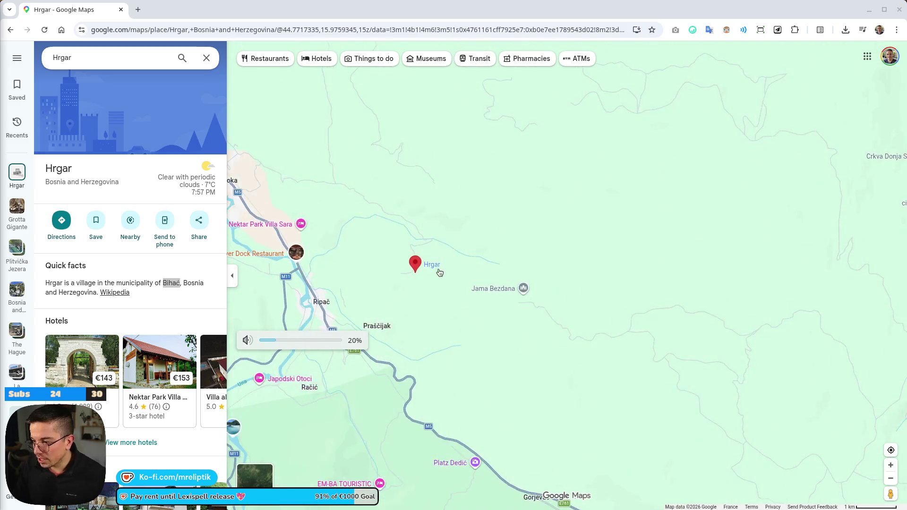
scroll(396, 284, "down", 3)
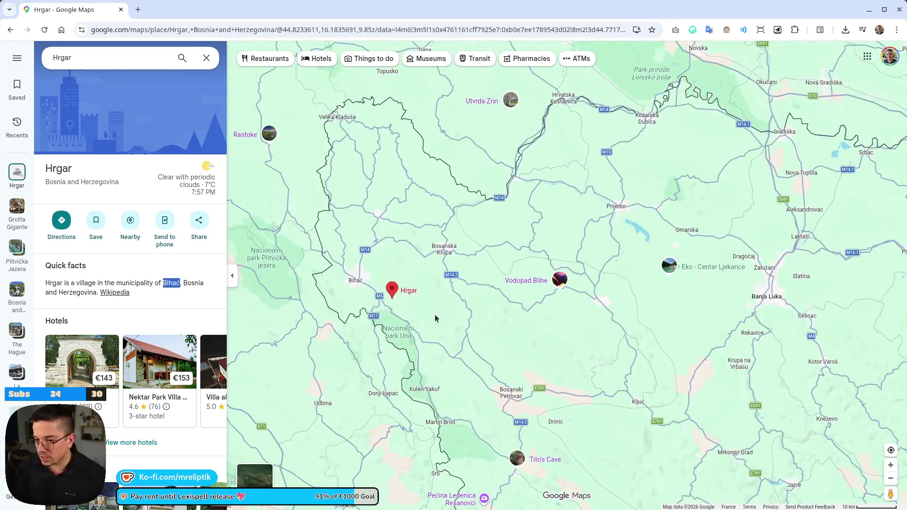
scroll(406, 295, "down", 2)
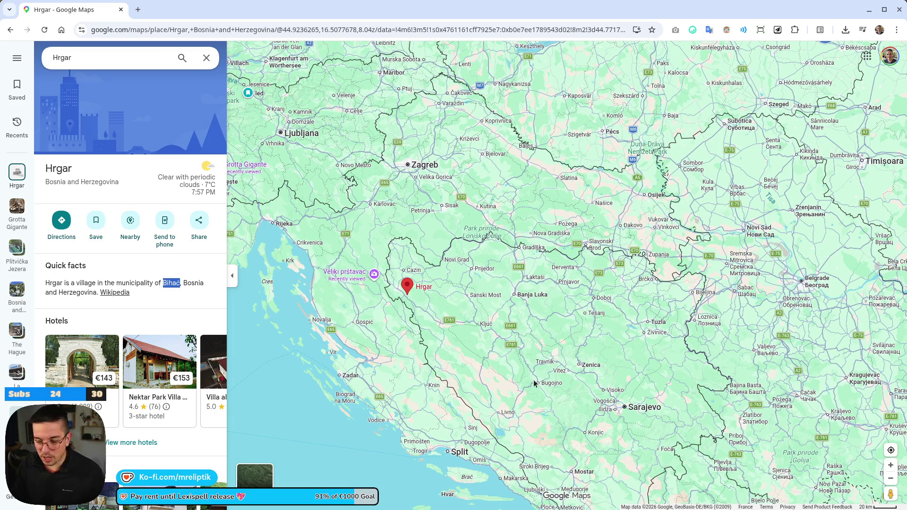
left_click_drag(535, 384, 446, 250)
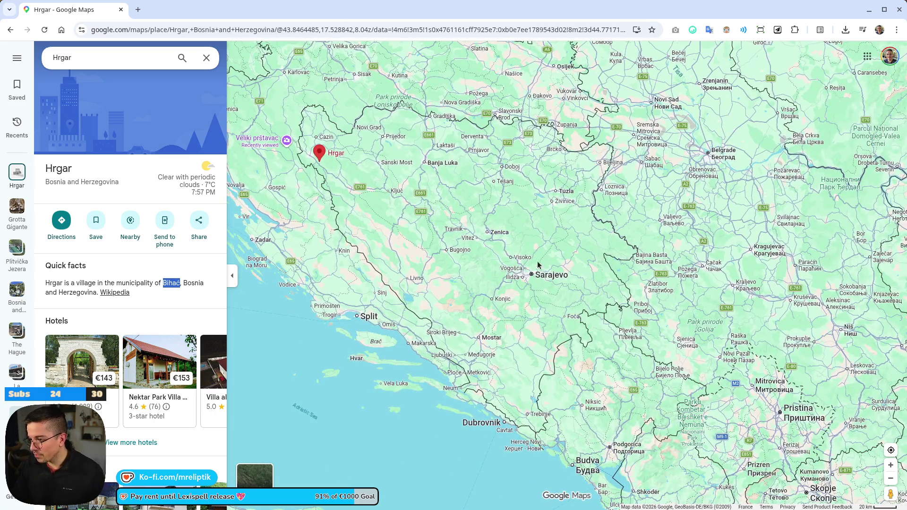
Step: Pan across northern Bosnia towards Banja Luka, Sarajevo and Belgrade
scroll(483, 252, "up", 2)
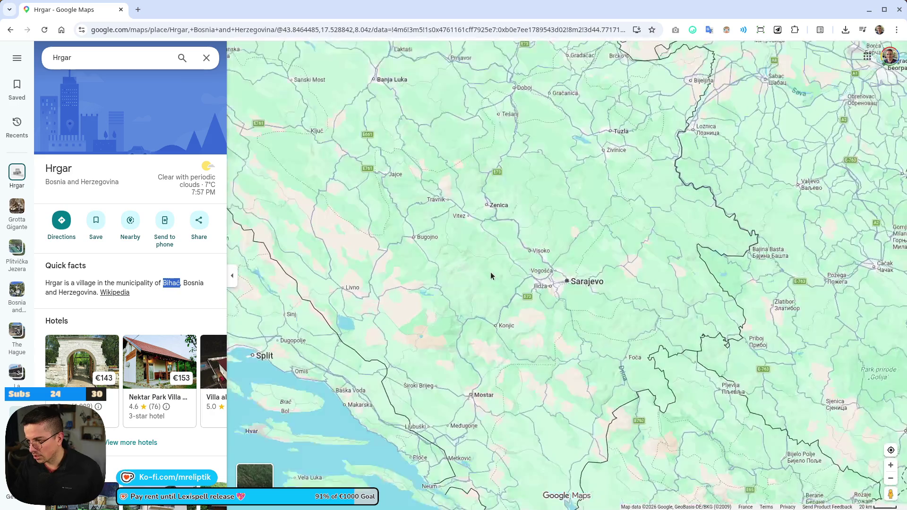
key("Up")
key("Left")
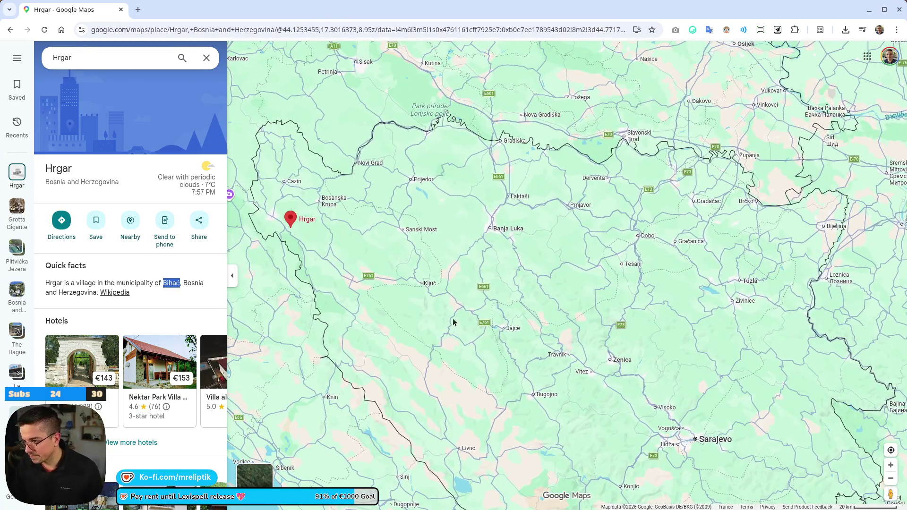
key("Up")
key("Left")
left_click_drag(544, 312, 443, 218)
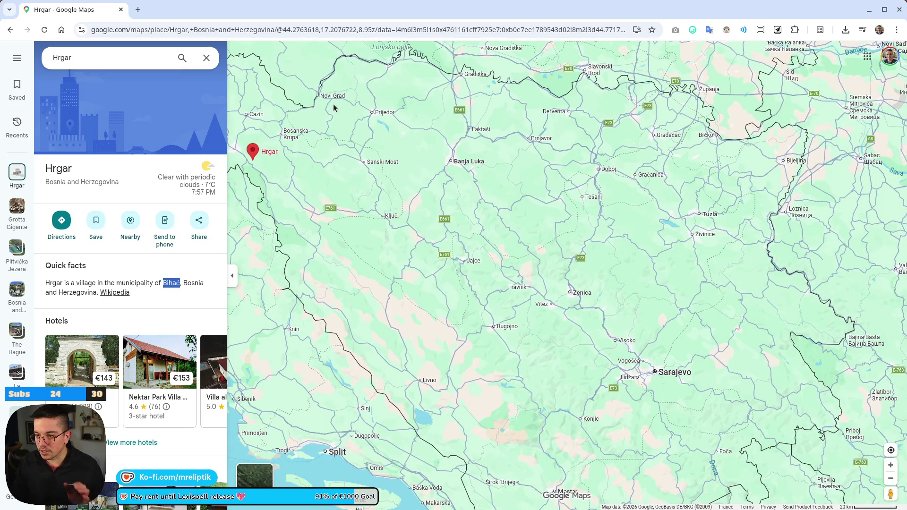
mouse_move(298, 509)
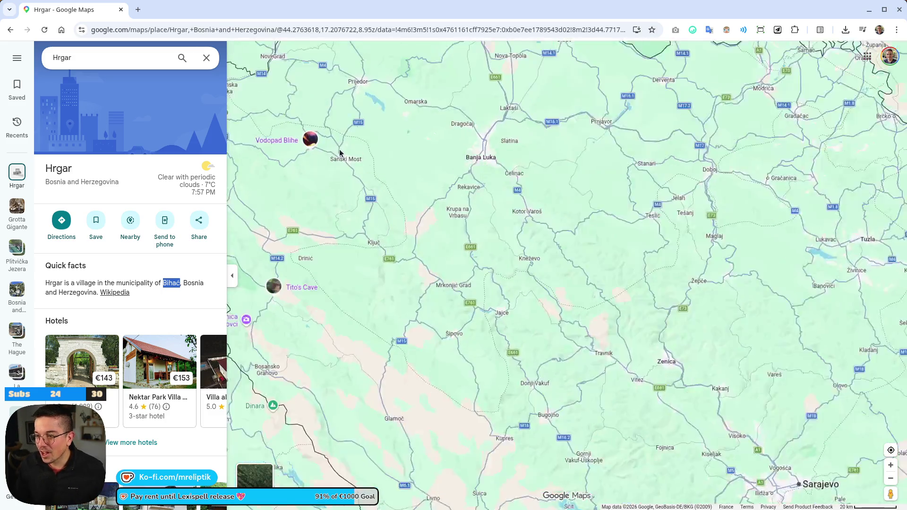
scroll(395, 166, "up", 2)
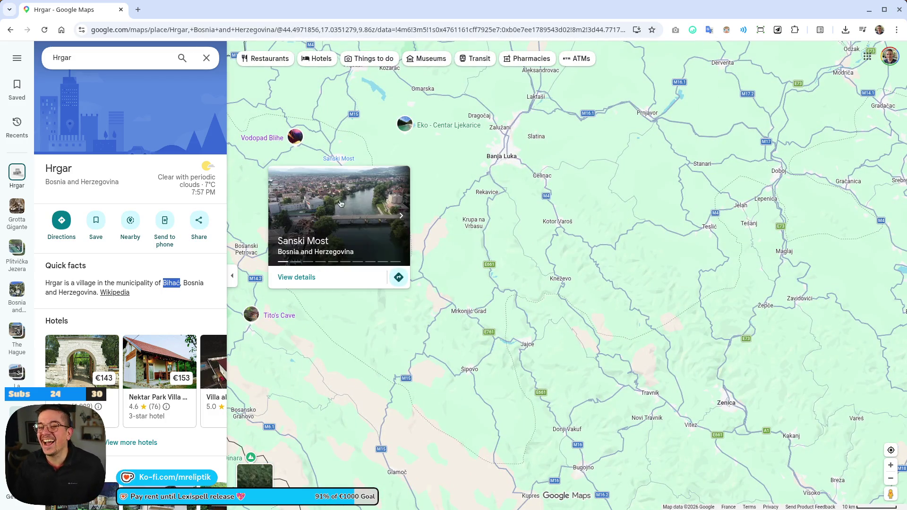
scroll(392, 304, "down", 1)
scroll(462, 311, "down", 2)
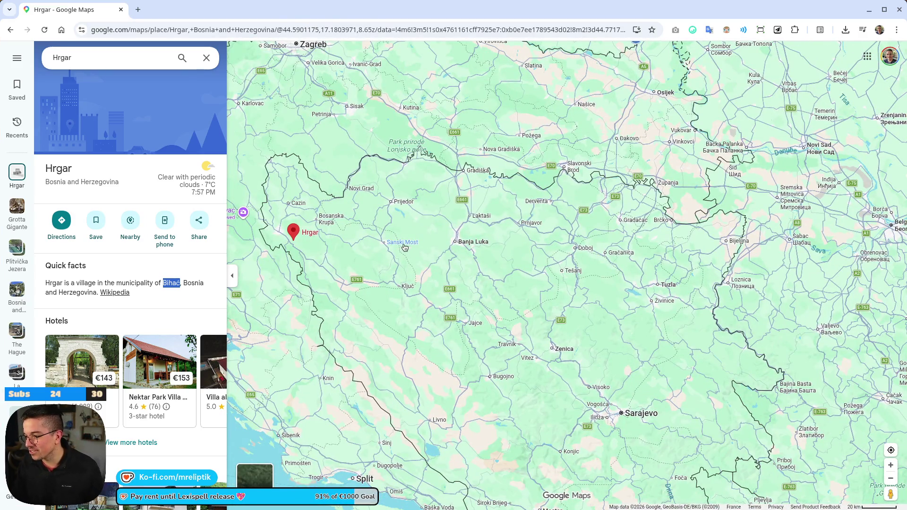
mouse_move(583, 280)
left_mouse_down()
mouse_move(465, 243)
mouse_move(403, 168)
mouse_move(403, 151)
left_mouse_up()
Step: Copy the Hrgar map address and load it in a maximised private window
left_click(125, 29)
key("alt+Tab")
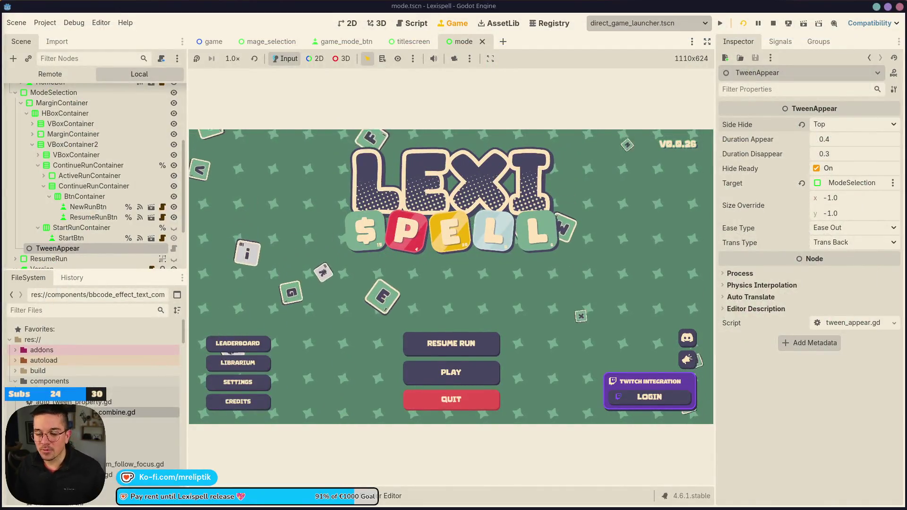
key("ctrl+shift+n")
key("ctrl+v")
key("Return")
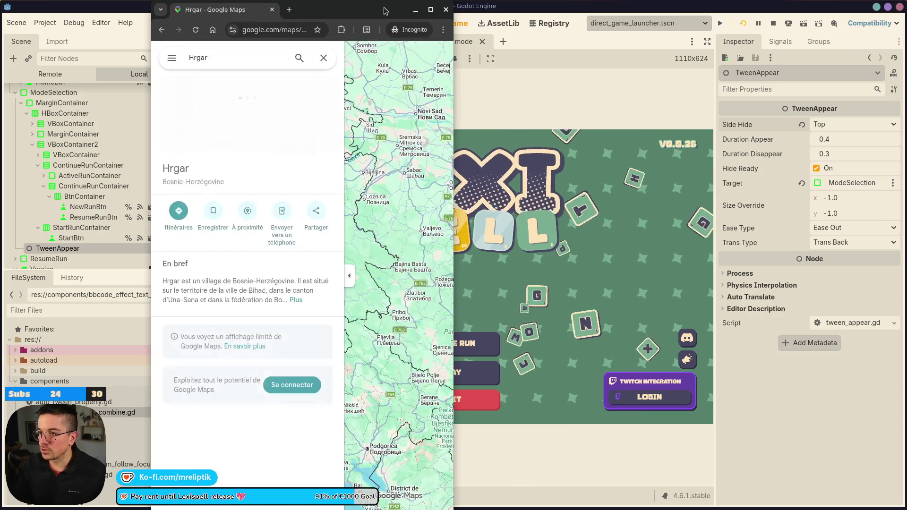
key("super+Up")
mouse_move(219, 3)
left_mouse_down()
mouse_move(337, 43)
mouse_move(280, 49)
mouse_move(280, 1)
left_mouse_up()
Step: Search for Trebinje and open the details for Guest House Konak kod Danke
left_click(111, 59)
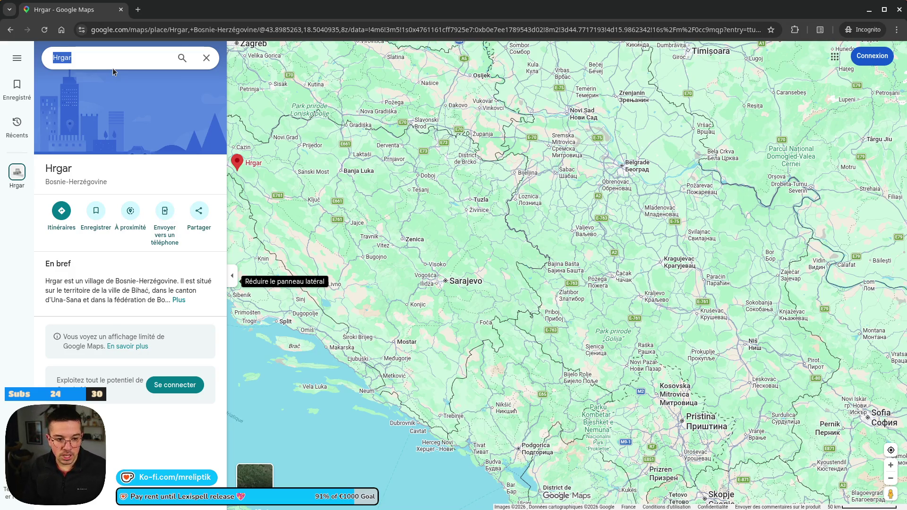
type("Treb")
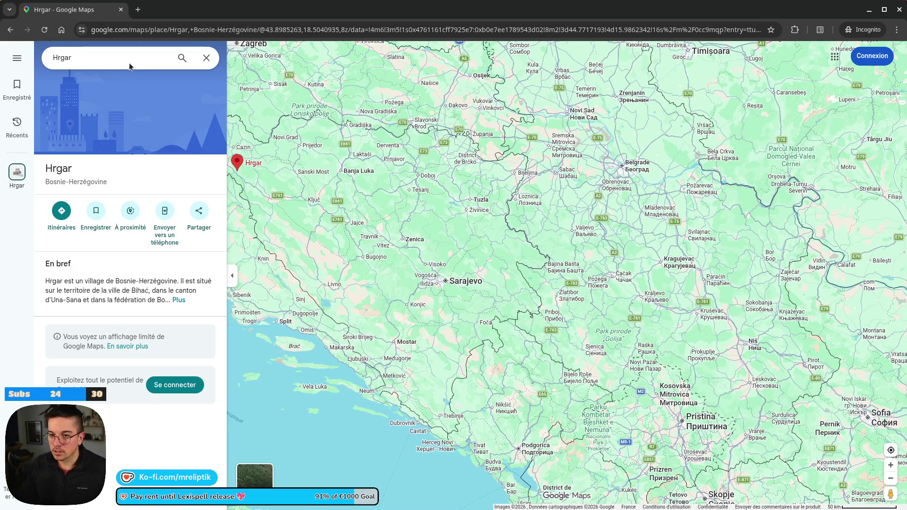
type("inje")
key("Return")
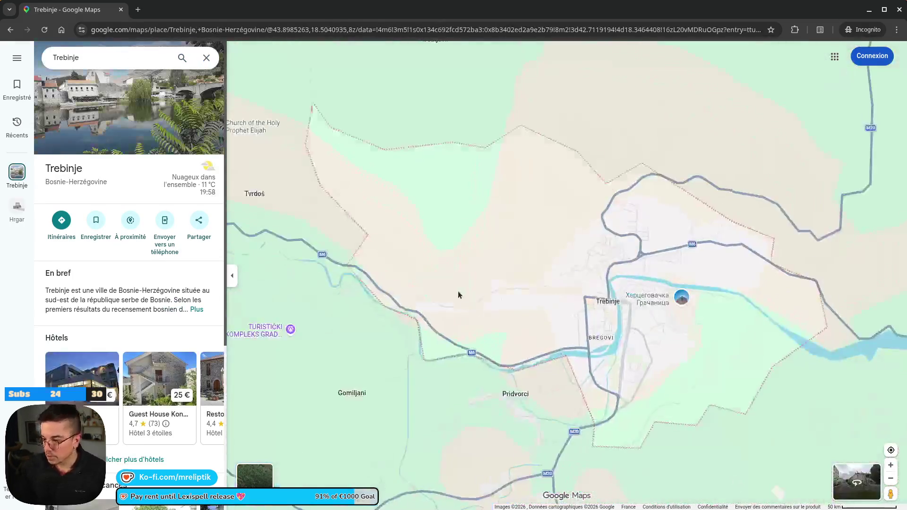
scroll(387, 247, "down", 5)
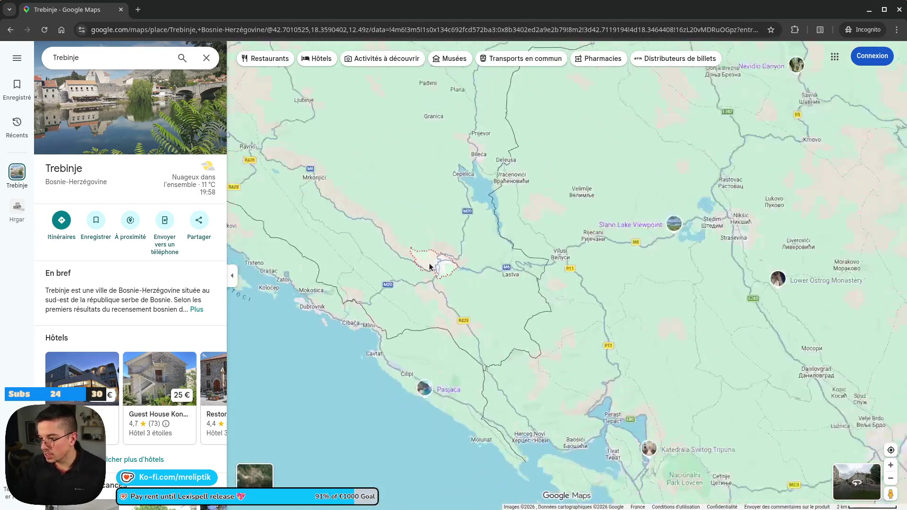
scroll(429, 267, "down", 5)
scroll(424, 279, "up", 3)
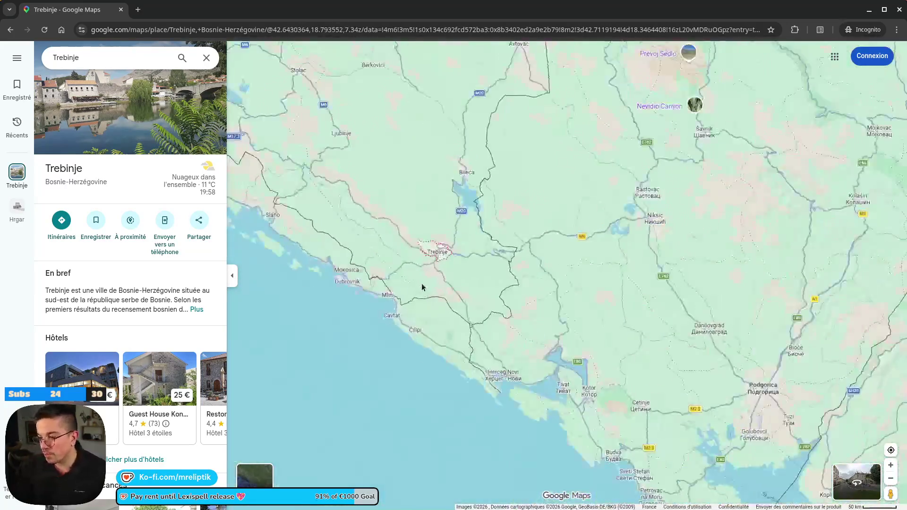
scroll(468, 217, "up", 10)
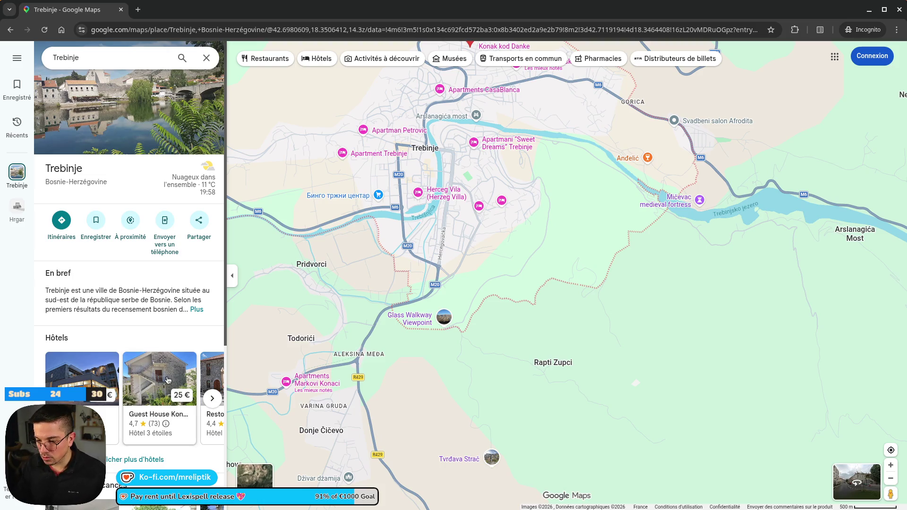
left_click(159, 411)
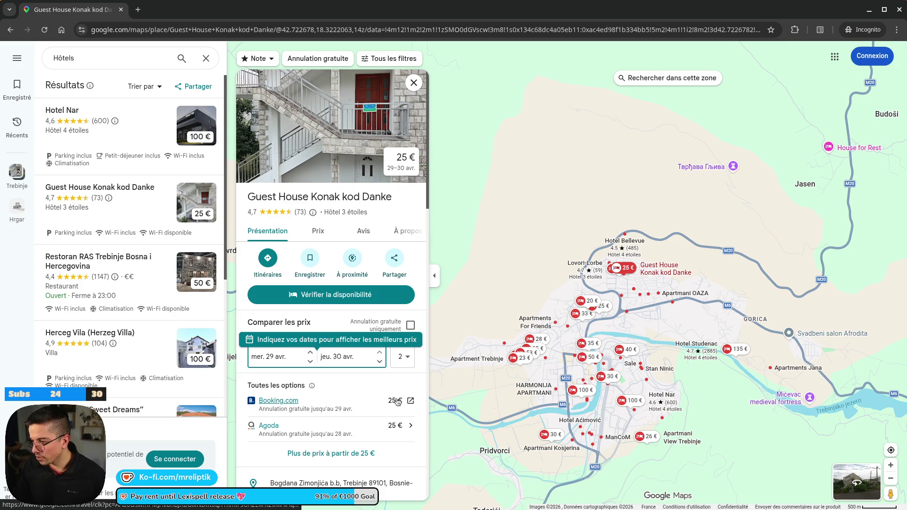
Step: Look over Trebinje's hotels along the river and close the guest house details
scroll(637, 263, "up", 3)
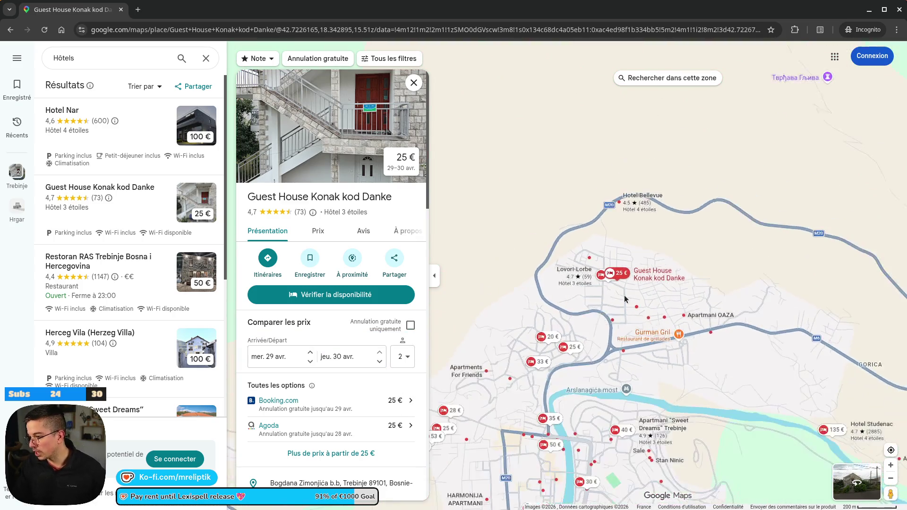
left_click_drag(624, 395, 580, 146)
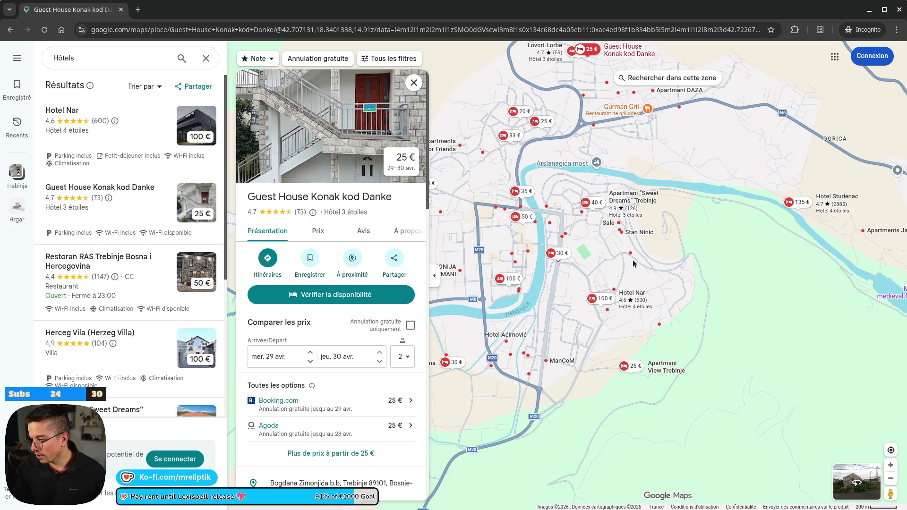
left_click_drag(584, 258, 694, 197)
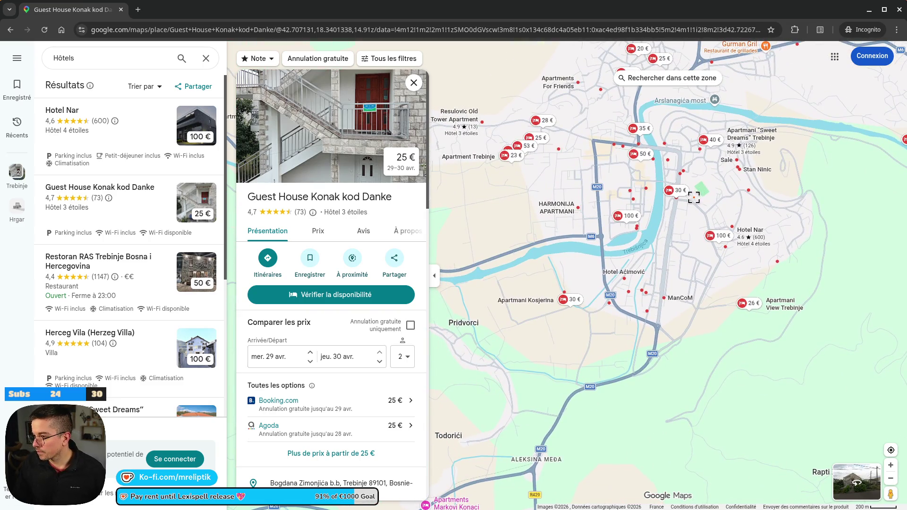
left_click(413, 83)
Step: Clear the hotel search and zoom out to show Italy and the Balkans
scroll(411, 271, "down", 5)
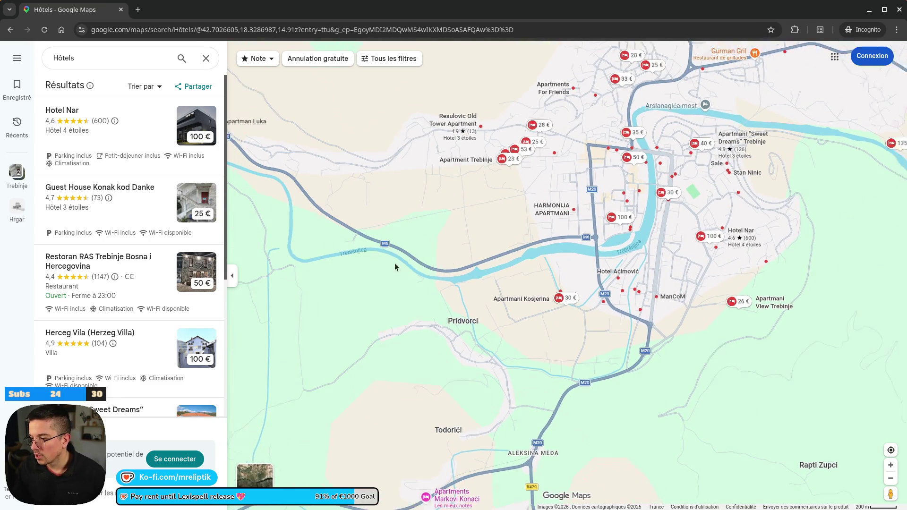
scroll(461, 335, "up", 5)
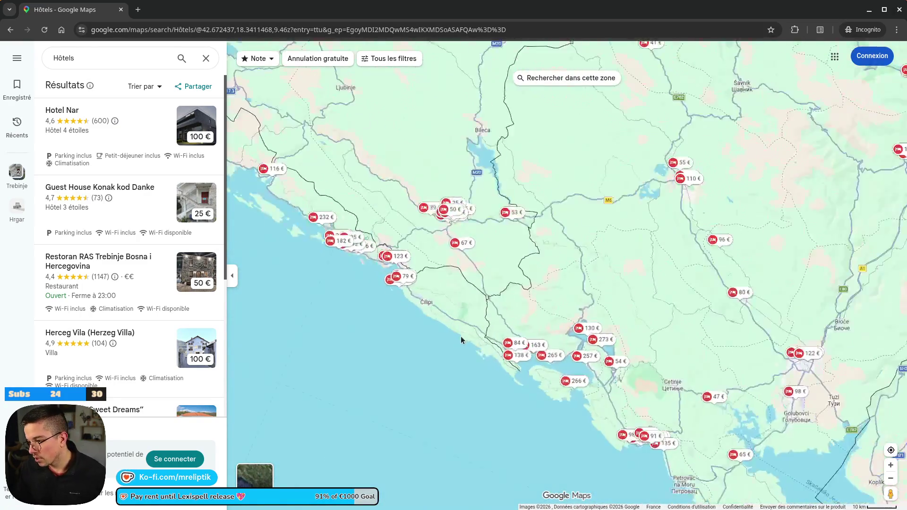
scroll(443, 329, "down", 3)
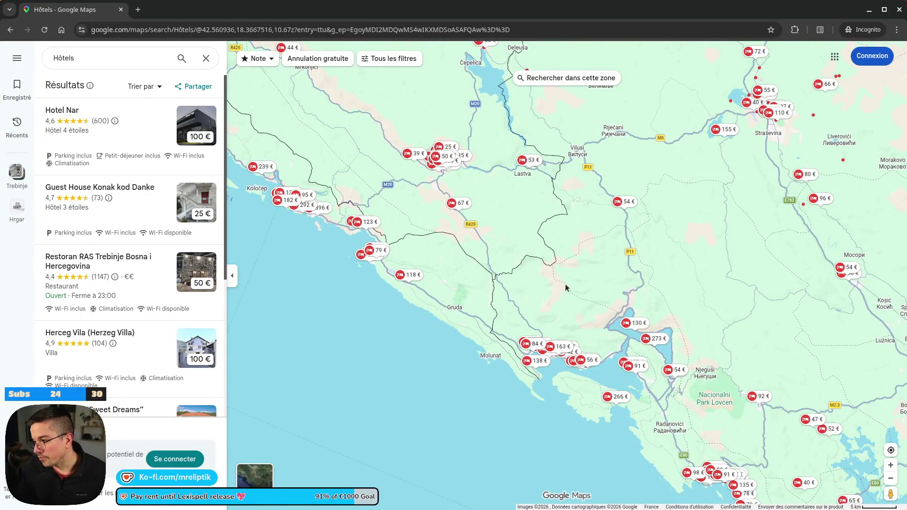
scroll(543, 289, "down", 5)
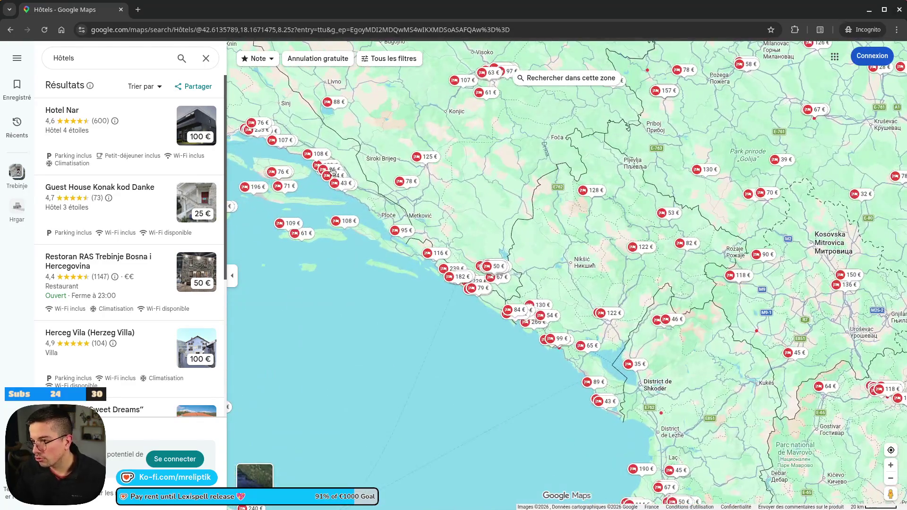
left_click(206, 58)
mouse_move(454, 201)
left_mouse_down()
mouse_move(540, 188)
mouse_move(542, 310)
left_mouse_up()
scroll(417, 181, "down", 3)
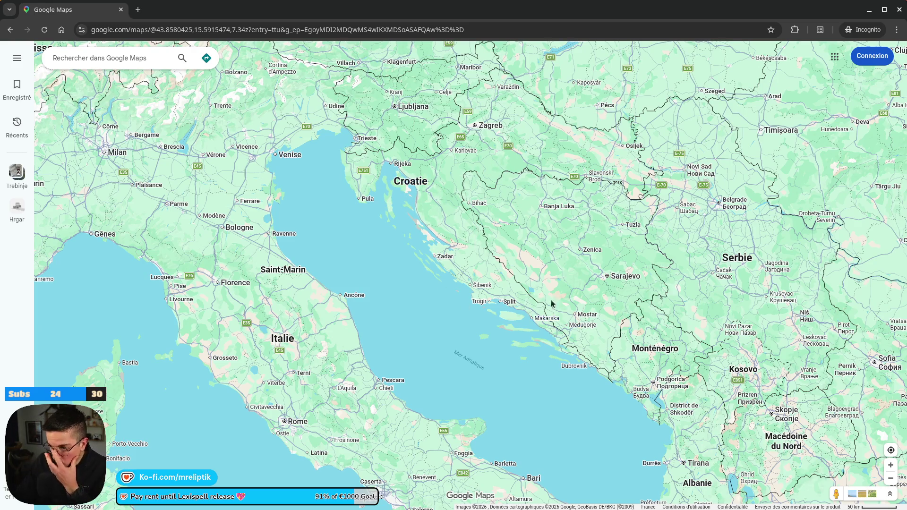
Step: Zoom around the Balkans overview and pan toward Neum and Metković
scroll(551, 303, "up", 3)
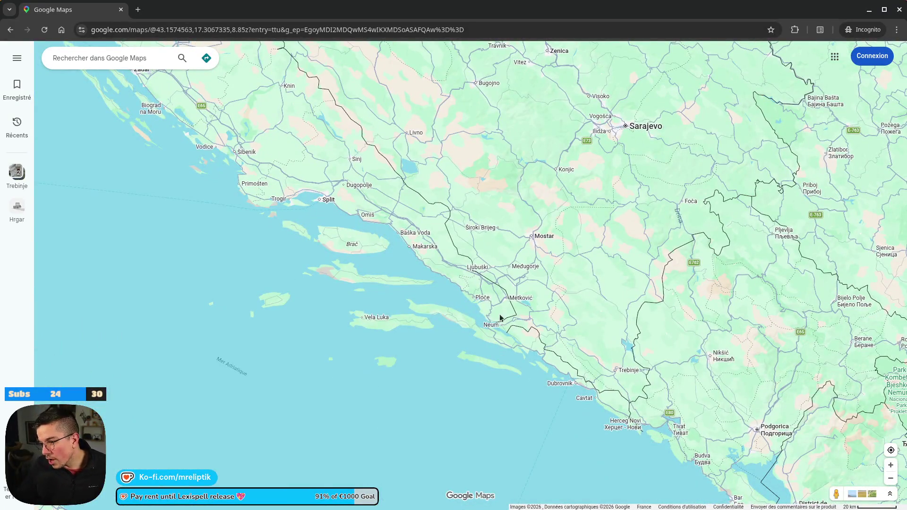
scroll(356, 194, "down", 4)
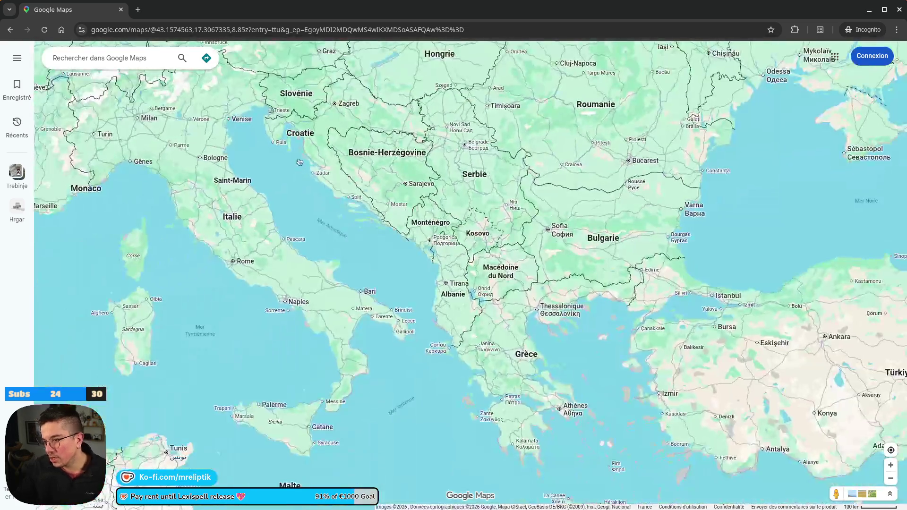
scroll(335, 179, "down", 1)
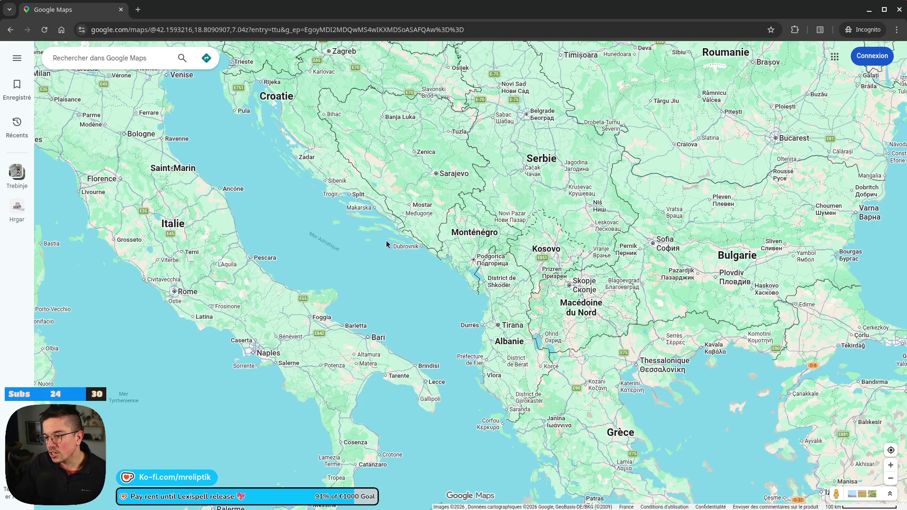
scroll(386, 244, "up", 5)
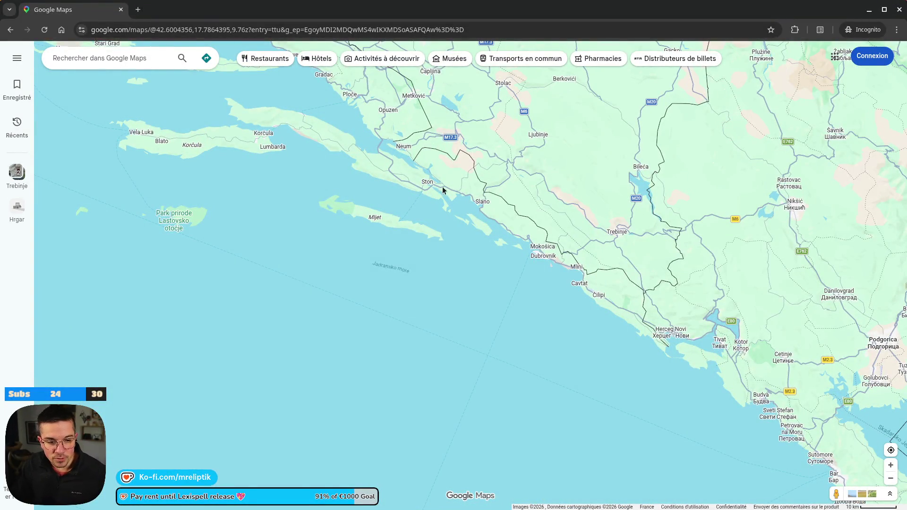
left_click_drag(502, 145, 477, 222)
scroll(477, 222, "up", 3)
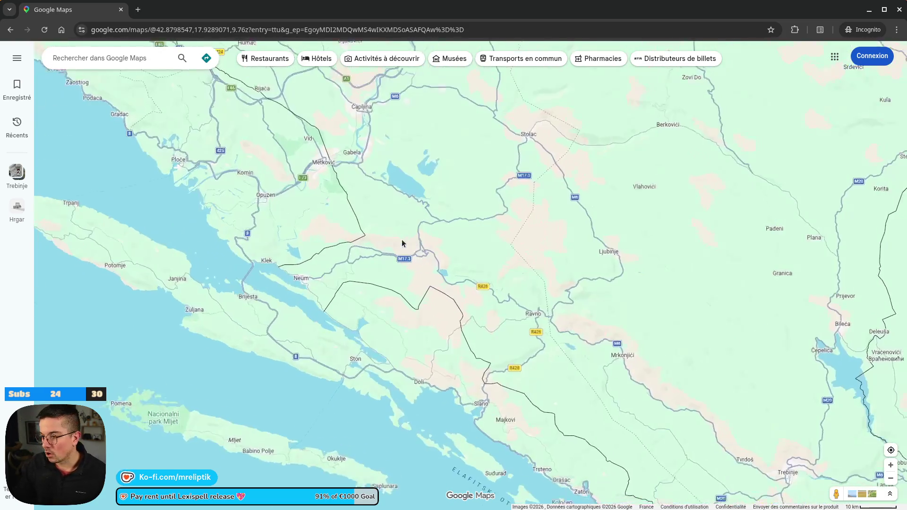
scroll(408, 179, "up", 2)
scroll(404, 217, "up", 2)
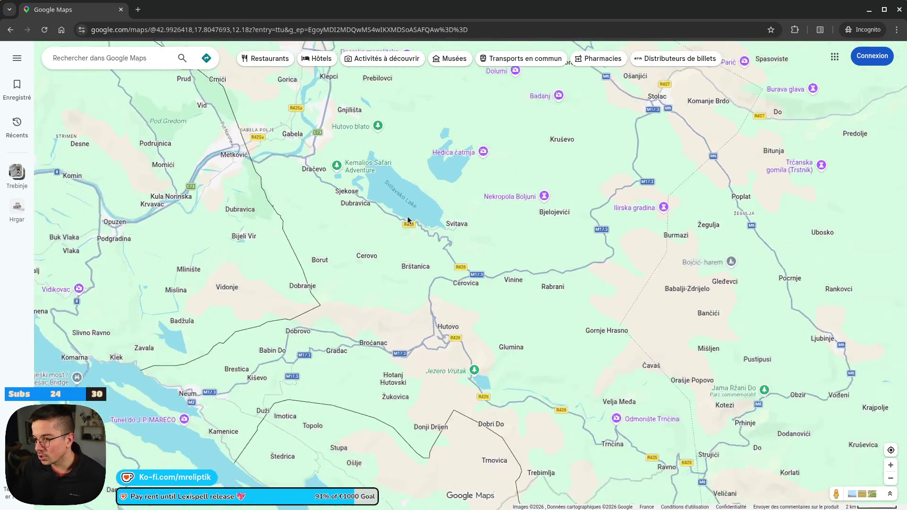
scroll(398, 206, "down", 8)
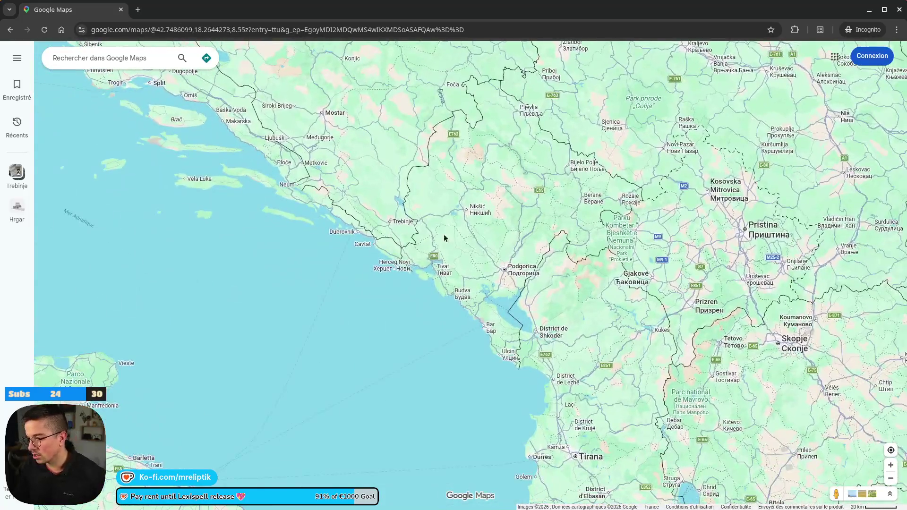
scroll(405, 230, "up", 2)
scroll(406, 230, "up", 2)
scroll(373, 113, "up", 3)
scroll(385, 115, "down", 3)
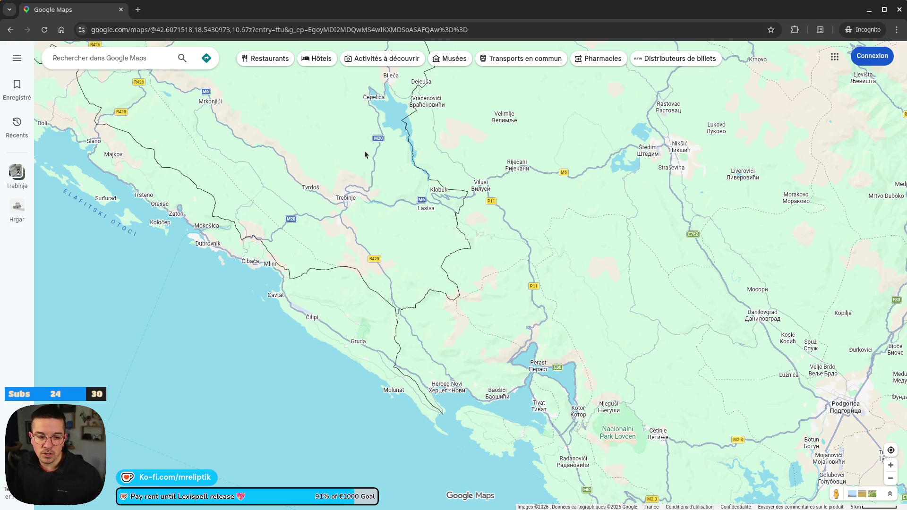
scroll(301, 233, "down", 7)
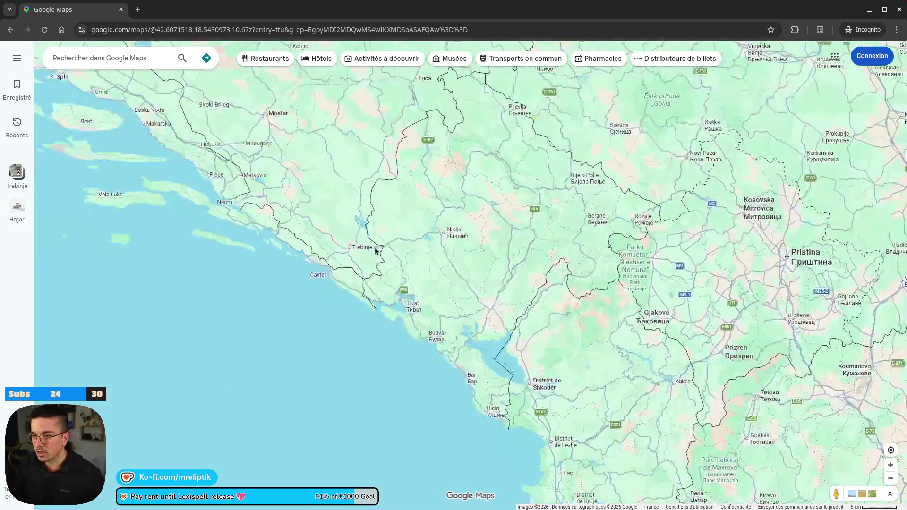
Step: Centre the map on Montenegro, framing Trebinje, Nikšić and Podgorica at about 9z
left_click_drag(324, 183, 349, 228)
scroll(347, 204, "down", 1)
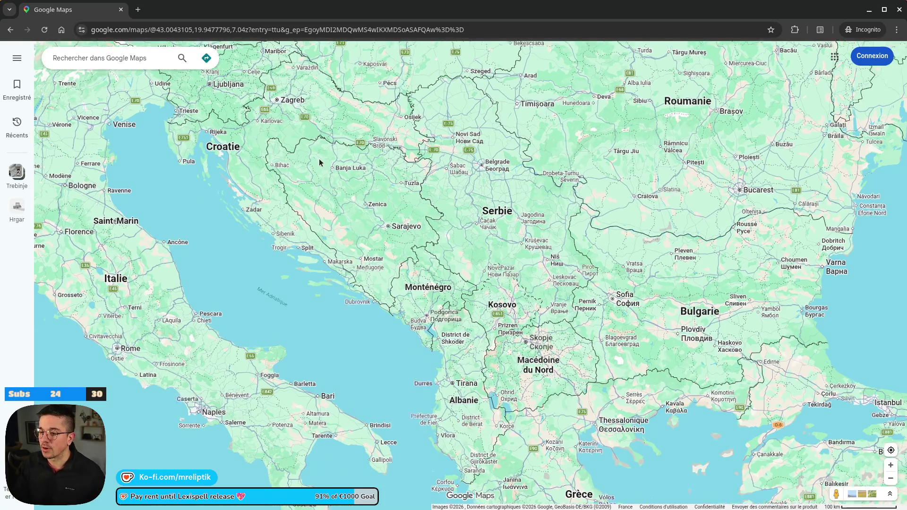
scroll(318, 162, "up", 3)
scroll(439, 208, "down", 1)
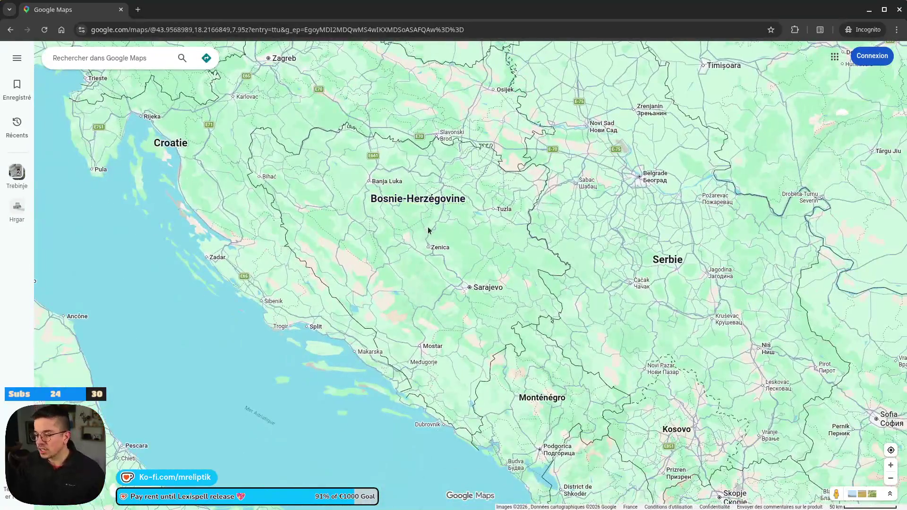
left_click_drag(364, 294, 333, 199)
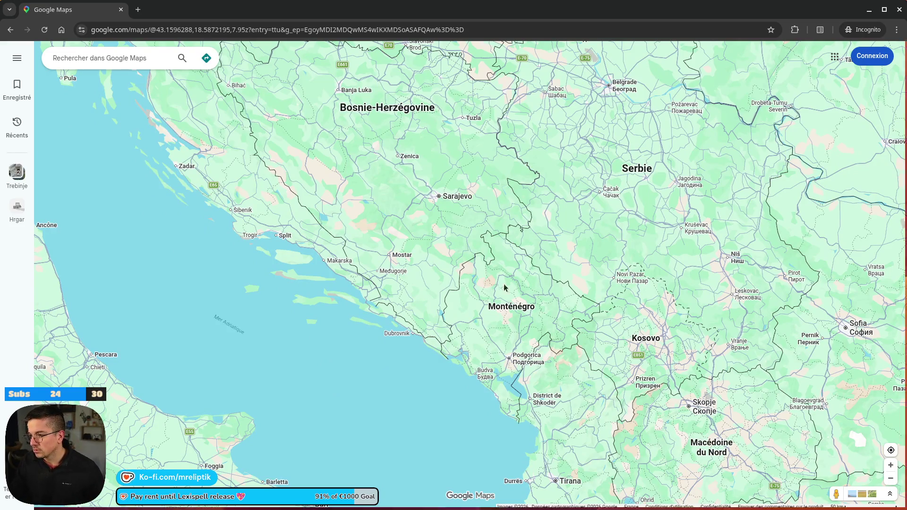
left_click_drag(470, 242, 380, 223)
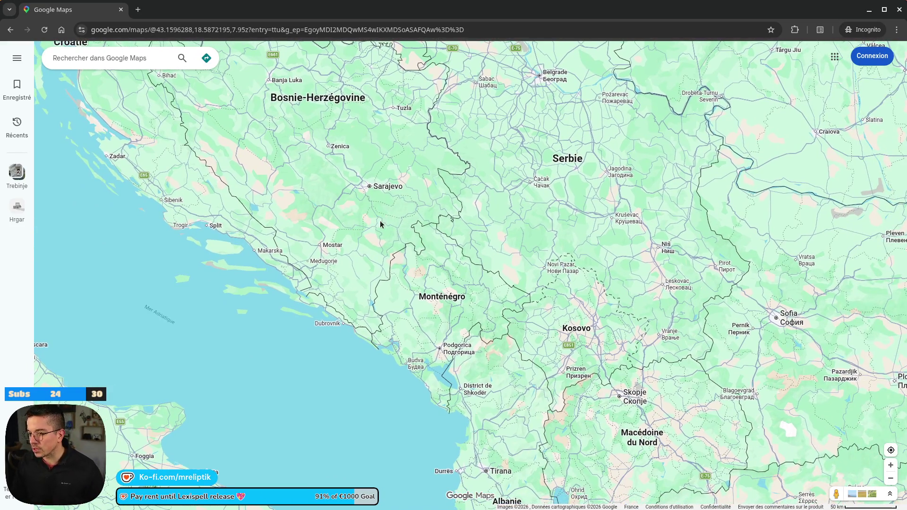
scroll(372, 273, "up", 3)
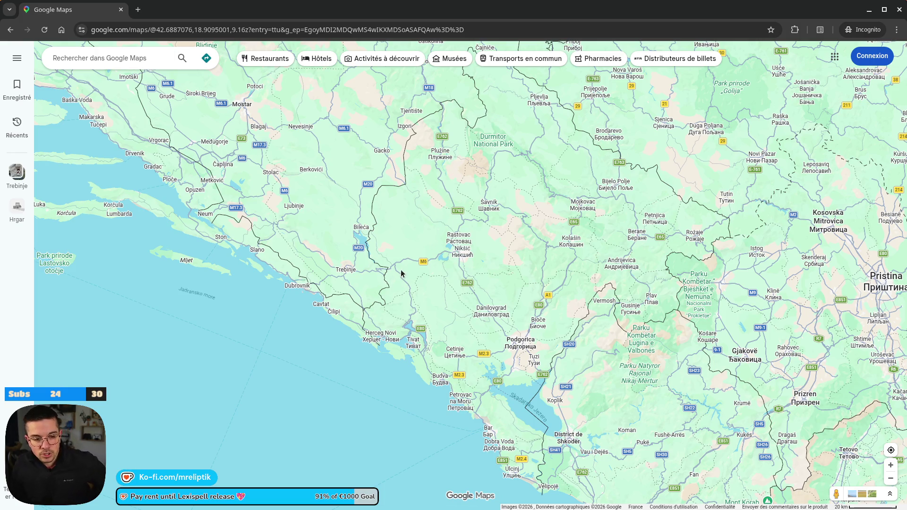
scroll(401, 217, "down", 3)
Step: Open Panik's photo gallery, view the fig photo, and return to Panik's details
scroll(412, 251, "up", 5)
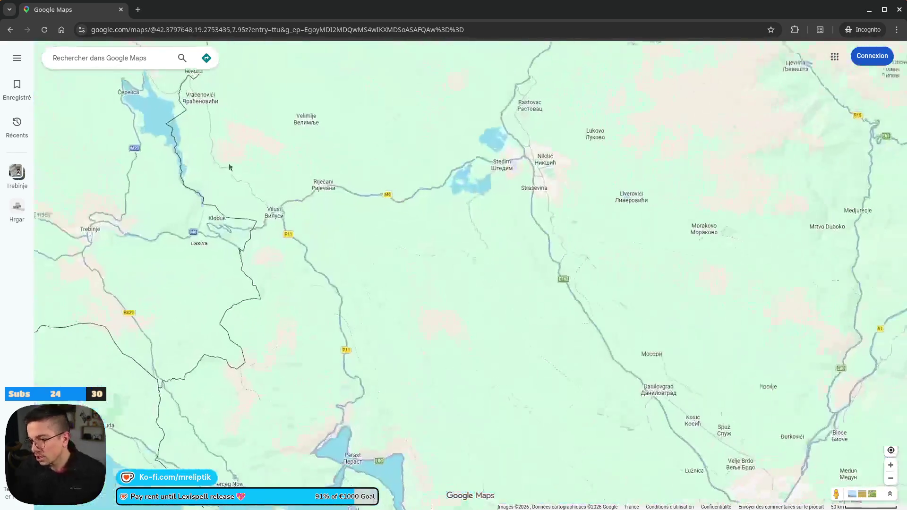
scroll(287, 174, "up", 3)
scroll(275, 161, "up", 2)
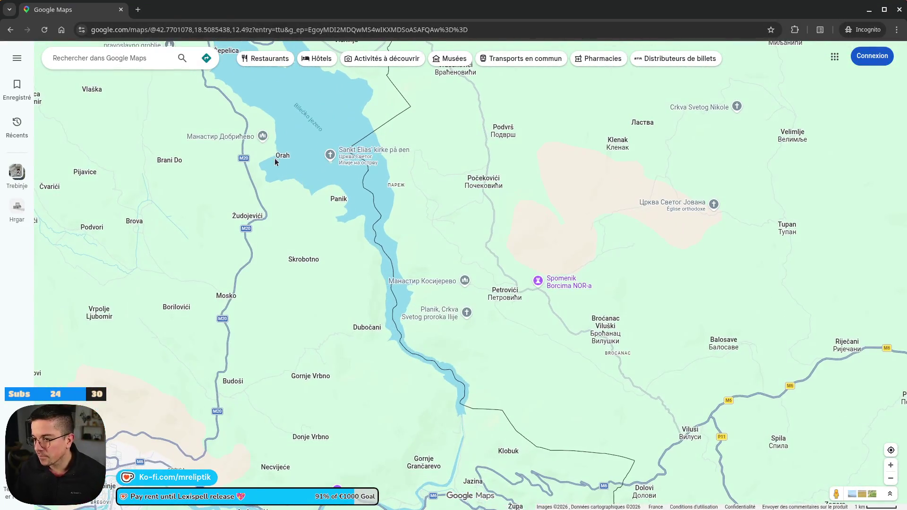
scroll(344, 204, "up", 2)
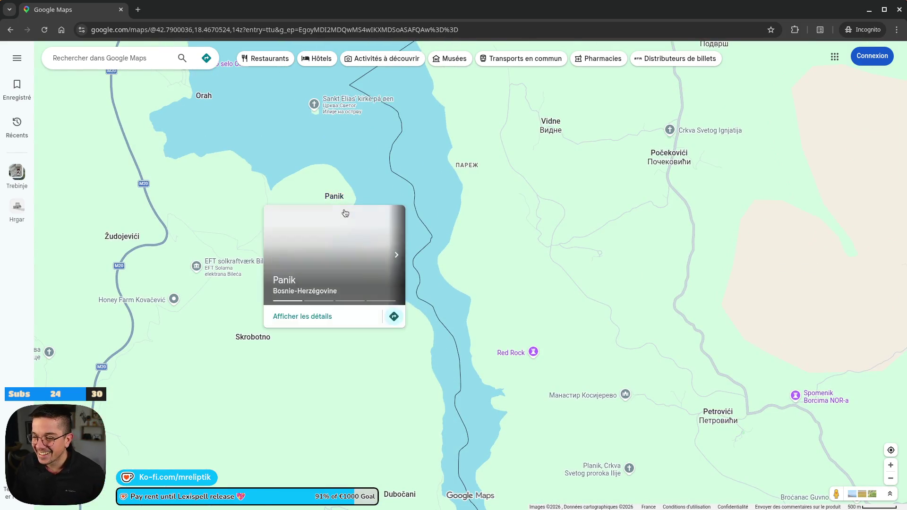
left_click(336, 204)
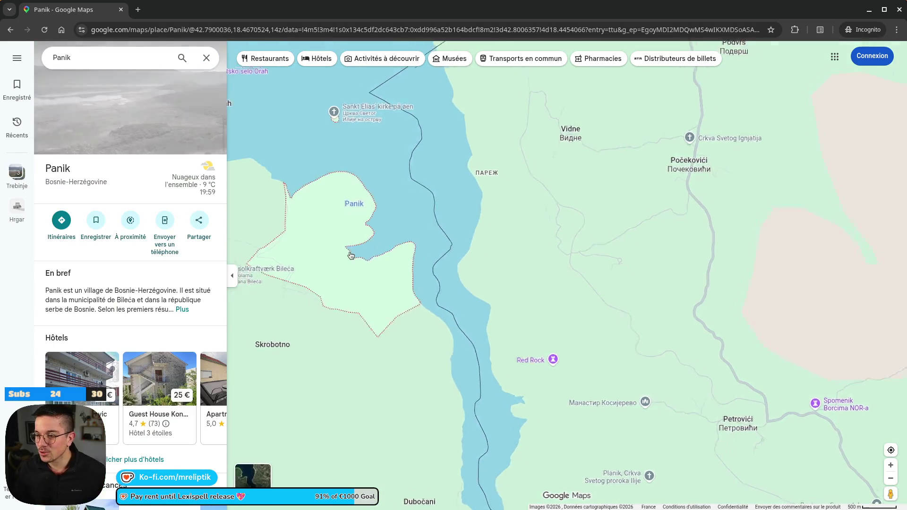
left_click(139, 100)
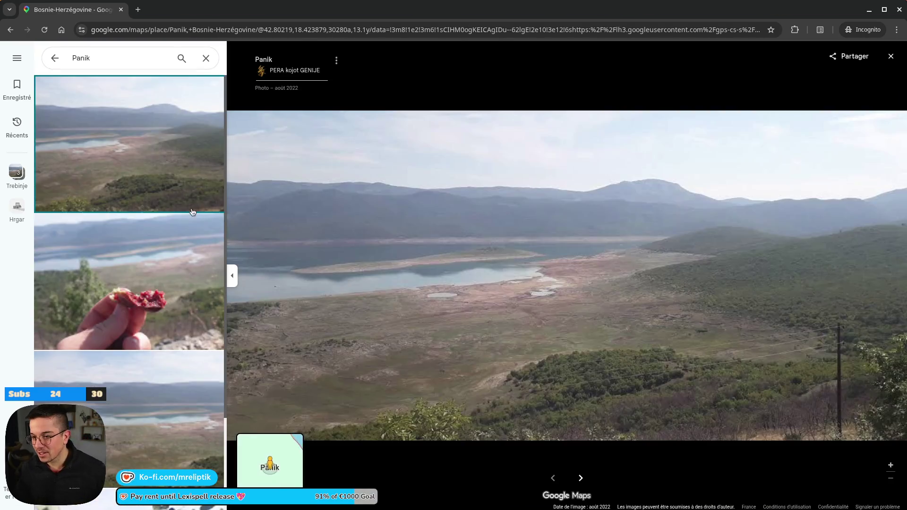
left_click(183, 296)
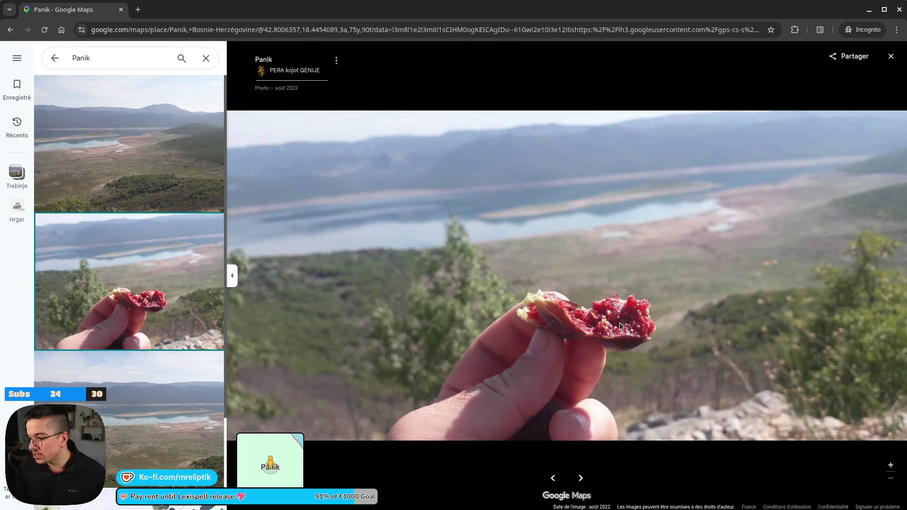
scroll(160, 327, "down", 2)
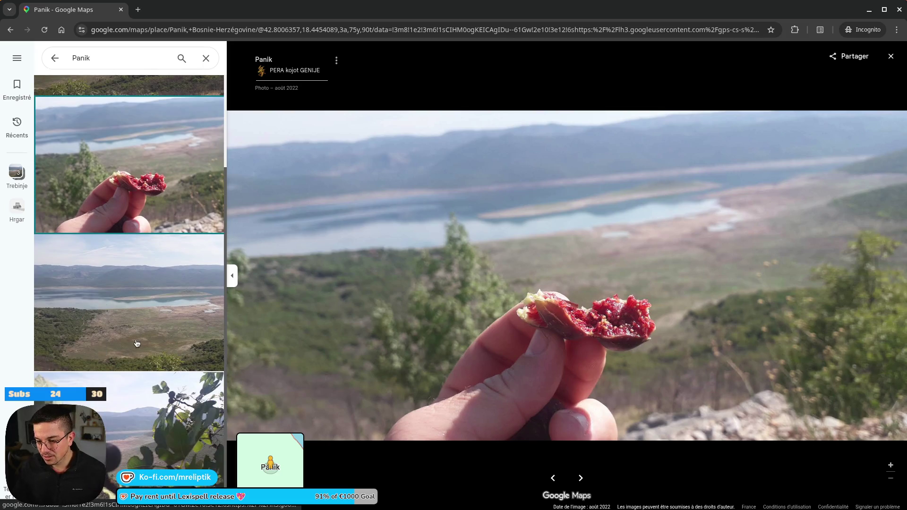
scroll(127, 222, "down", 2)
left_click(55, 58)
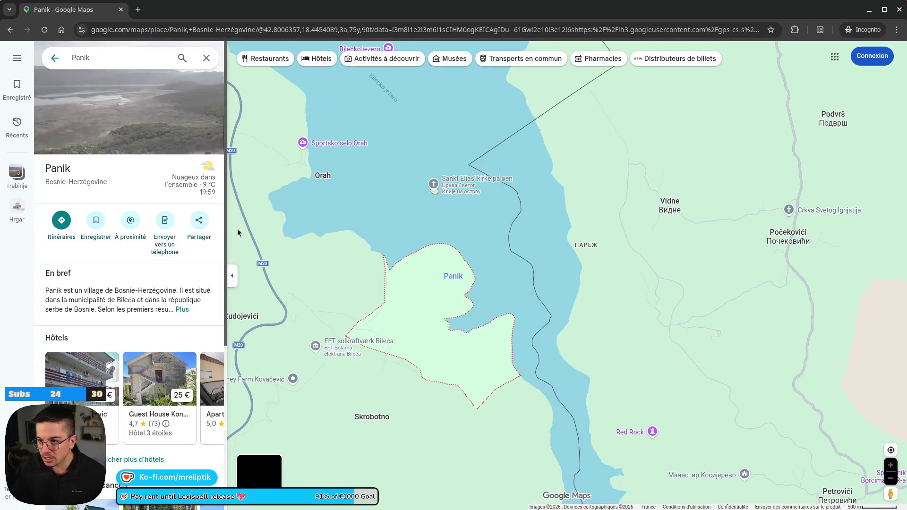
Step: Look up Sportsko selo Orah, close its details, and zoom out over Bileća Lake
scroll(485, 248, "down", 3)
scroll(440, 219, "up", 5)
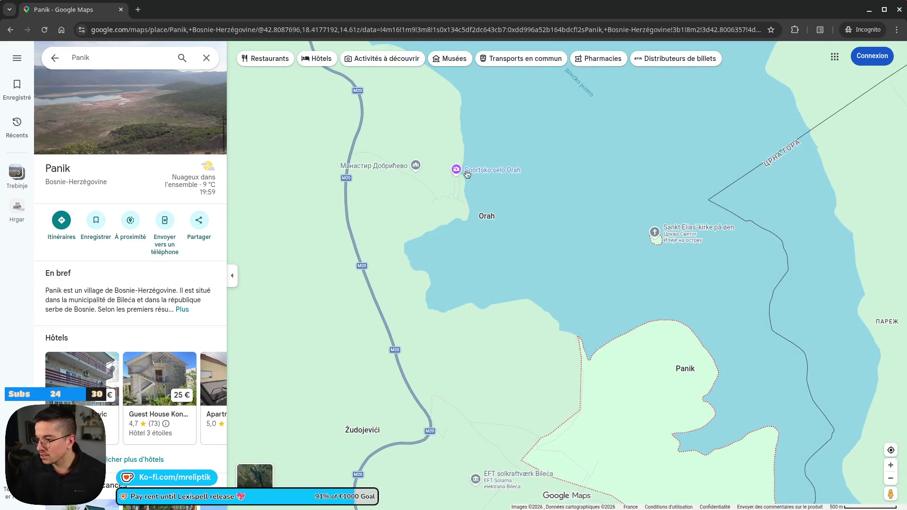
left_click(455, 171)
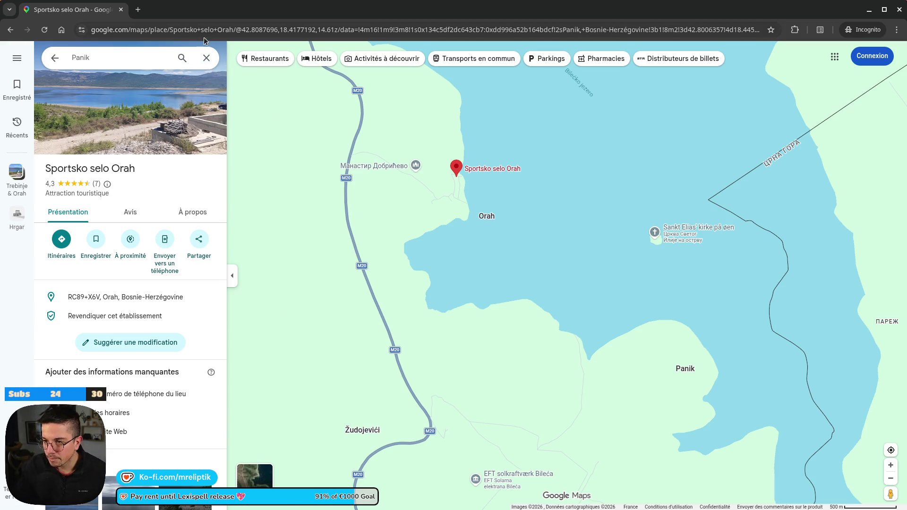
left_click(206, 57)
scroll(453, 250, "down", 4)
scroll(458, 250, "down", 5)
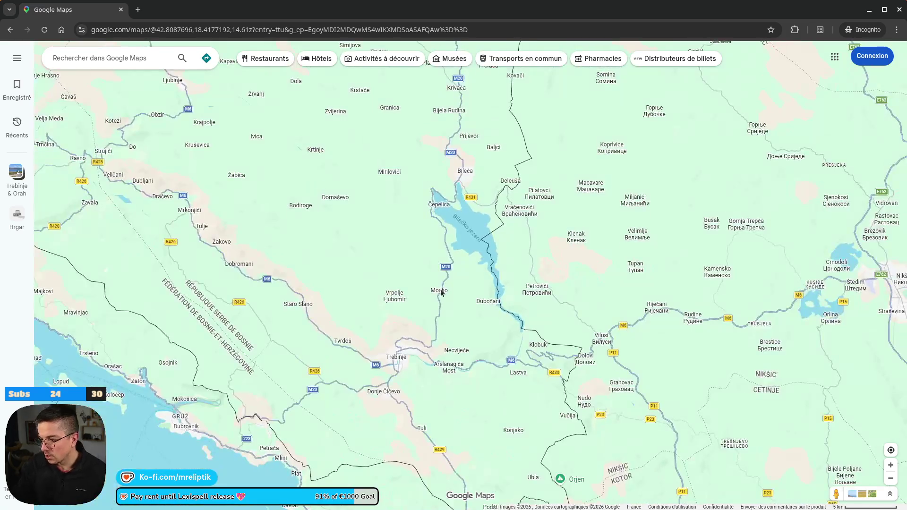
Step: Pan from Bileća and its lake south to Trebinje and its southern villages
left_click_drag(447, 145, 407, 268)
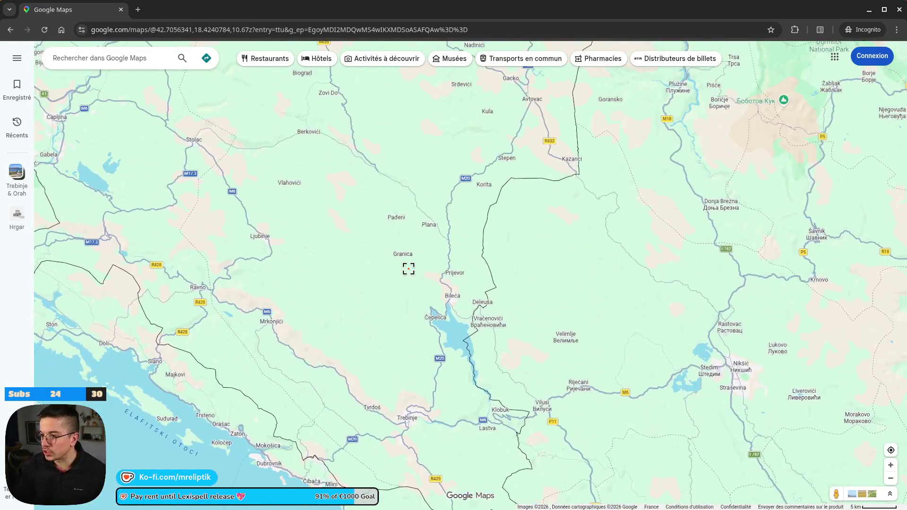
scroll(252, 213, "up", 4)
scroll(252, 214, "up", 6)
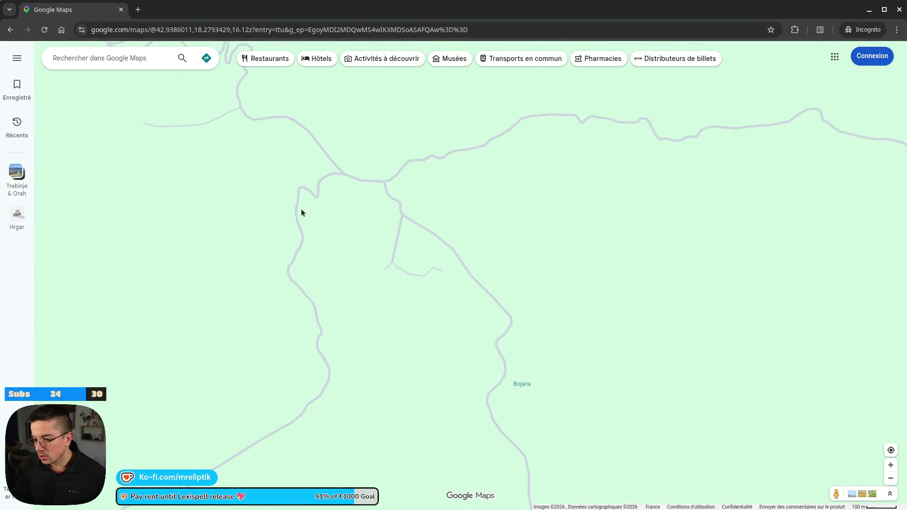
scroll(300, 212, "up", 3)
scroll(298, 250, "down", 8)
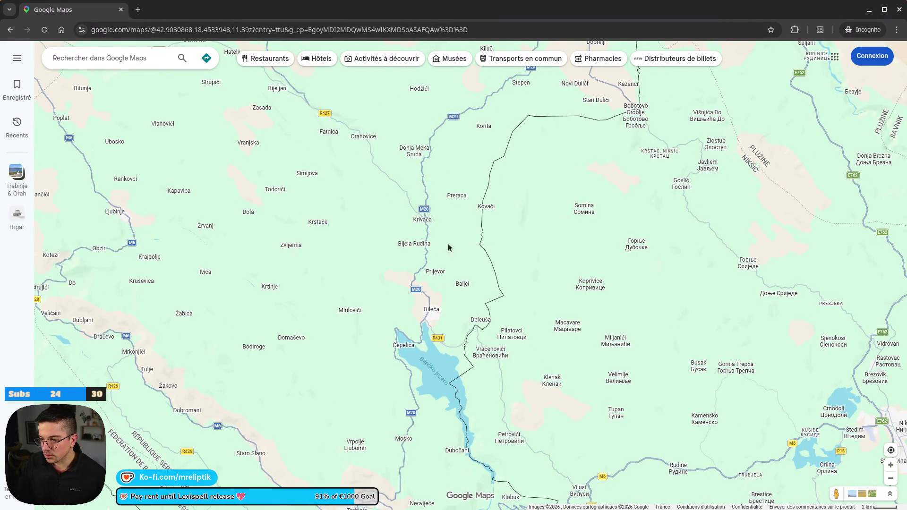
left_click_drag(389, 279, 426, 177)
scroll(365, 213, "up", 5)
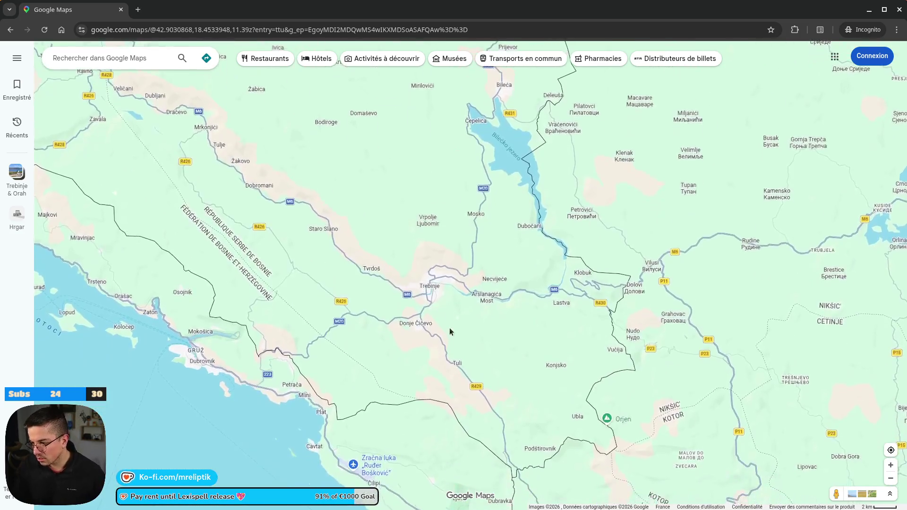
left_click_drag(383, 357, 364, 279)
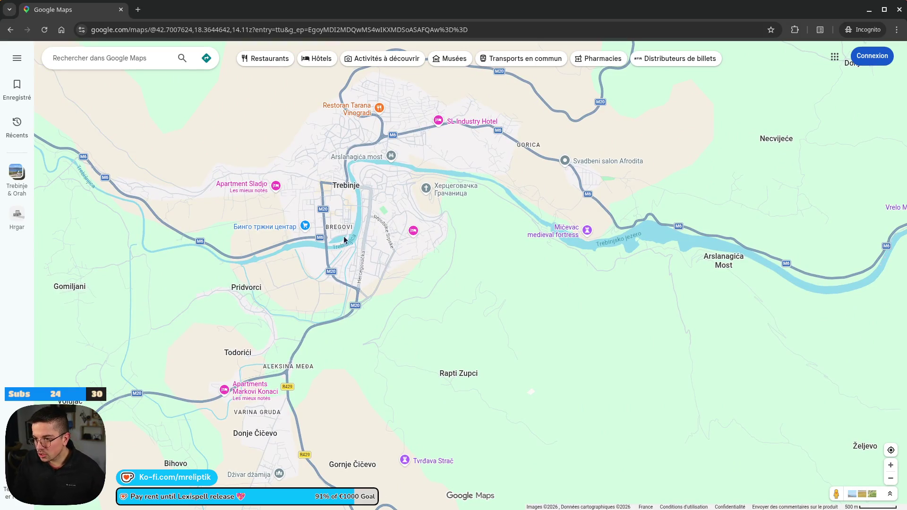
left_click_drag(373, 202, 374, 246)
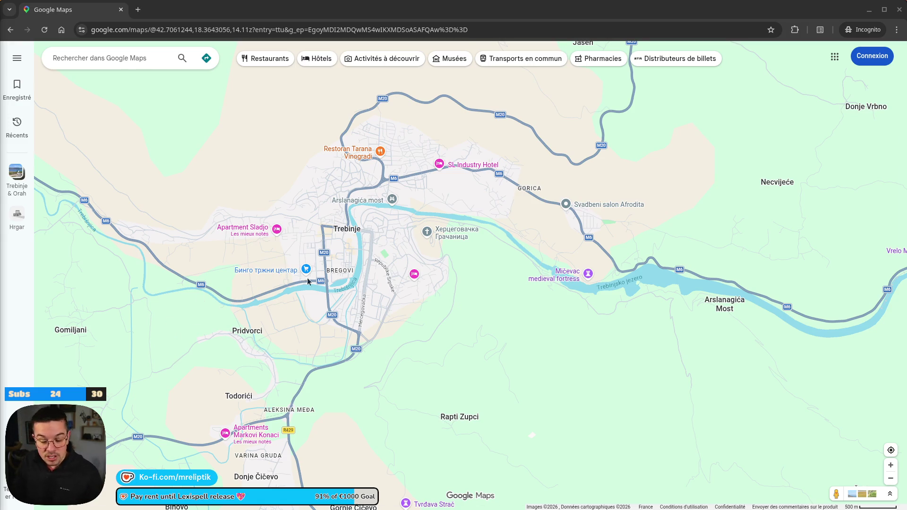
Step: Drop a pin beside the Trebišnjica and zoom in and out around Nikole Tesle
scroll(316, 293, "up", 5)
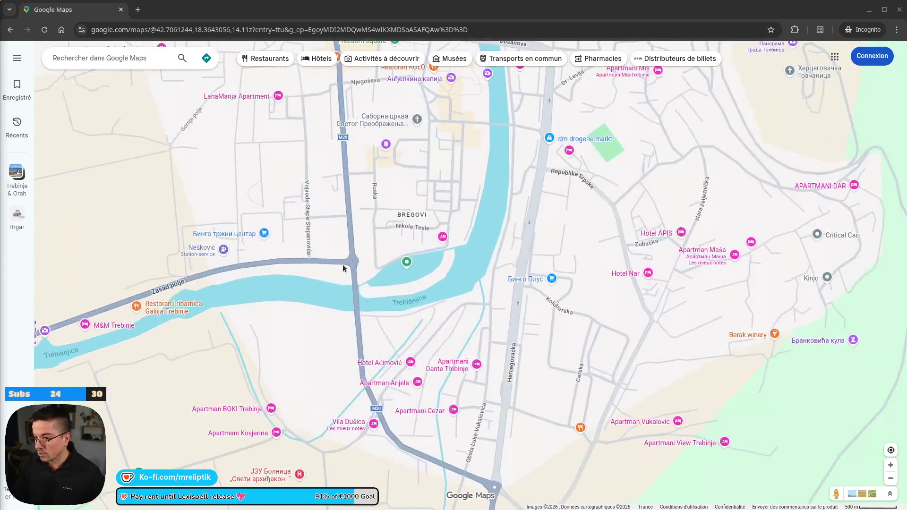
left_click(249, 229)
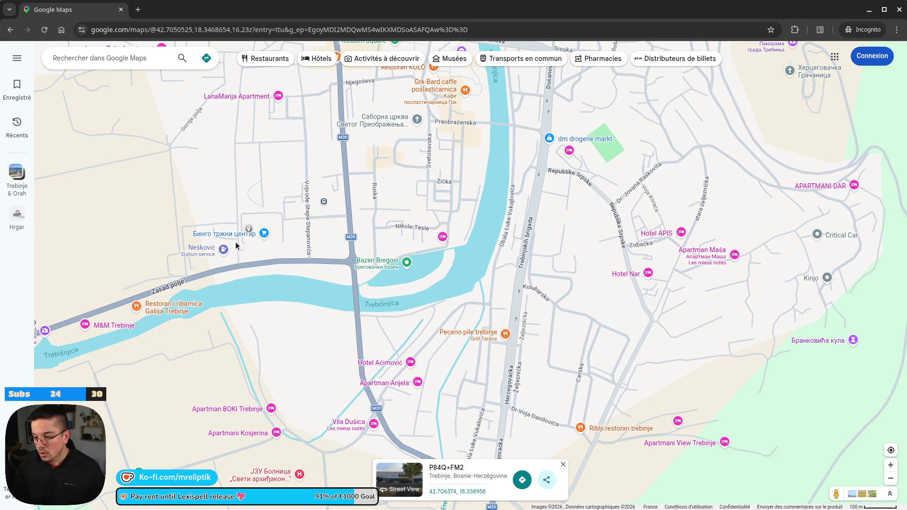
mouse_move(229, 238)
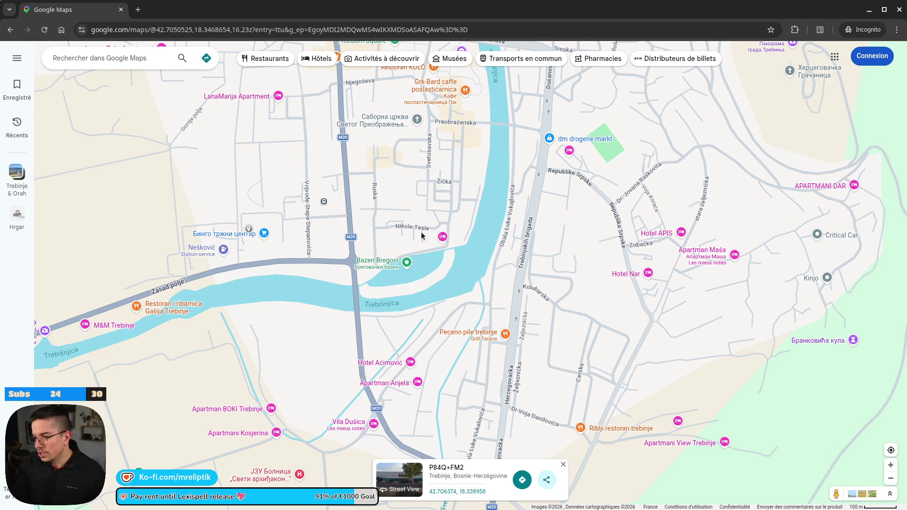
scroll(416, 224, "up", 5)
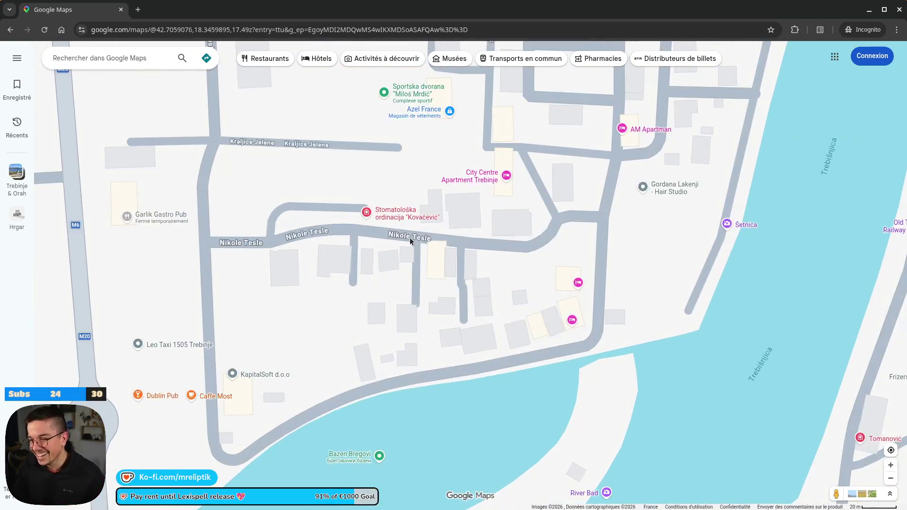
scroll(411, 240, "up", 5)
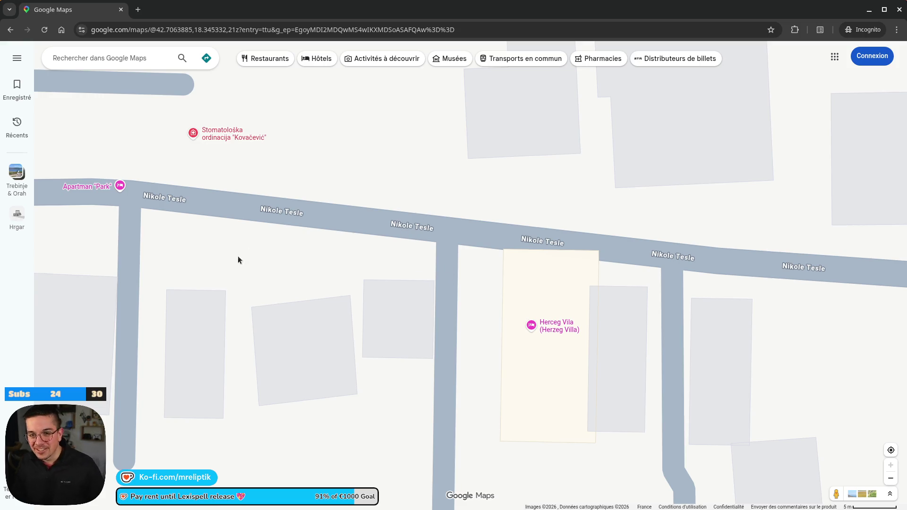
scroll(345, 227, "down", 10)
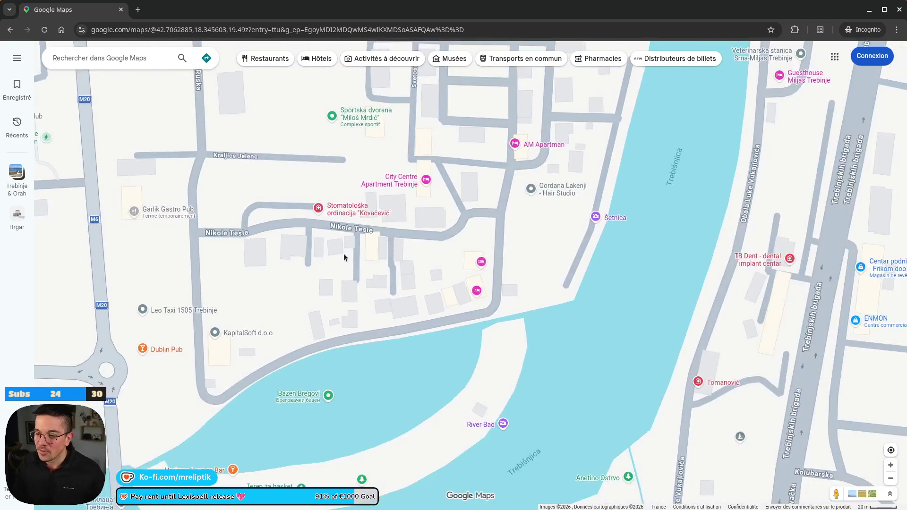
scroll(349, 270, "down", 3)
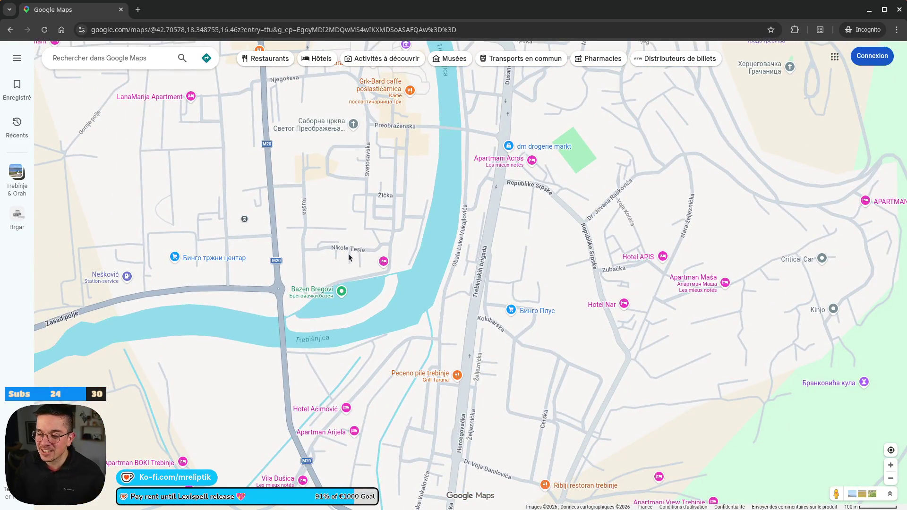
scroll(205, 288, "down", 4)
Step: Open the Bingo Mall details from the streets west of the river
left_click_drag(205, 288, 279, 297)
scroll(303, 297, "up", 5)
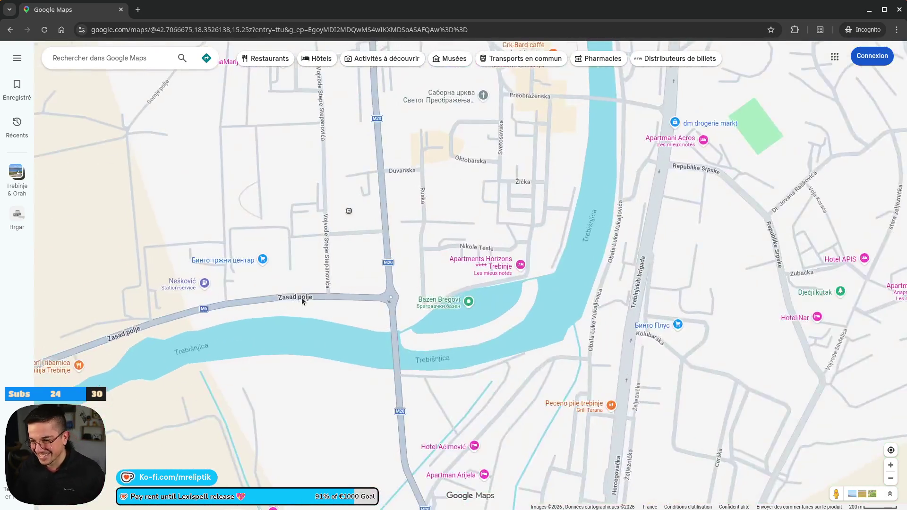
left_click(253, 249)
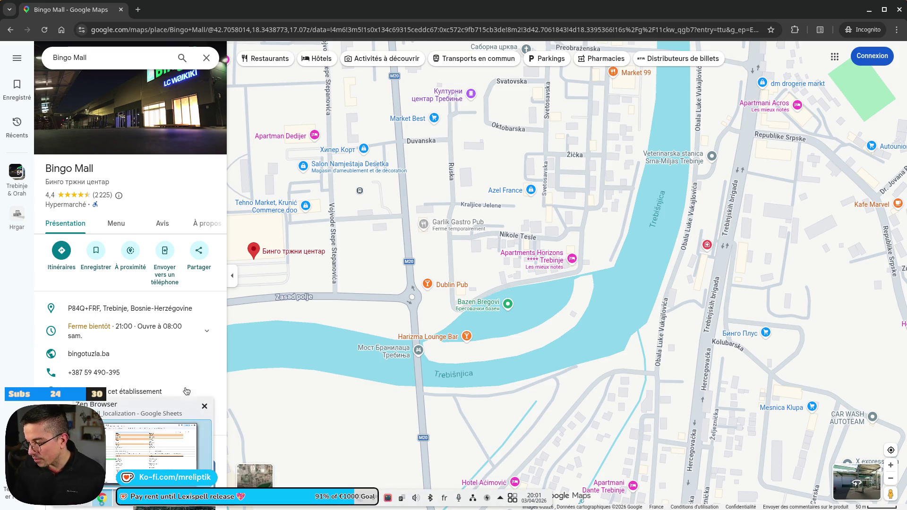
Step: Close Bingo Mall, check Freedom Square, then open Pont Arslanagić's bridge details
scroll(371, 226, "down", 2)
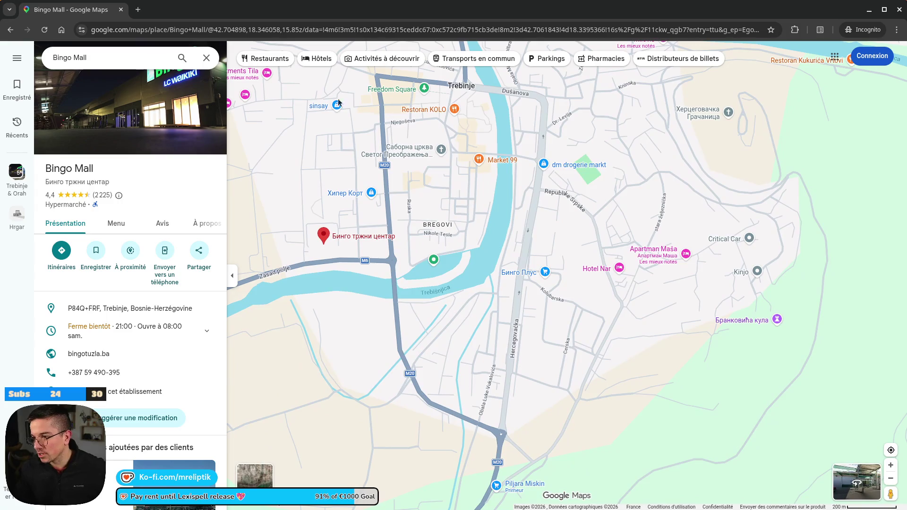
left_click(213, 61)
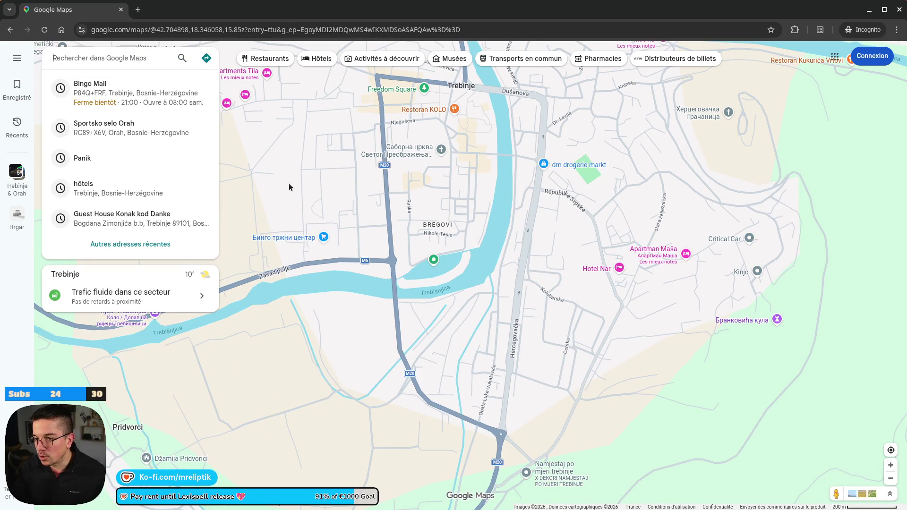
left_click(287, 183)
scroll(361, 250, "up", 5)
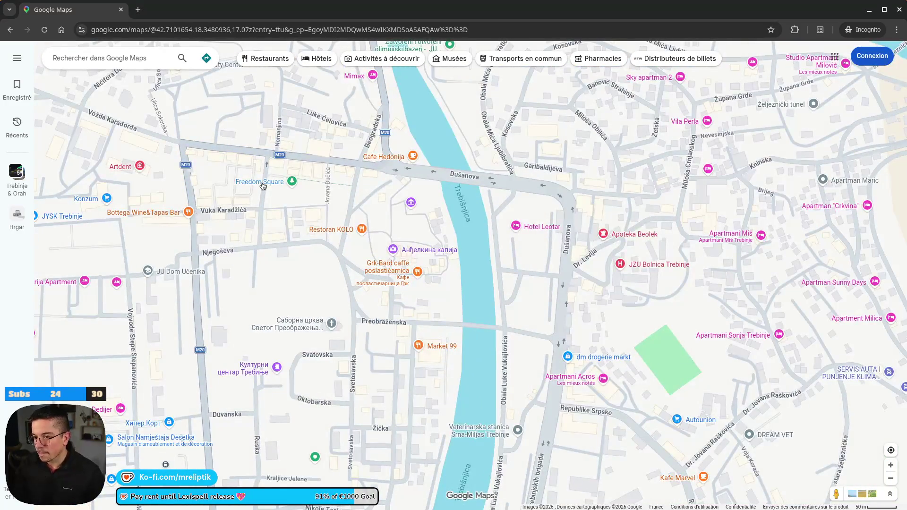
left_click(263, 185)
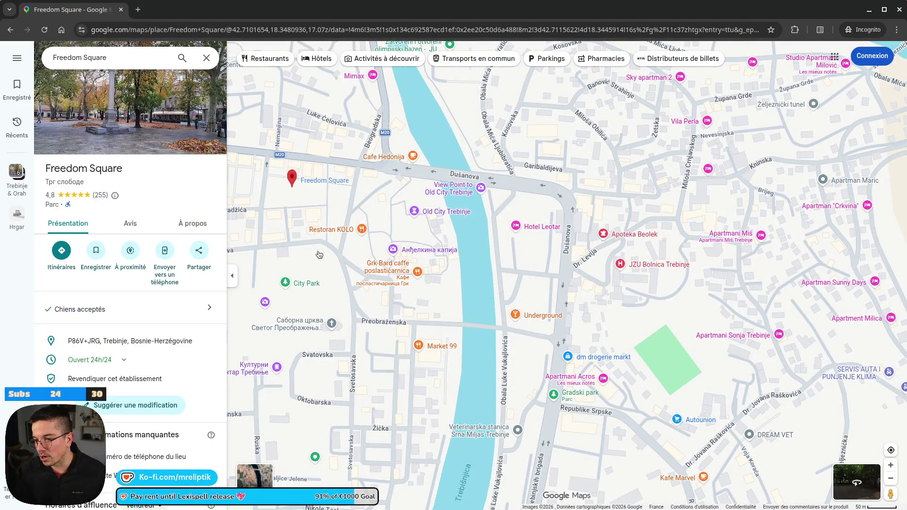
scroll(434, 205, "down", 3)
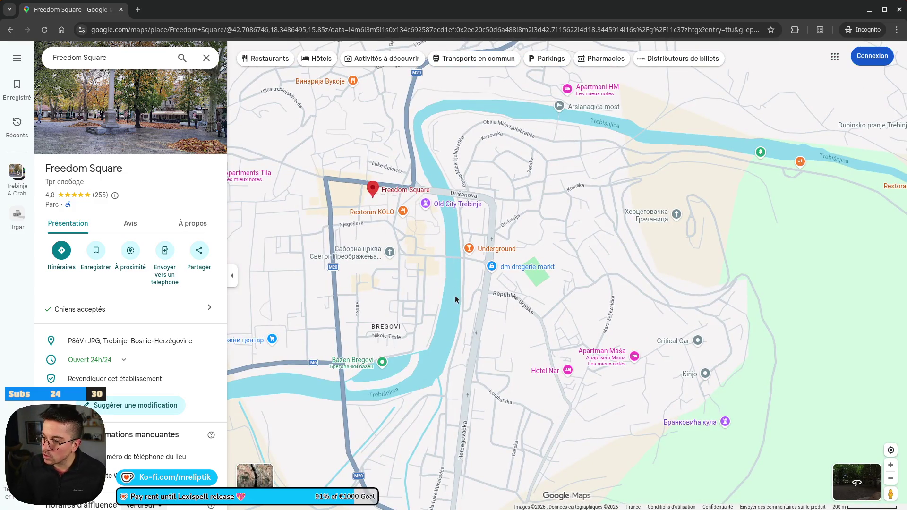
left_click(577, 103)
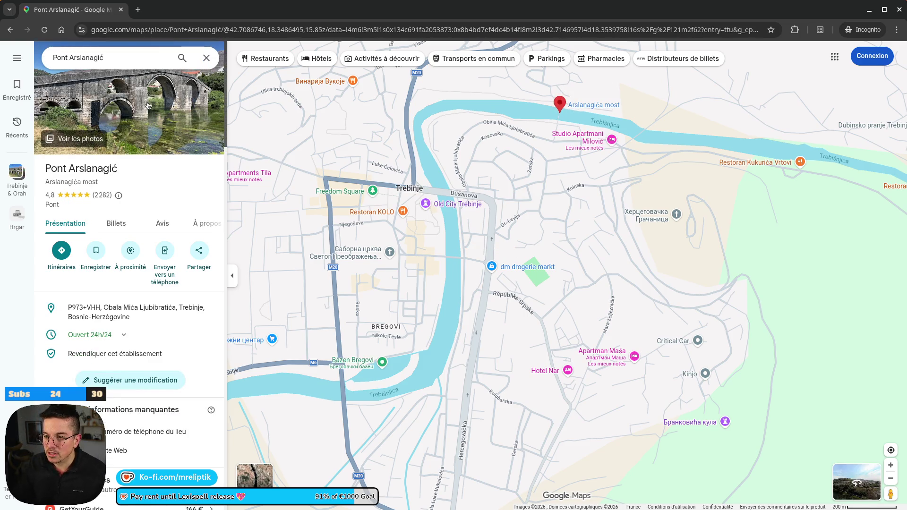
Step: Open Pont Arslanagić's gallery, play the bridge video, then show the August 2023 aerial photo
left_click(147, 105)
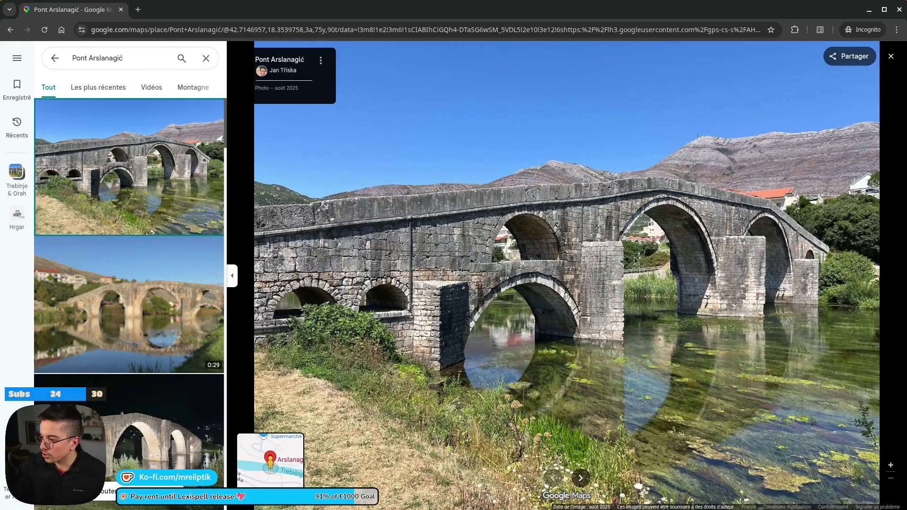
key("Right")
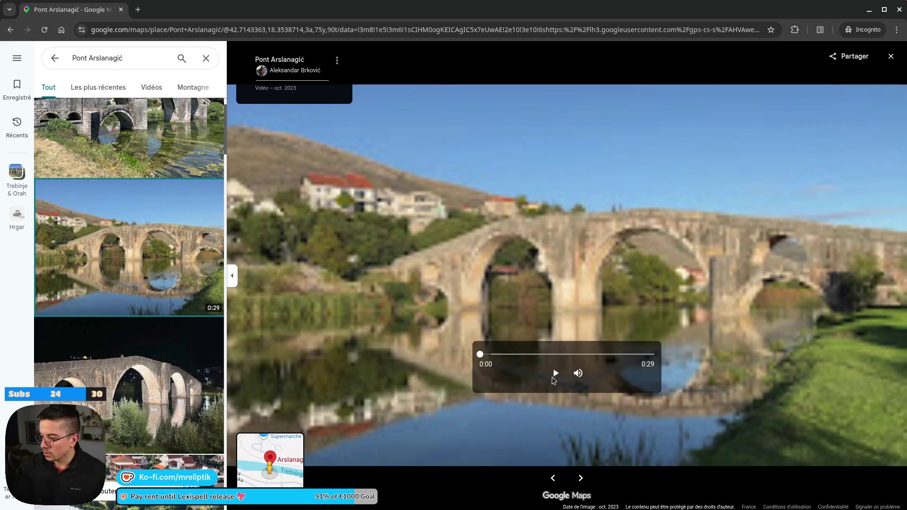
left_click(552, 377)
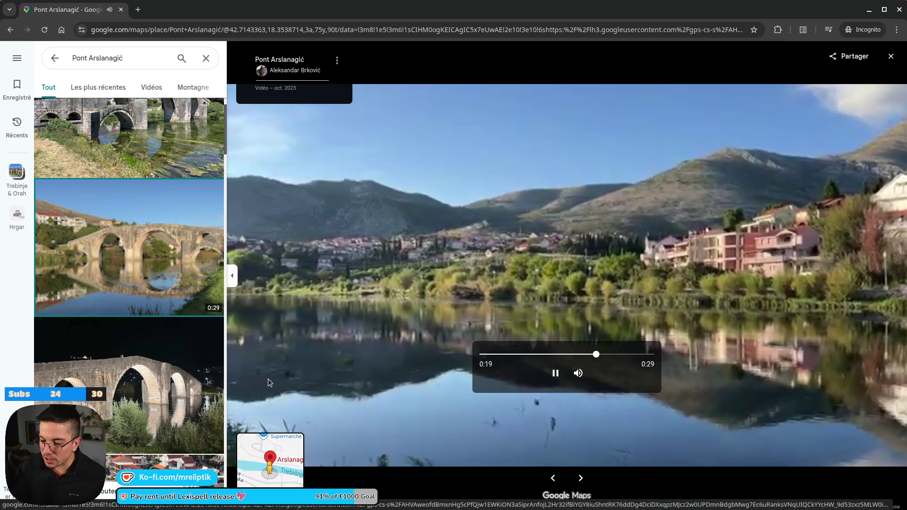
scroll(172, 370, "down", 5)
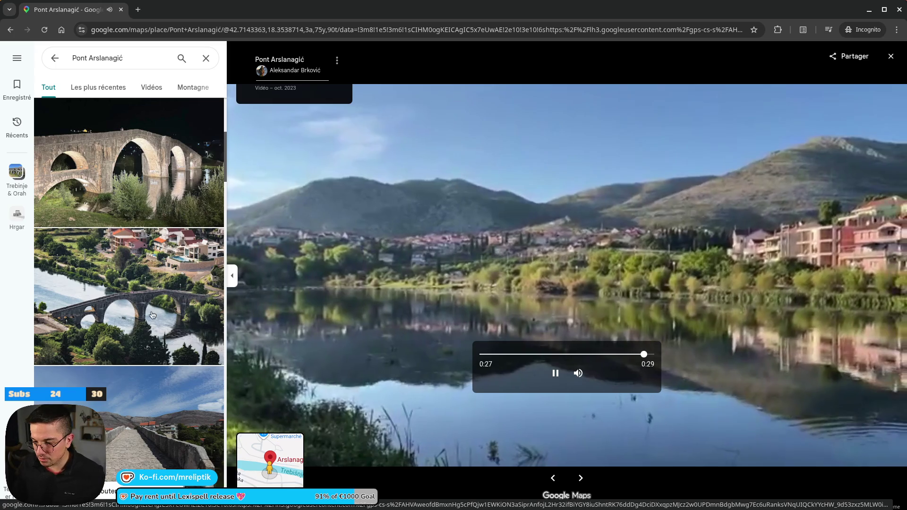
left_click(152, 314)
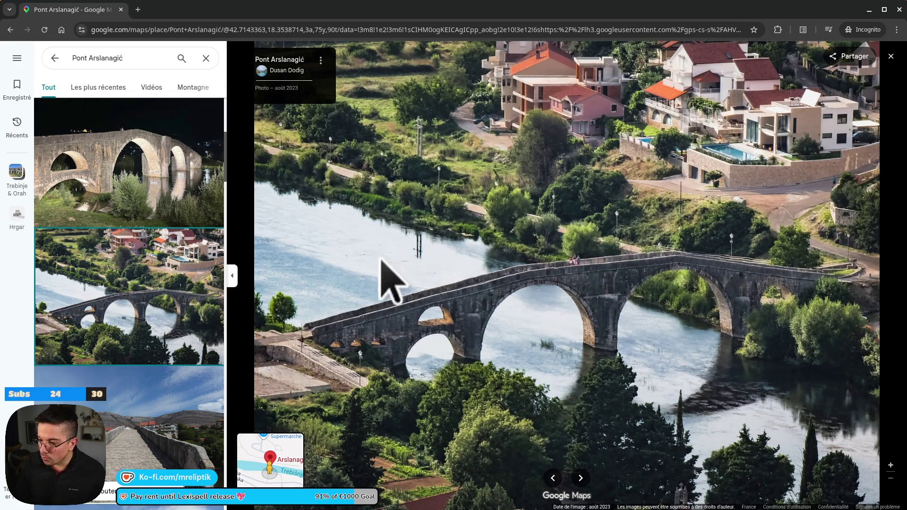
scroll(151, 283, "down", 8)
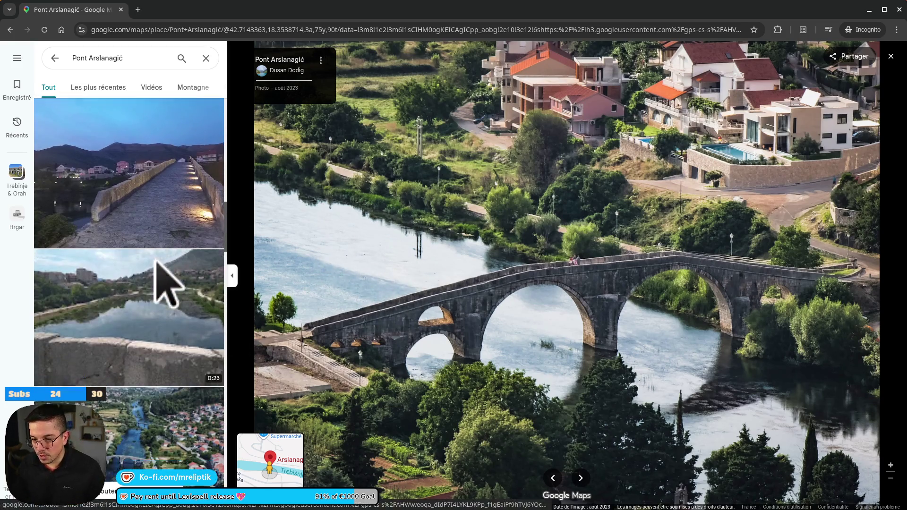
Step: View the river aerial, the hilltop church and the engraved stone plaque photos
scroll(155, 262, "down", 3)
left_click(147, 354)
scroll(147, 354, "down", 1)
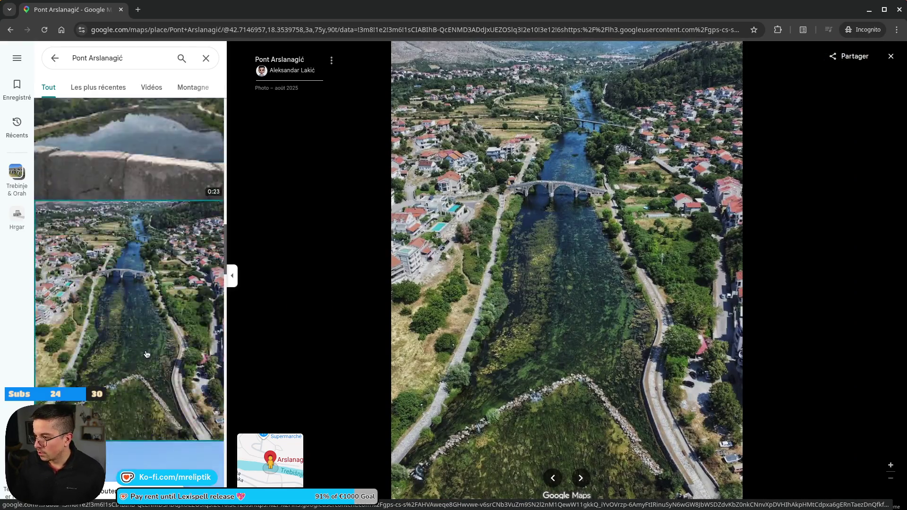
scroll(147, 354, "down", 5)
left_click(139, 336)
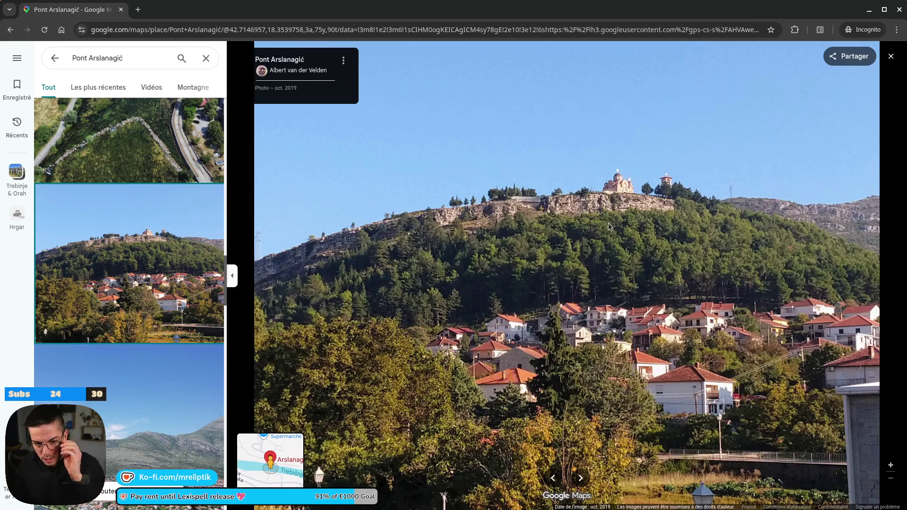
scroll(137, 278, "down", 3)
scroll(137, 278, "down", 1)
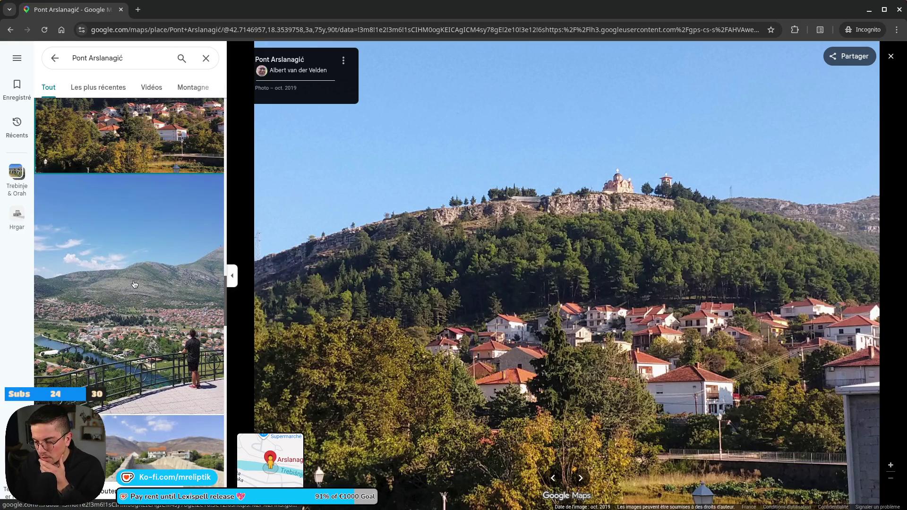
scroll(133, 285, "down", 7)
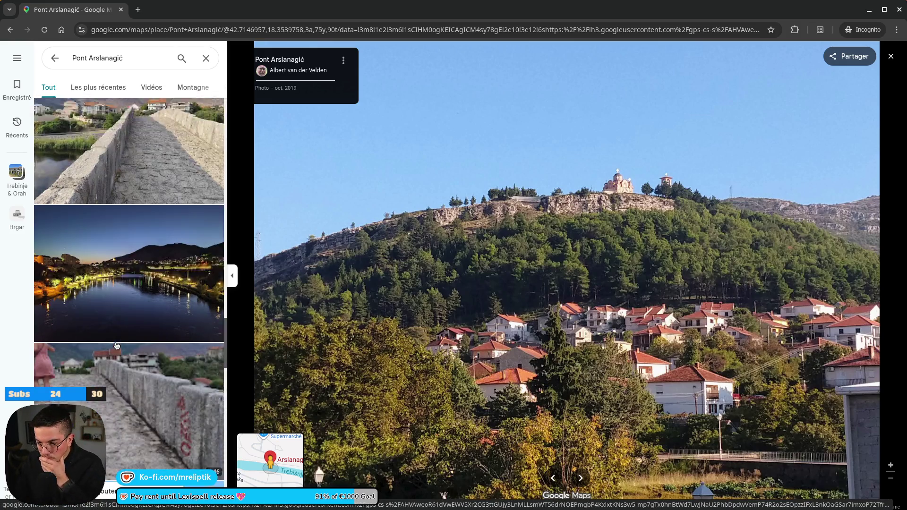
scroll(104, 312, "down", 4)
scroll(133, 359, "down", 2)
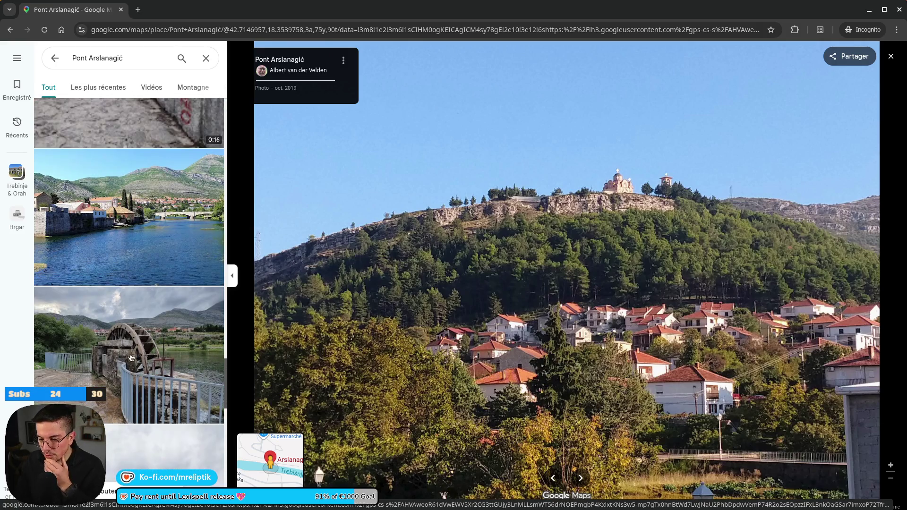
scroll(129, 352, "down", 5)
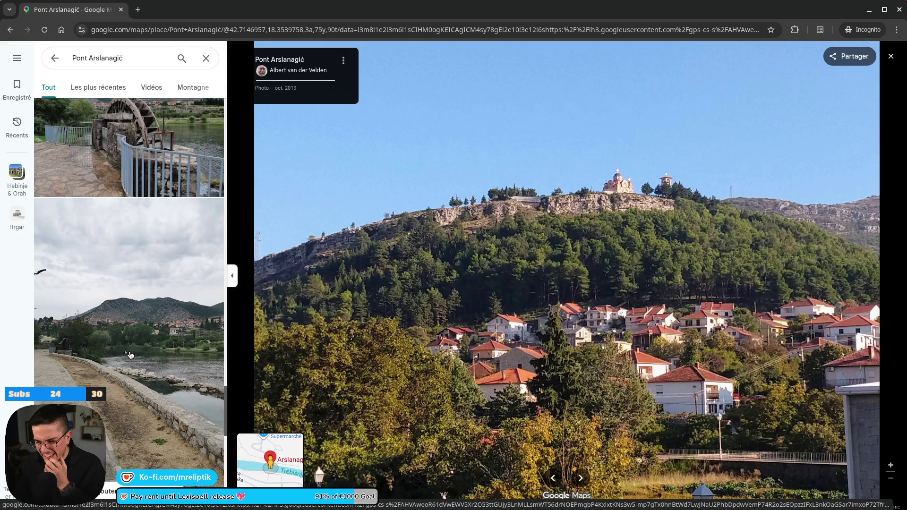
scroll(135, 351, "down", 10)
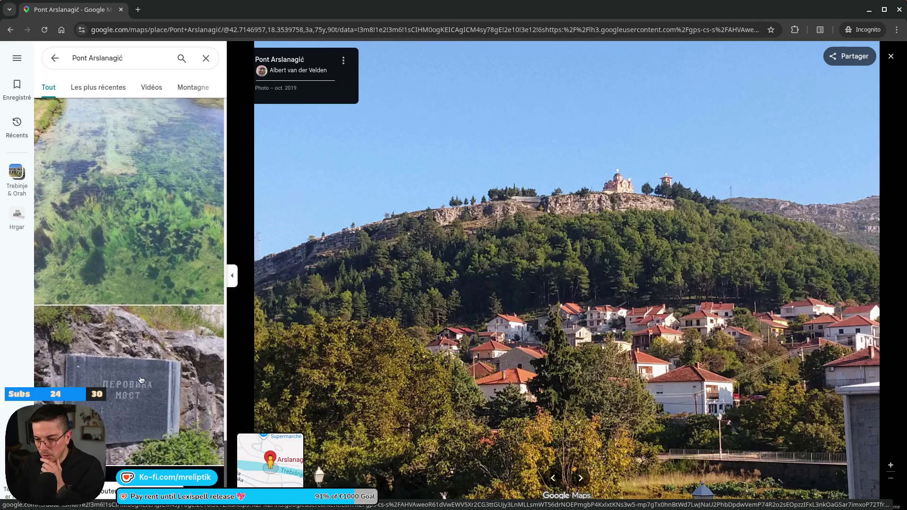
left_click(116, 222)
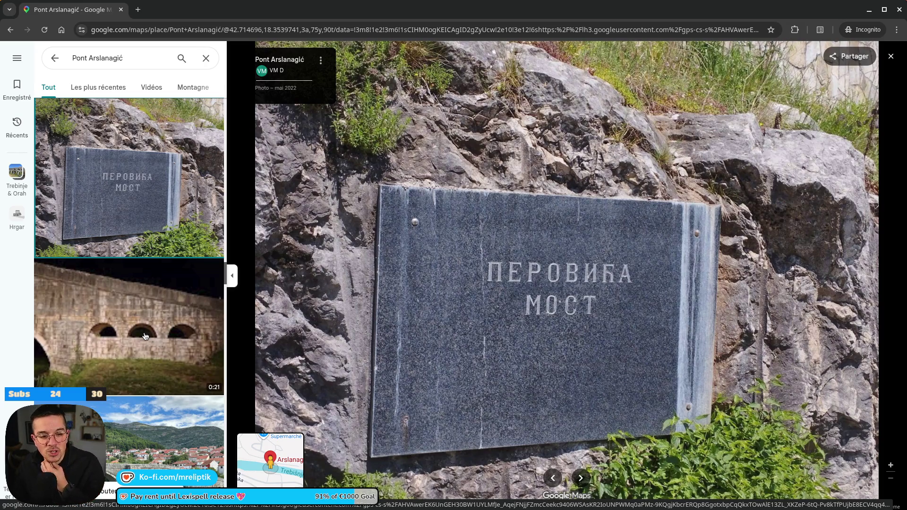
Step: View the bridge-below-town and riverside reflection photos, then close the Pont Arslanagić gallery
scroll(145, 321, "down", 5)
left_click(145, 243)
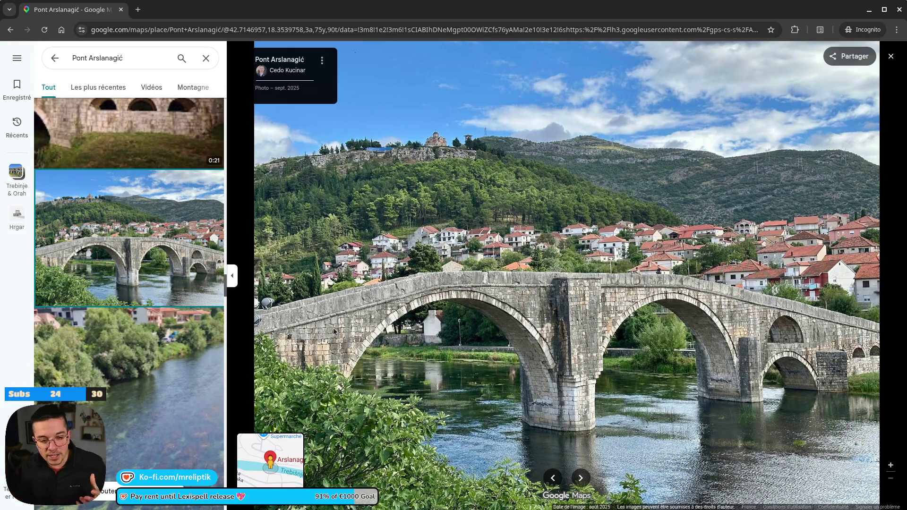
scroll(152, 260, "down", 10)
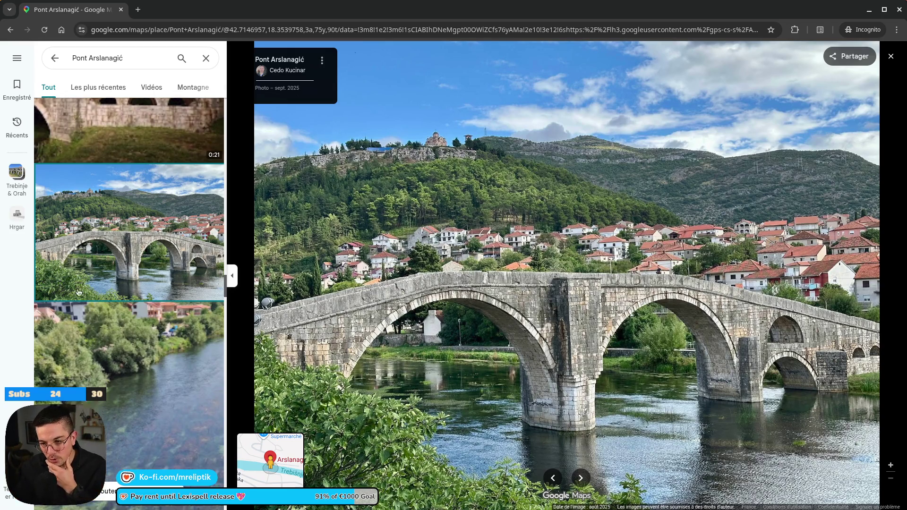
scroll(140, 269, "down", 4)
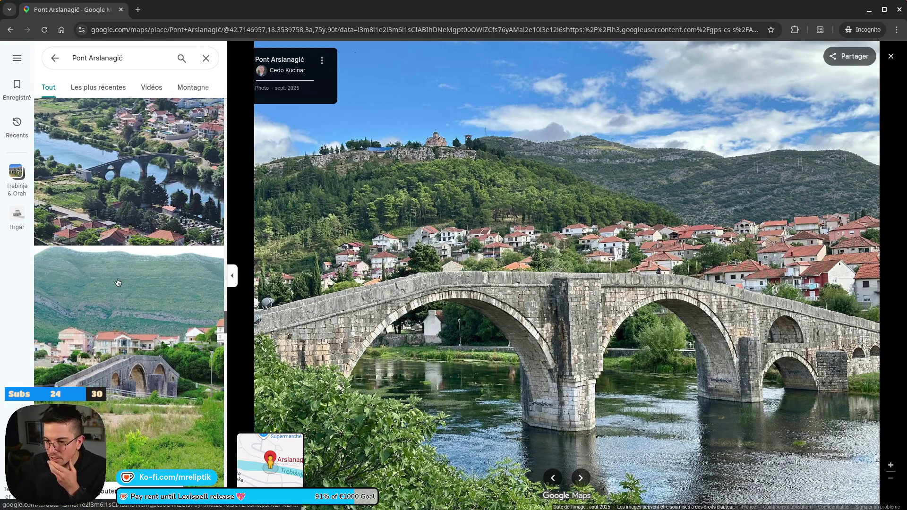
scroll(155, 293, "down", 6)
scroll(174, 313, "down", 10)
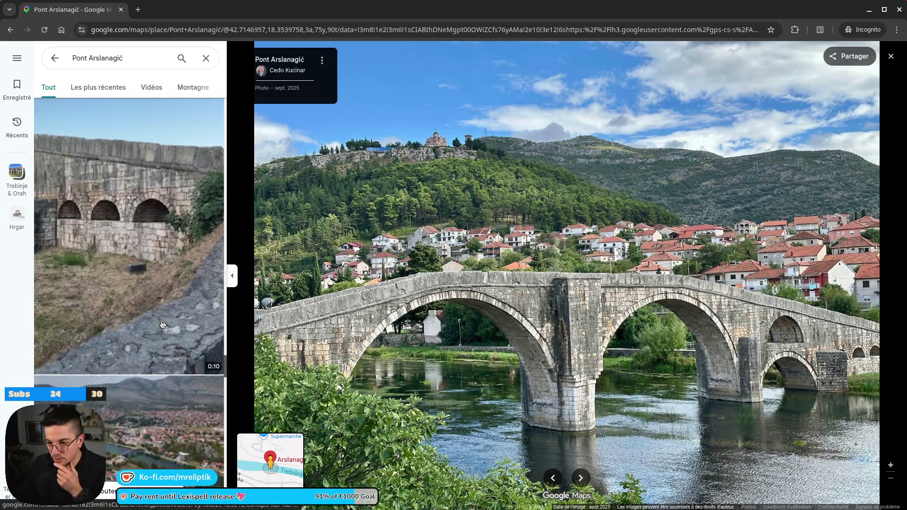
scroll(151, 310, "down", 5)
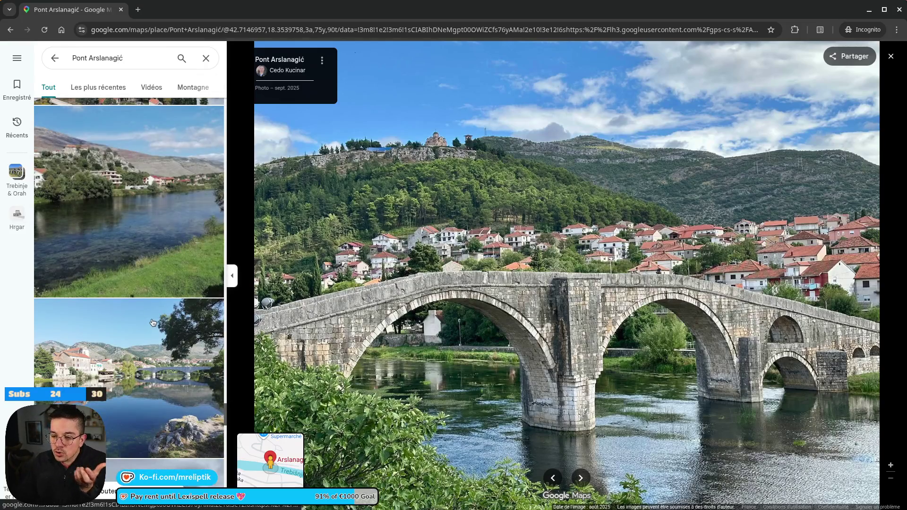
scroll(134, 317, "down", 5)
left_click(119, 189)
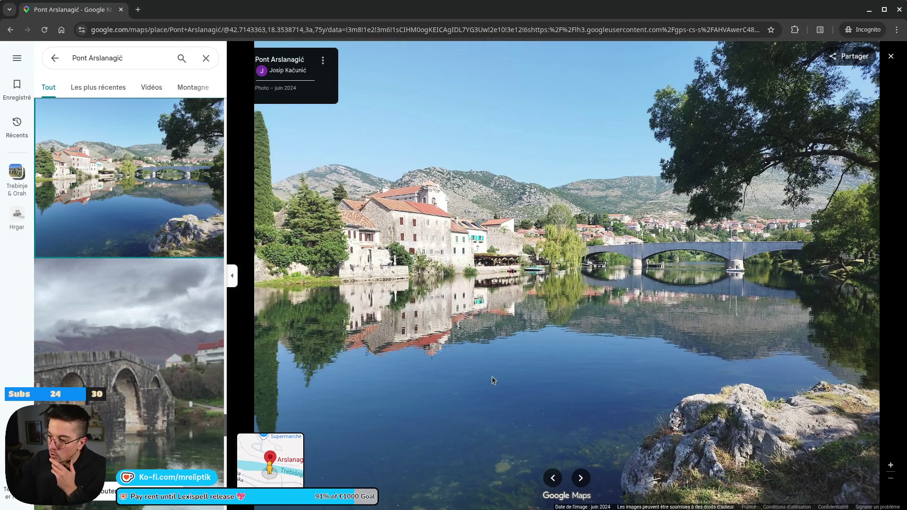
scroll(125, 197, "down", 15)
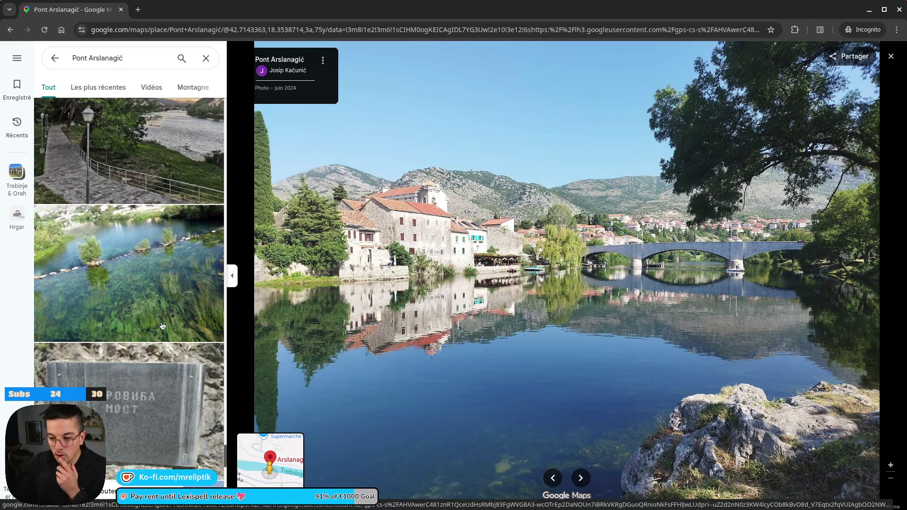
scroll(142, 350, "down", 15)
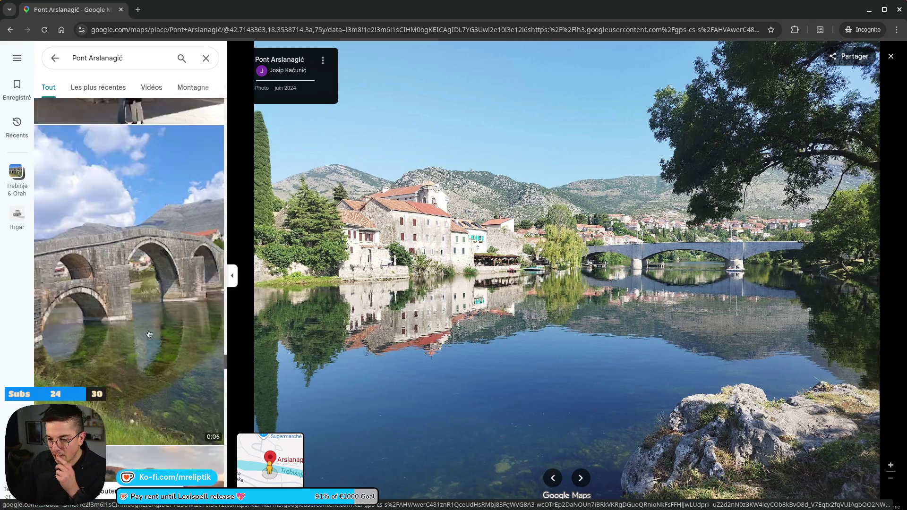
scroll(138, 342, "down", 10)
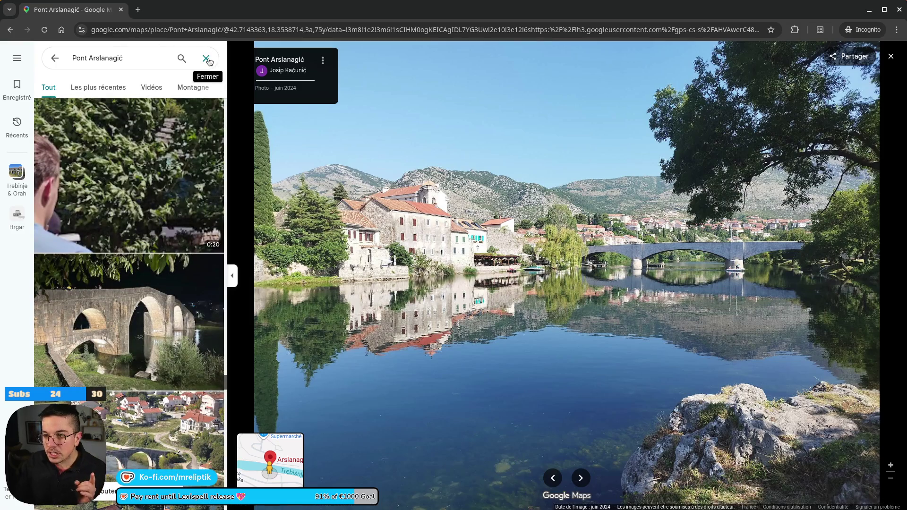
left_click(206, 58)
Step: Zoom in and out over the countryside around Trebinje
scroll(329, 304, "down", 3)
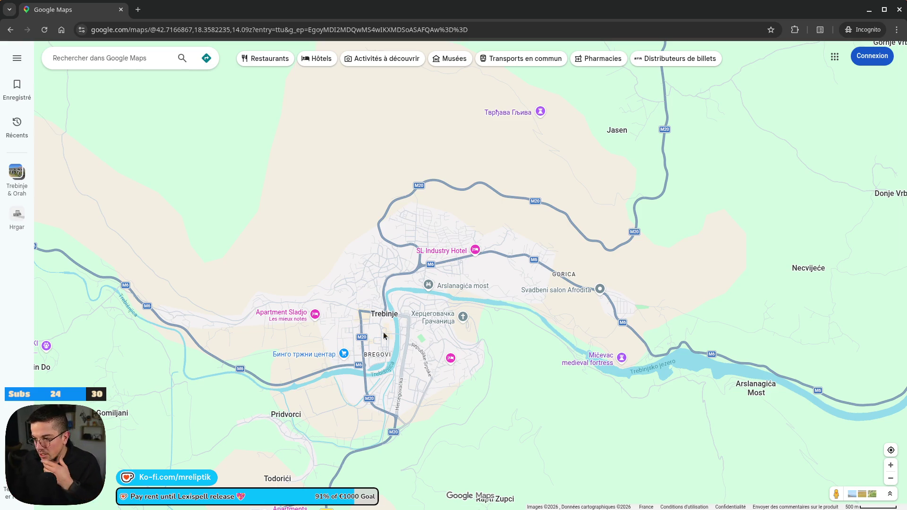
scroll(425, 338, "down", 5)
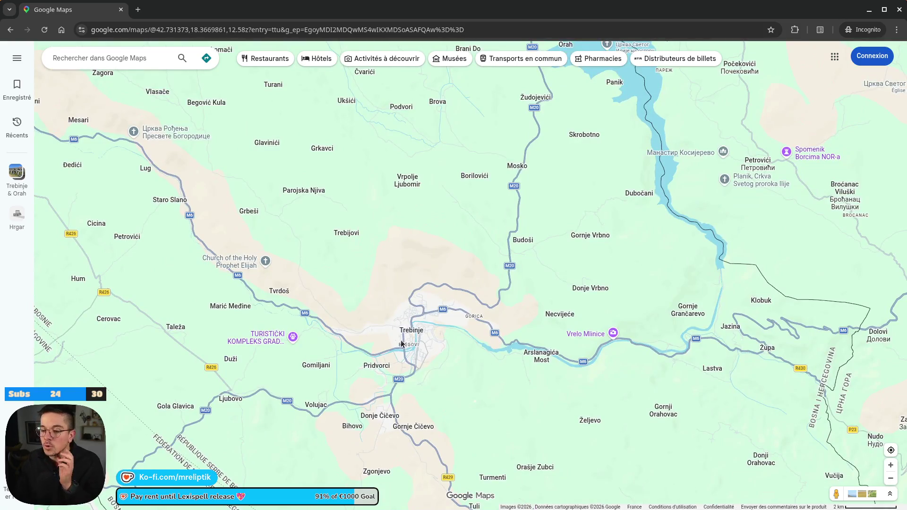
scroll(470, 376, "up", 4)
scroll(457, 384, "down", 3)
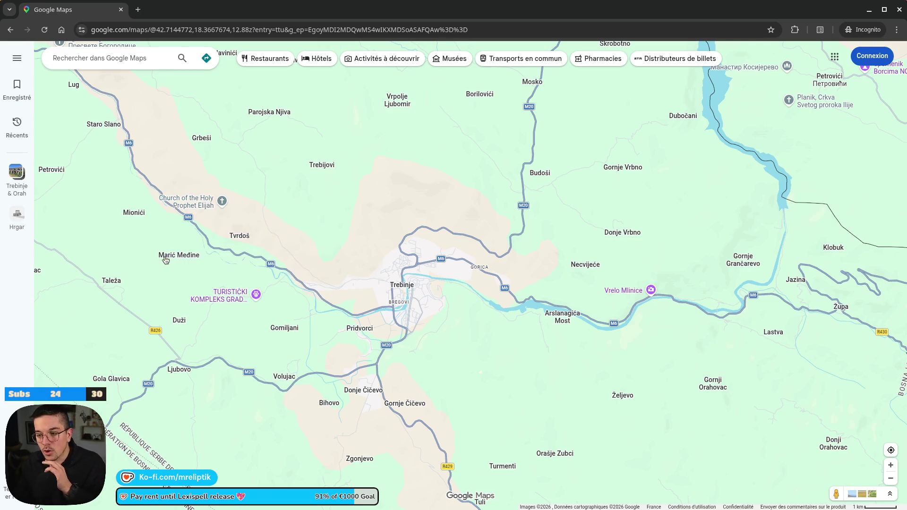
mouse_move(202, 213)
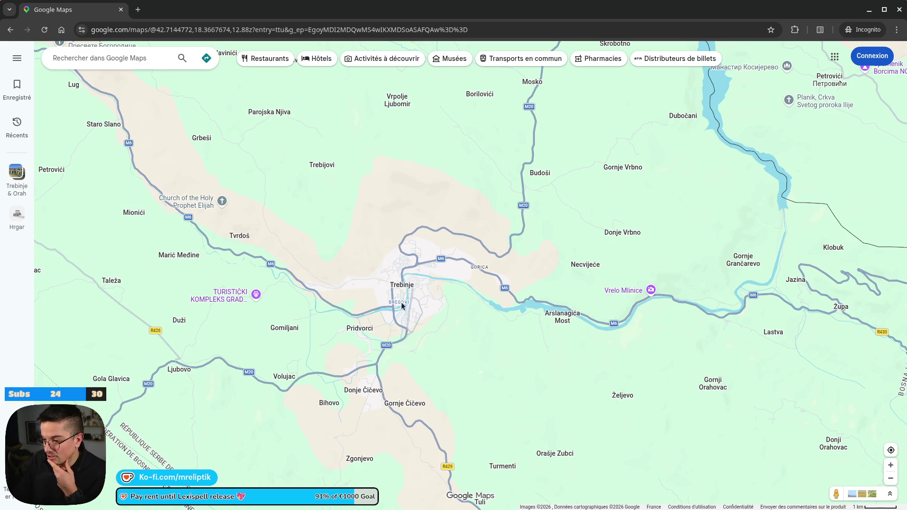
scroll(401, 305, "up", 5)
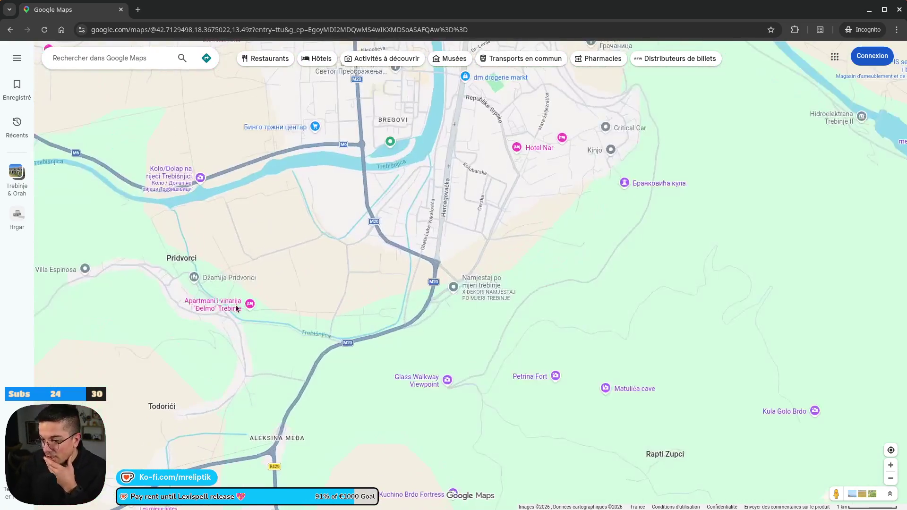
scroll(231, 313, "down", 2)
scroll(373, 351, "up", 4)
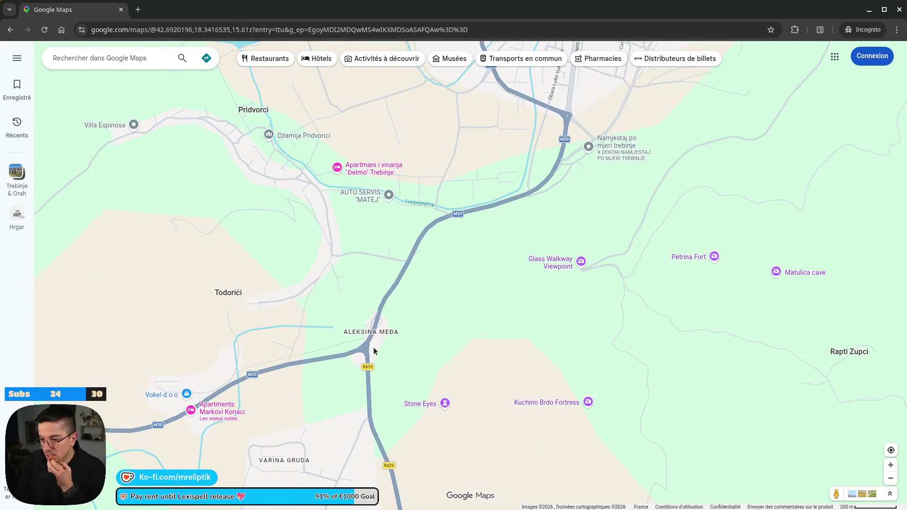
scroll(365, 335, "down", 2)
Step: Recenter central Trebinje, drop a pin on the town and open its place details
left_click_drag(428, 263, 344, 373)
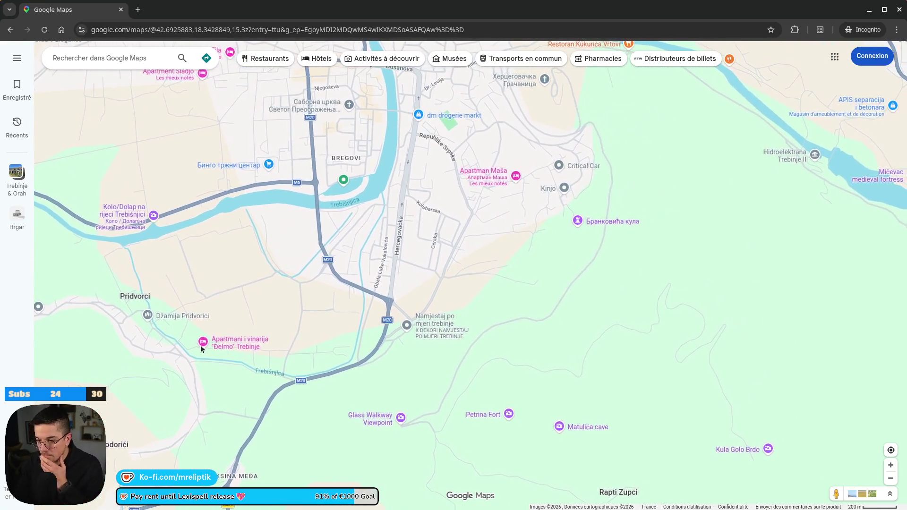
scroll(371, 316, "down", 10)
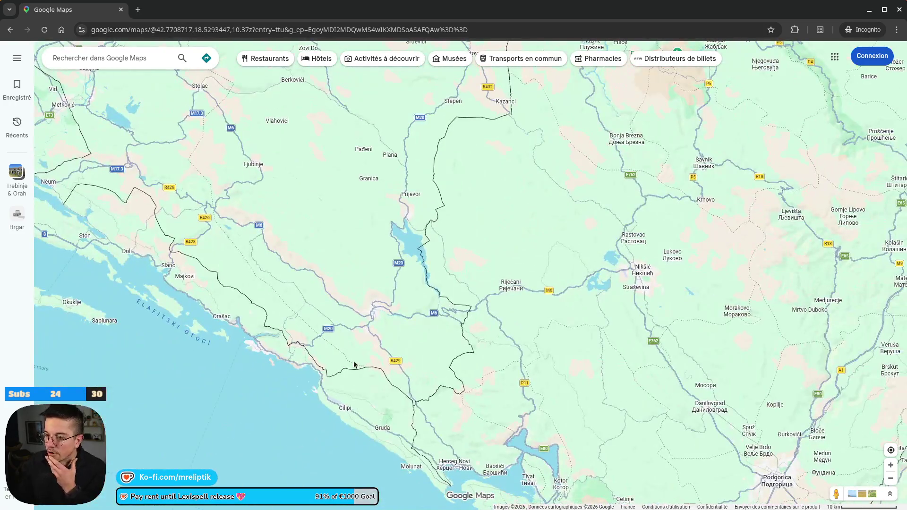
left_click(141, 52)
scroll(400, 299, "up", 5)
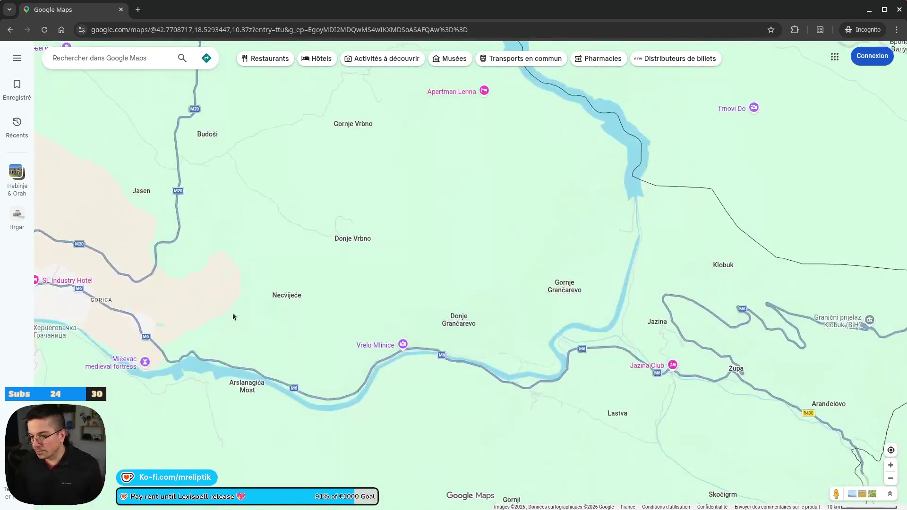
scroll(233, 315, "down", 2)
left_click_drag(175, 321, 348, 300)
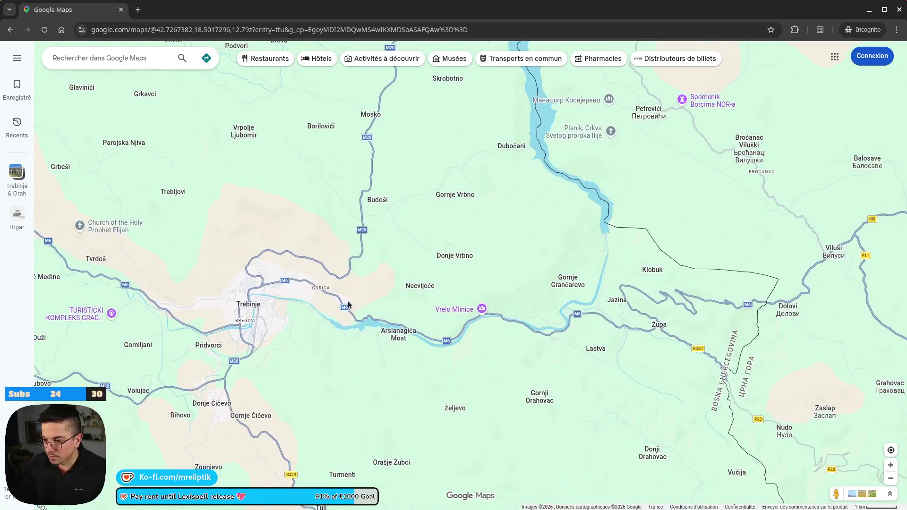
left_click(241, 305)
left_click(243, 305)
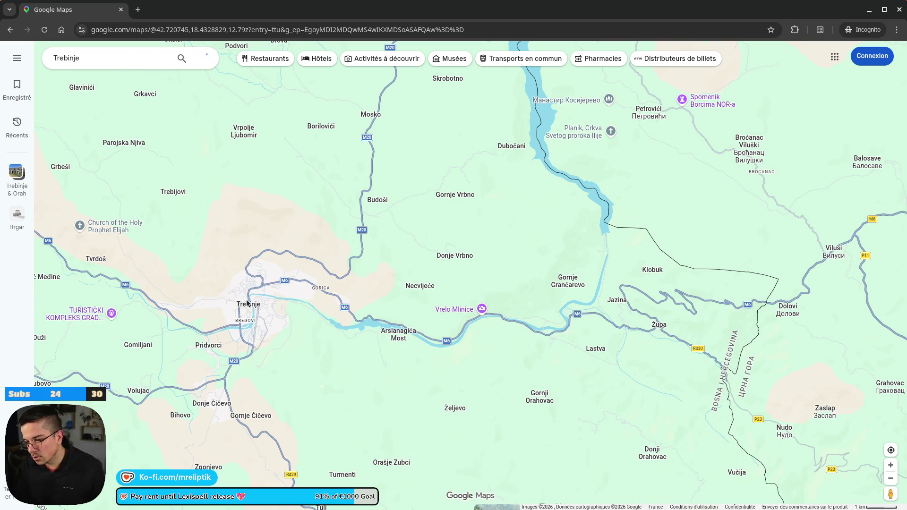
Step: Route to Trebinje from Chambéry, giving the A4 option at 15 h 8 min, 1439 km
left_click(71, 244)
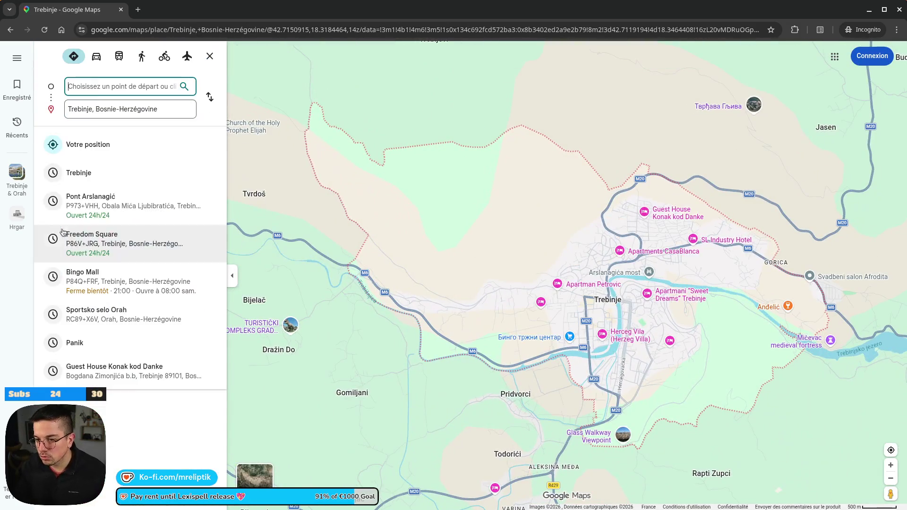
type("chambéry")
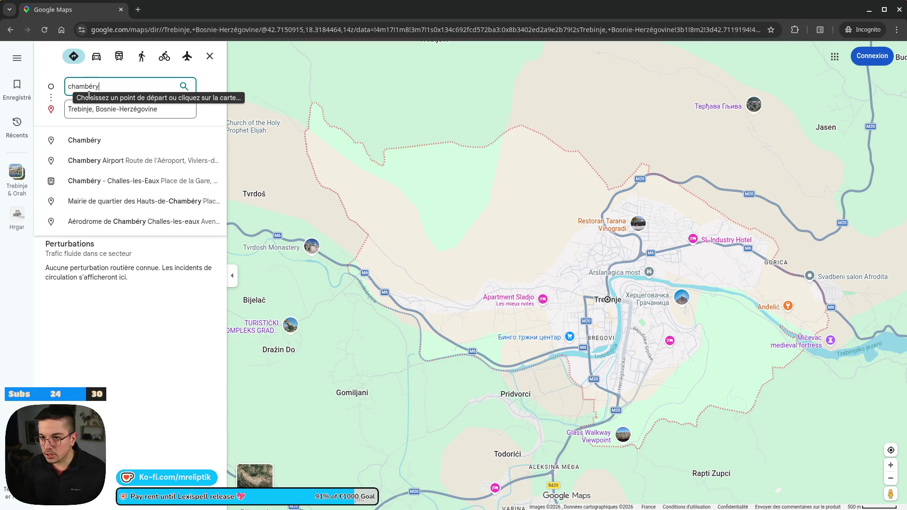
left_click(104, 144)
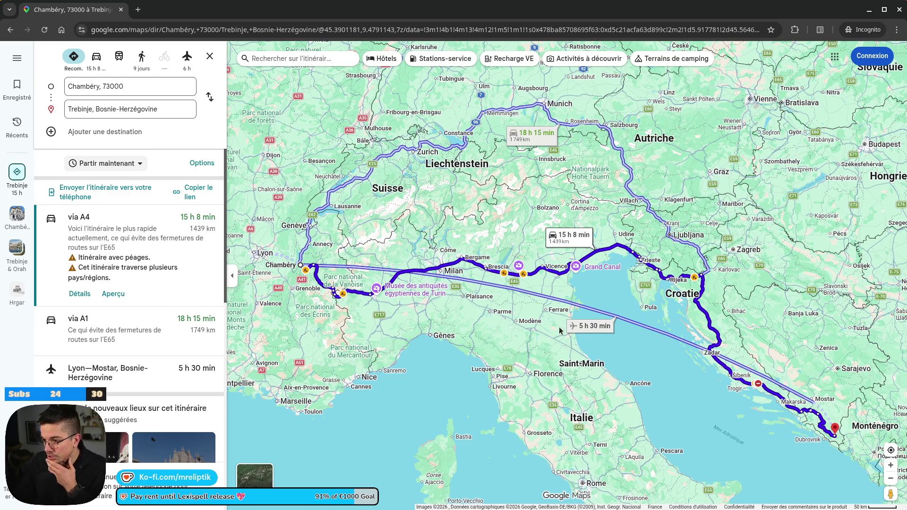
Step: Show the car route and follow it from Chambéry past Turin toward Milan
scroll(372, 261, "up", 5)
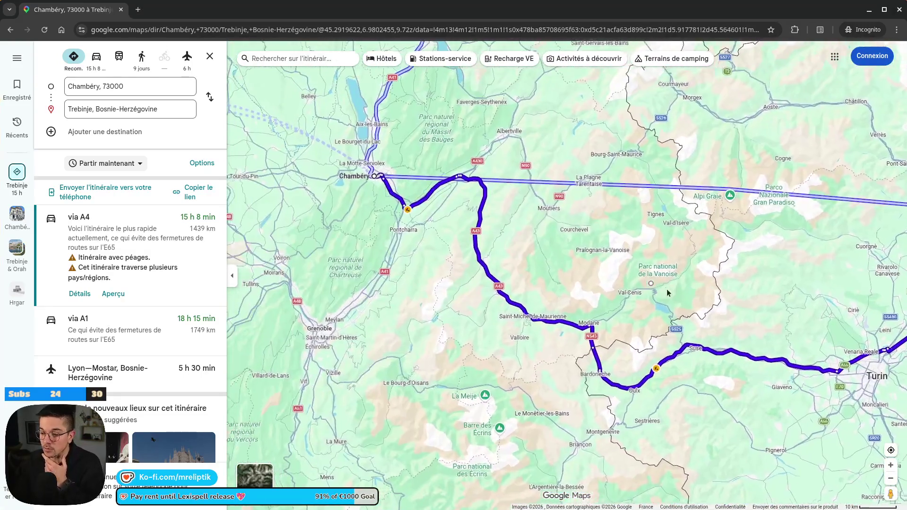
left_click(590, 326)
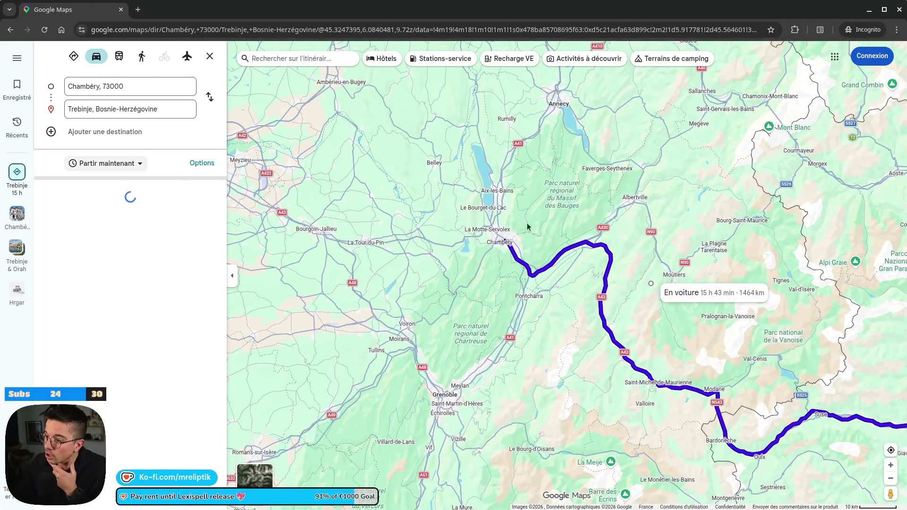
left_click_drag(609, 287, 407, 175)
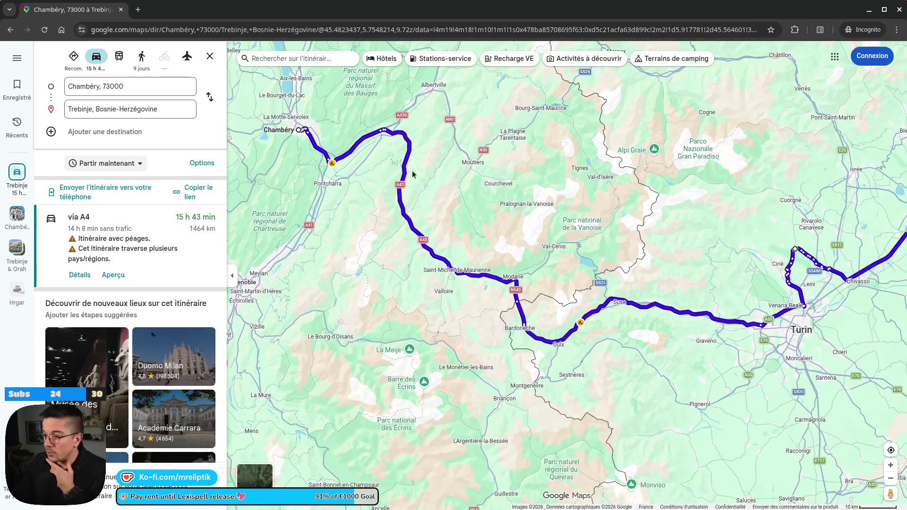
scroll(321, 246, "down", 3)
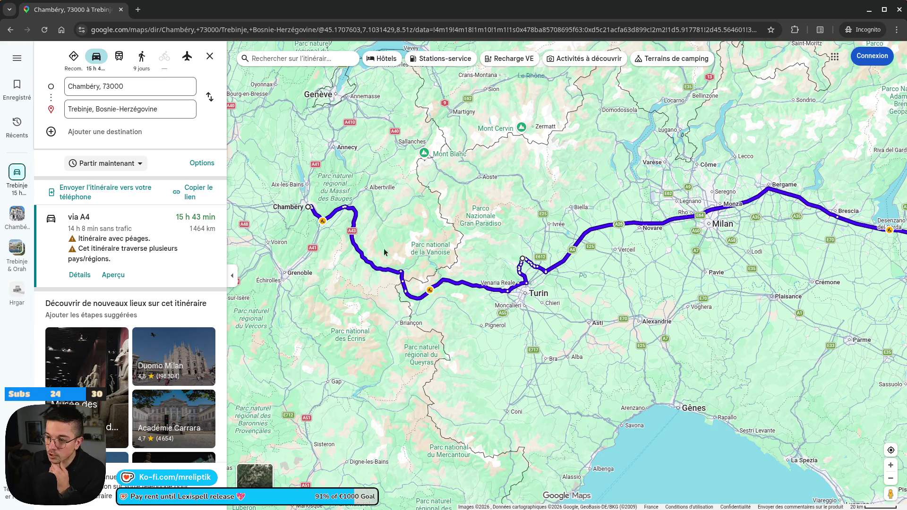
left_click_drag(589, 245, 343, 252)
Step: Pan along the route past Trieste and Rijeka and down the Croatian coast
key("Right")
key("Right")
key("Right")
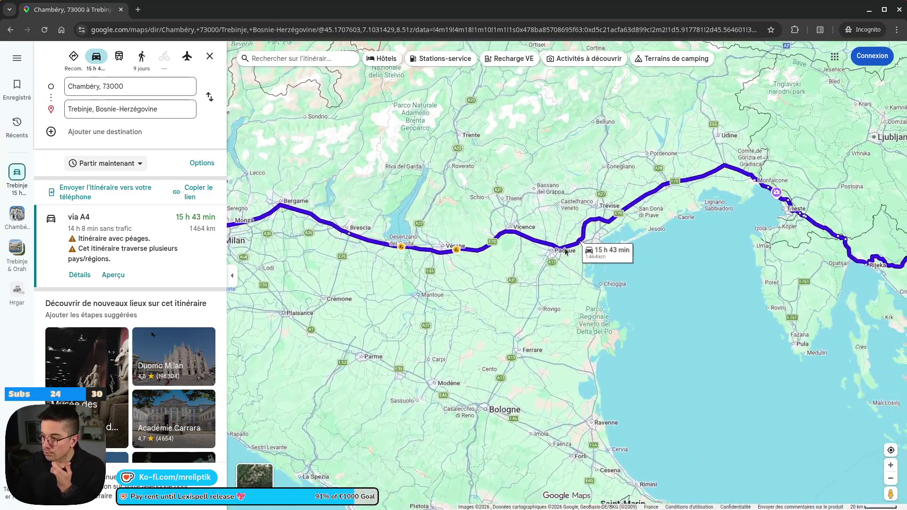
key("Up")
key("Right")
key("Down")
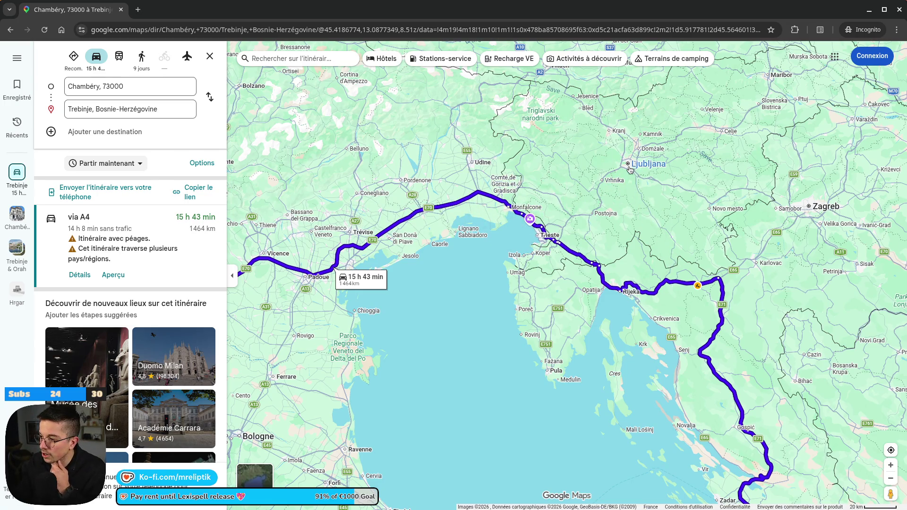
key("Right")
key("Right")
key("Down")
scroll(406, 158, "down", 1)
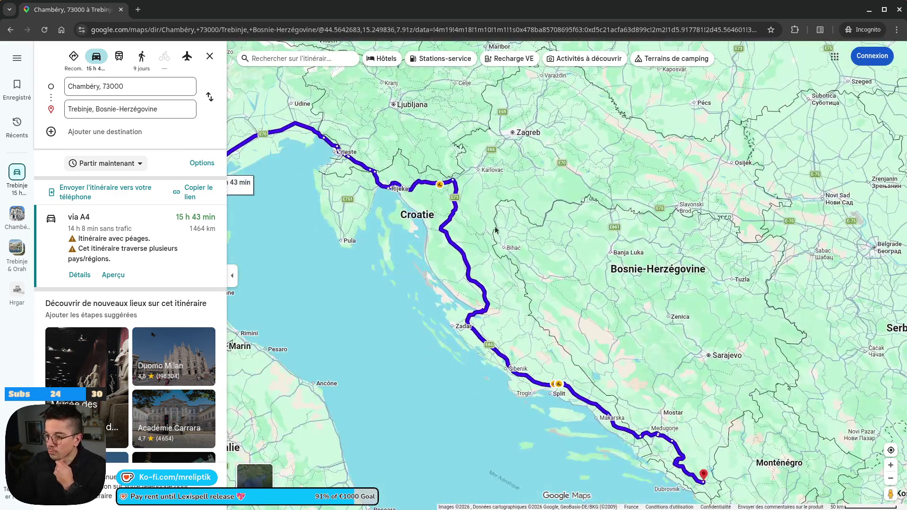
scroll(509, 293, "up", 2)
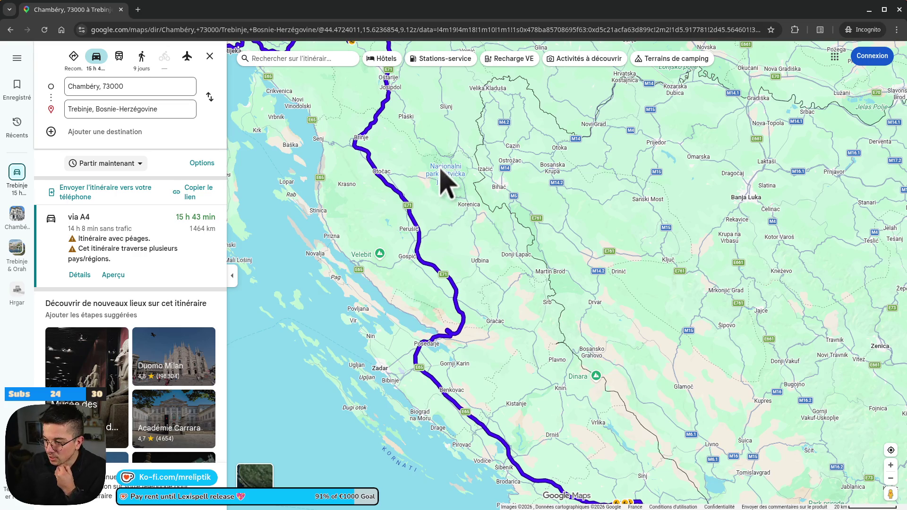
scroll(441, 184, "down", 2)
scroll(393, 127, "down", 3)
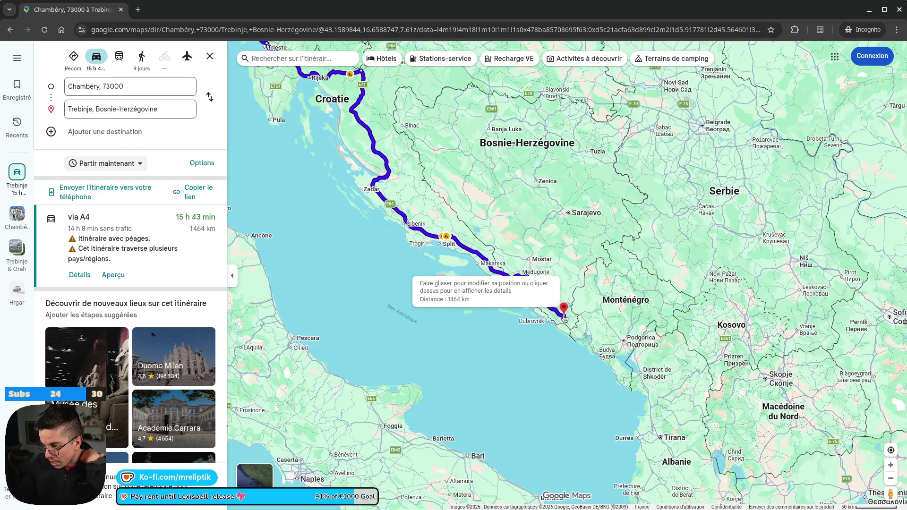
scroll(562, 314, "up", 3)
scroll(574, 308, "down", 1)
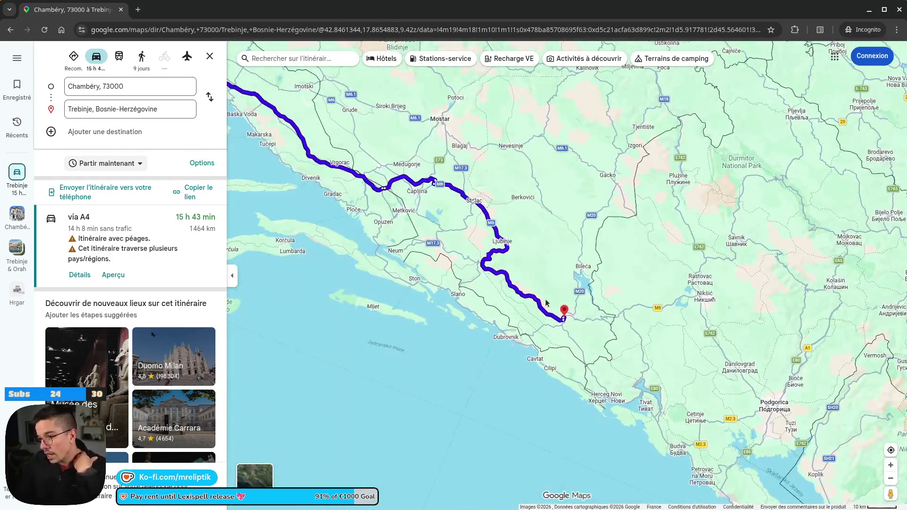
scroll(553, 322, "up", 2)
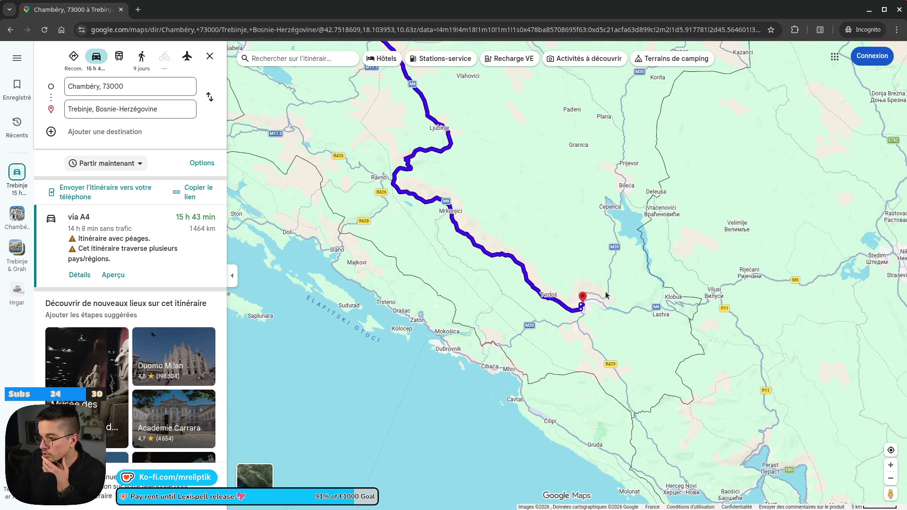
Step: Show the Ljubinje place card and reveal Bilećko jezero east of the final stretch
left_click_drag(479, 111, 506, 174)
scroll(473, 217, "up", 3)
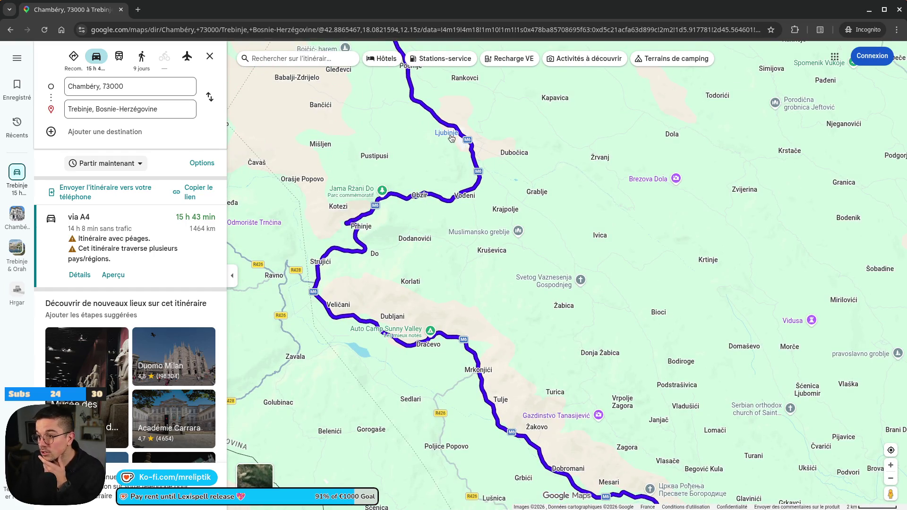
left_click(451, 137)
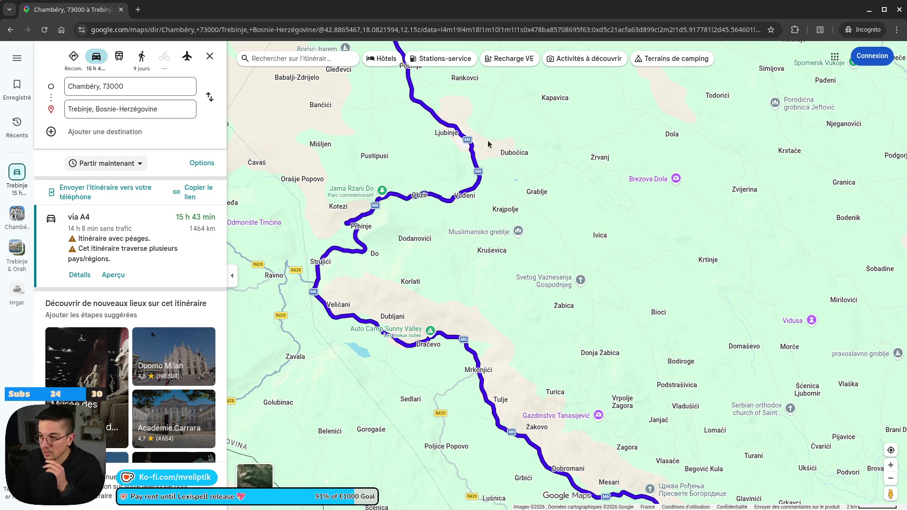
mouse_move(443, 138)
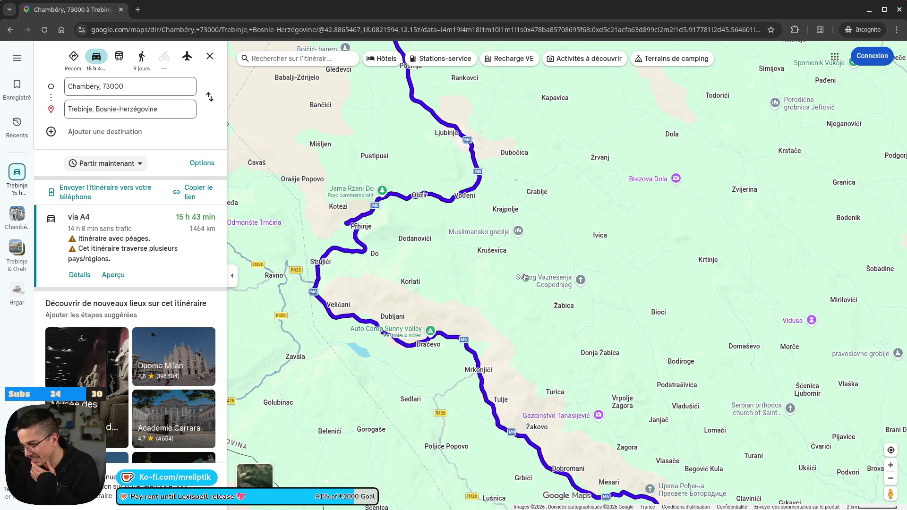
left_click_drag(595, 275, 429, 154)
left_click_drag(506, 293, 446, 203)
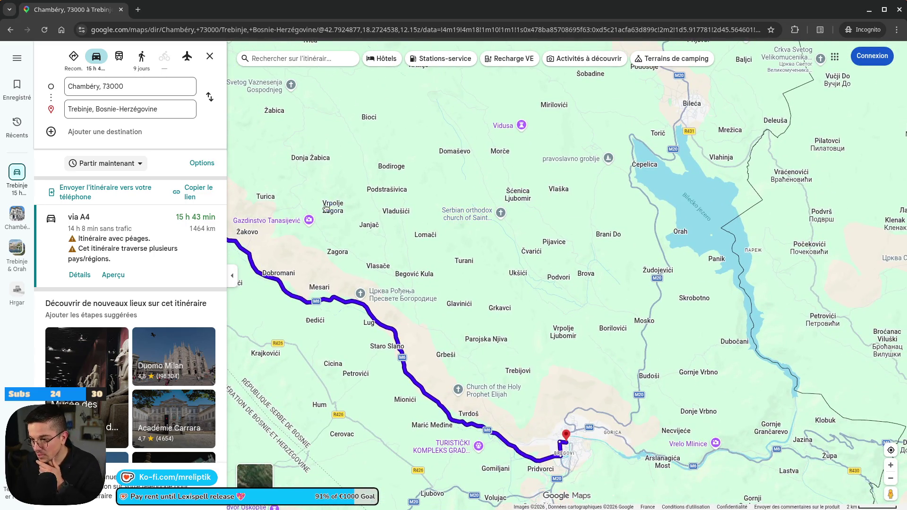
left_click(266, 222)
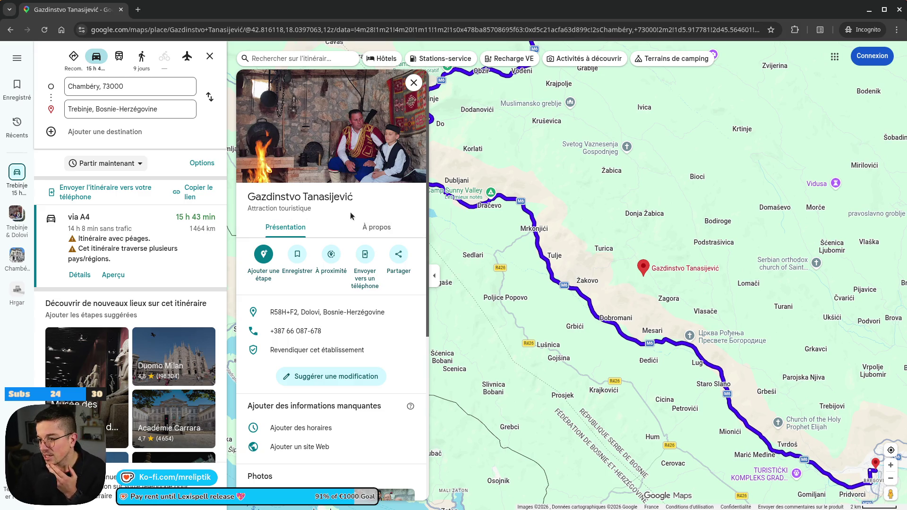
scroll(434, 278, "down", 3)
left_click(586, 243)
scroll(483, 203, "up", 2)
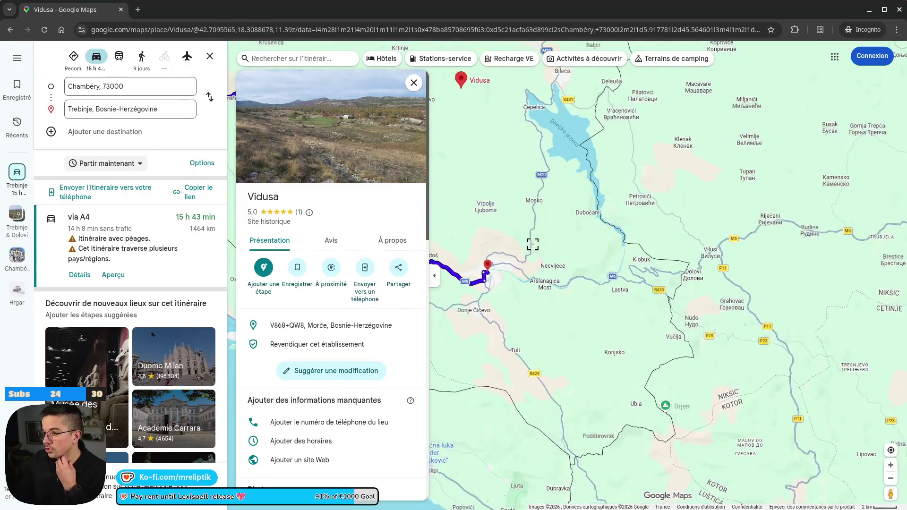
left_click(413, 83)
scroll(454, 222, "down", 2)
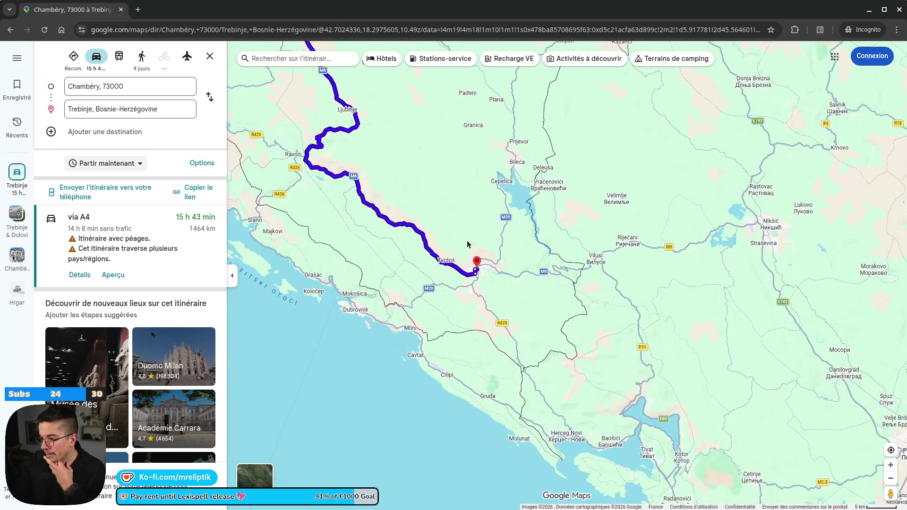
scroll(439, 239, "up", 5)
scroll(458, 273, "up", 2)
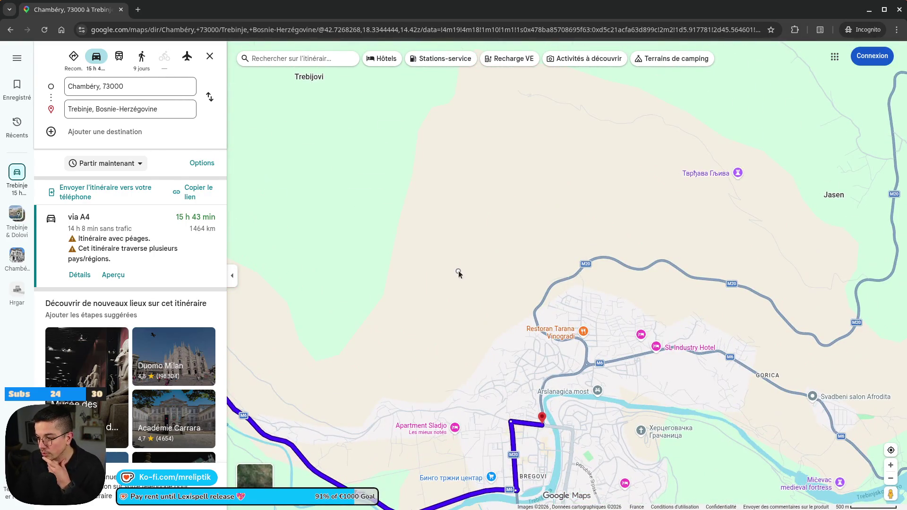
left_click_drag(459, 272, 395, 164)
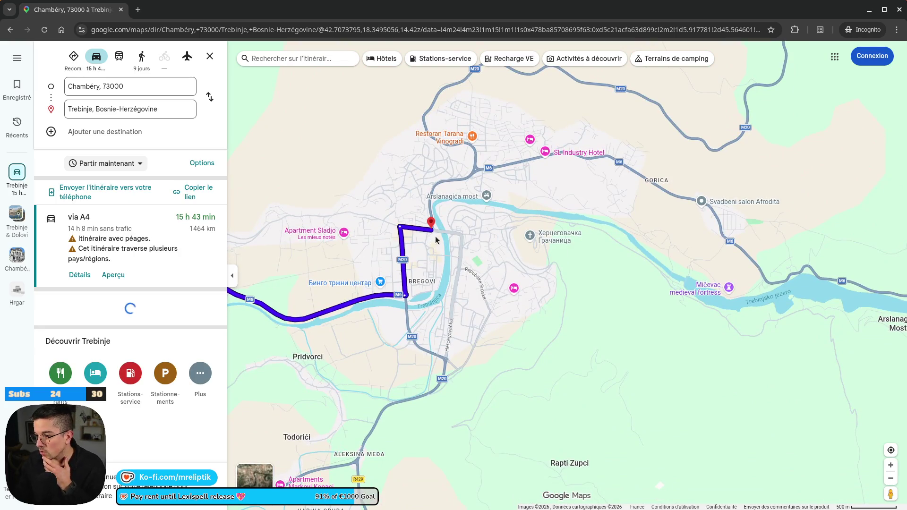
scroll(435, 236, "up", 3)
left_click_drag(542, 303, 480, 134)
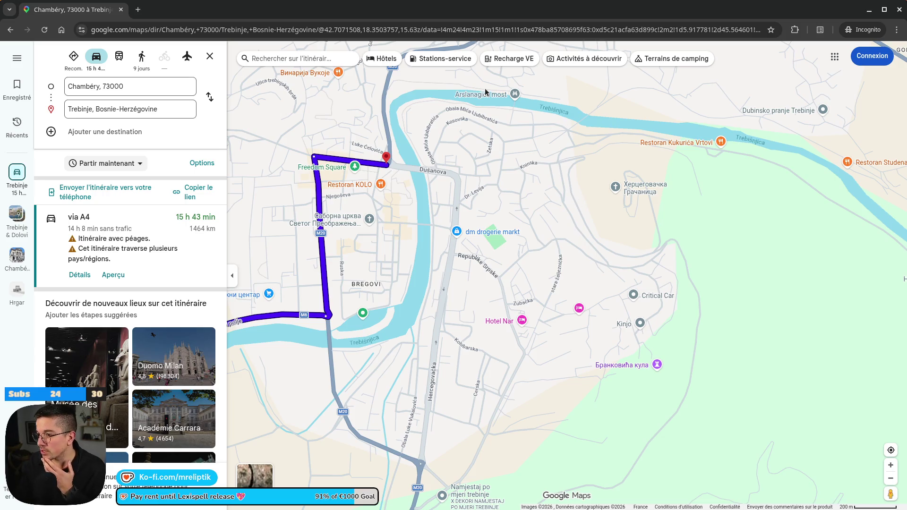
left_click(483, 99)
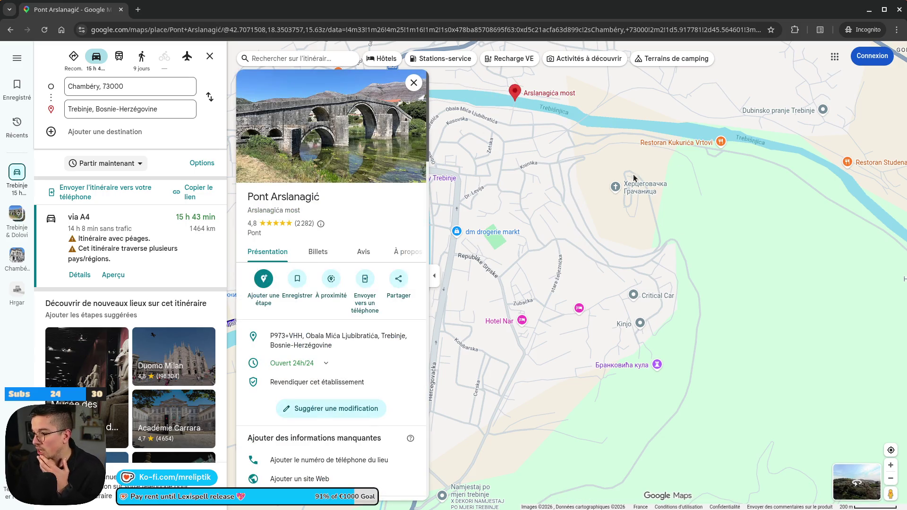
left_click(637, 189)
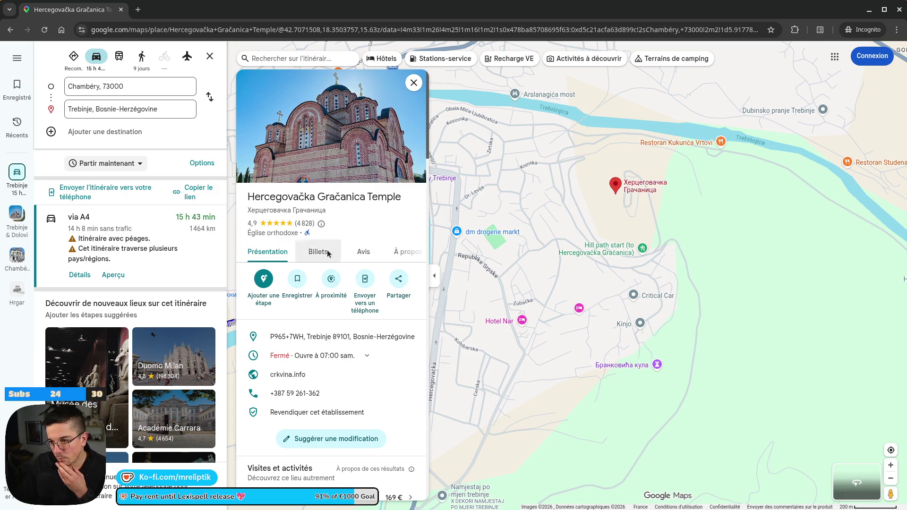
left_click(413, 82)
scroll(374, 260, "down", 3)
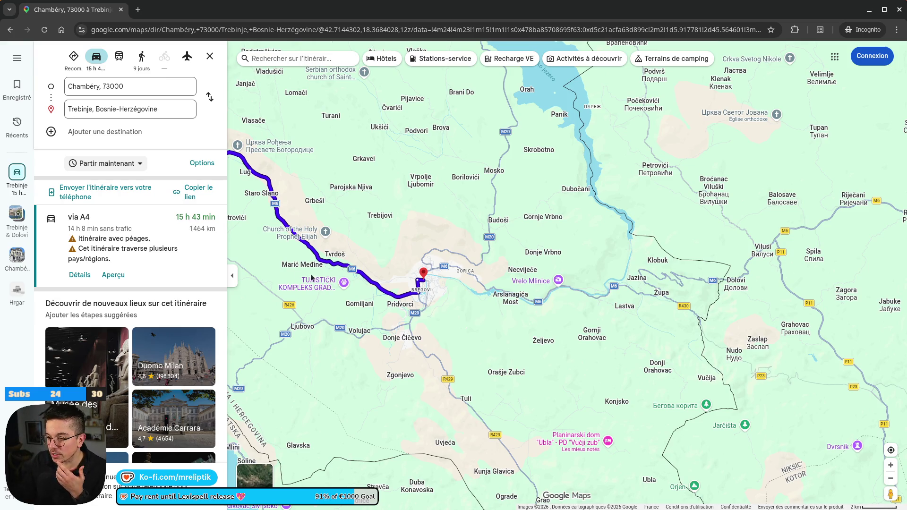
Step: Zoom to south of Trebinje and open the Tvrđava Strač fortress details
scroll(409, 214, "down", 3)
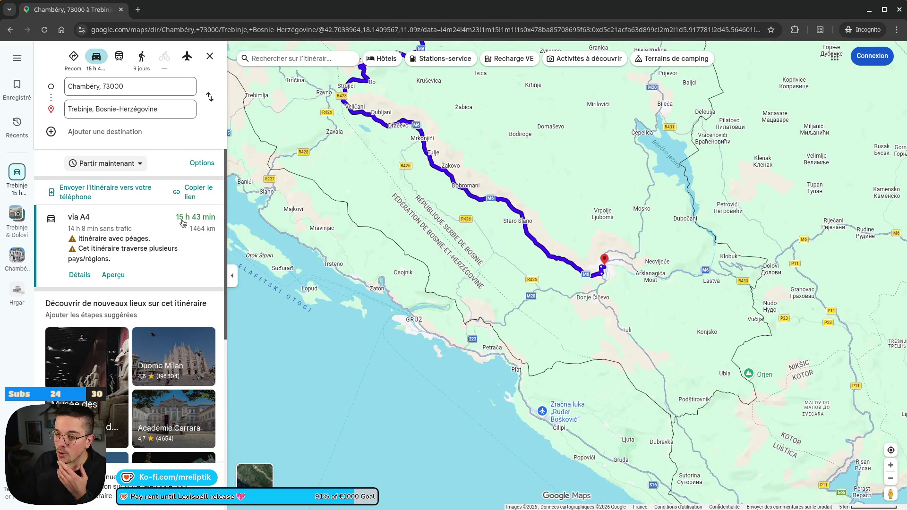
scroll(456, 278, "down", 5)
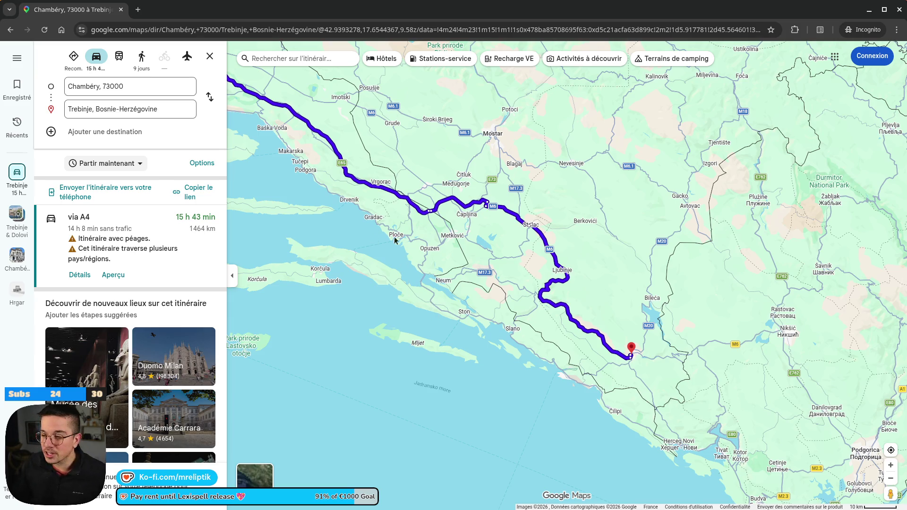
scroll(394, 240, "down", 3)
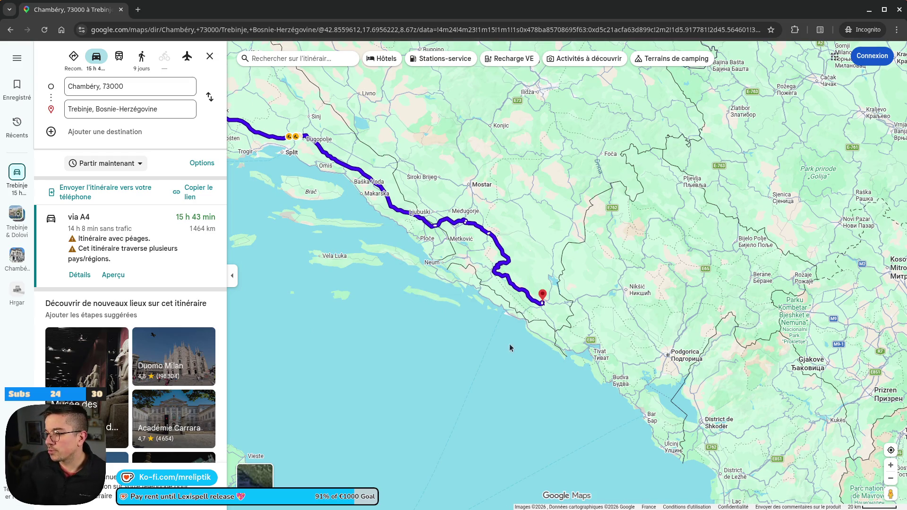
scroll(510, 348, "up", 5)
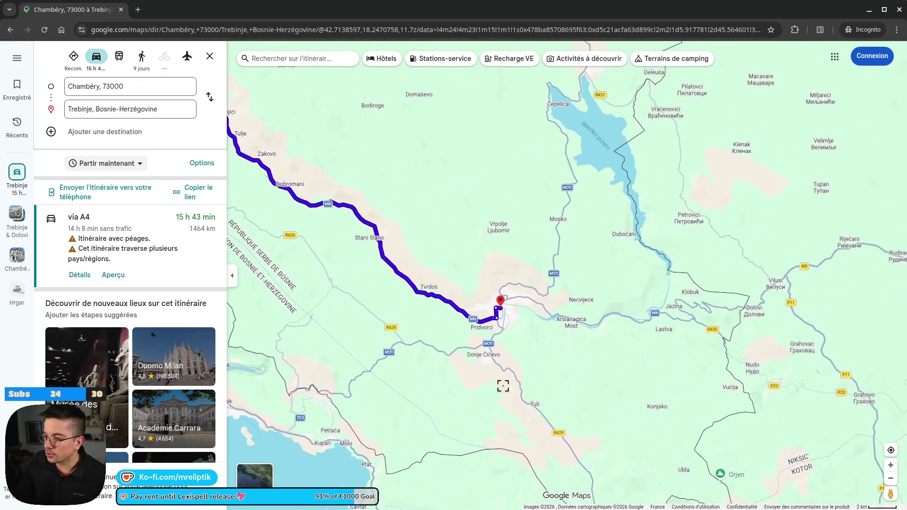
scroll(503, 385, "up", 5)
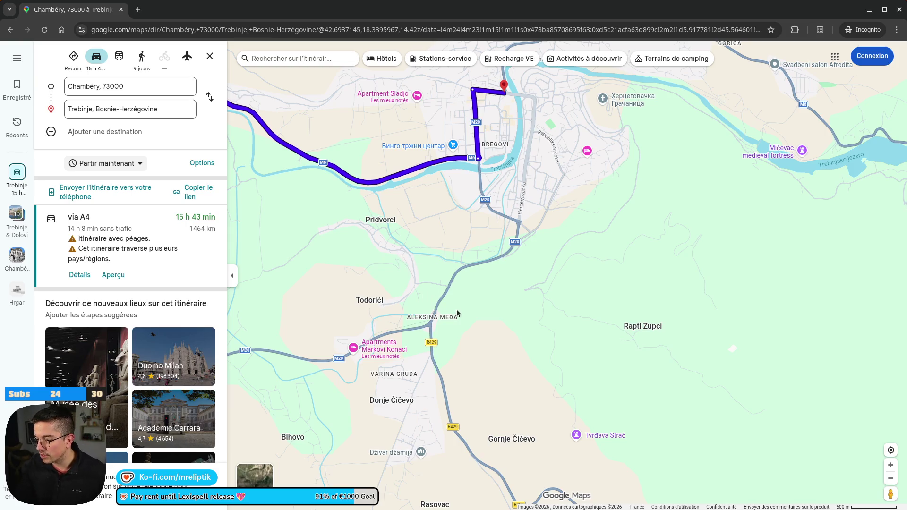
scroll(457, 313, "down", 2)
left_click_drag(471, 306, 457, 252)
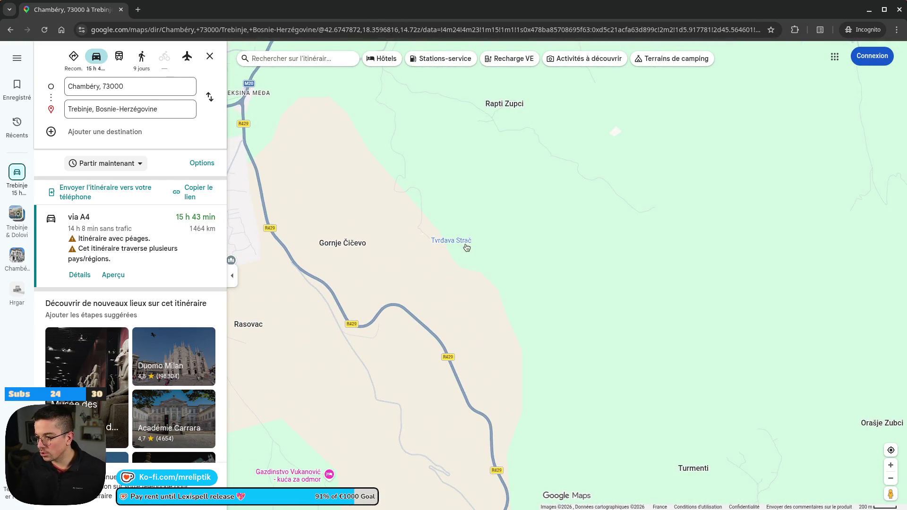
left_click(466, 248)
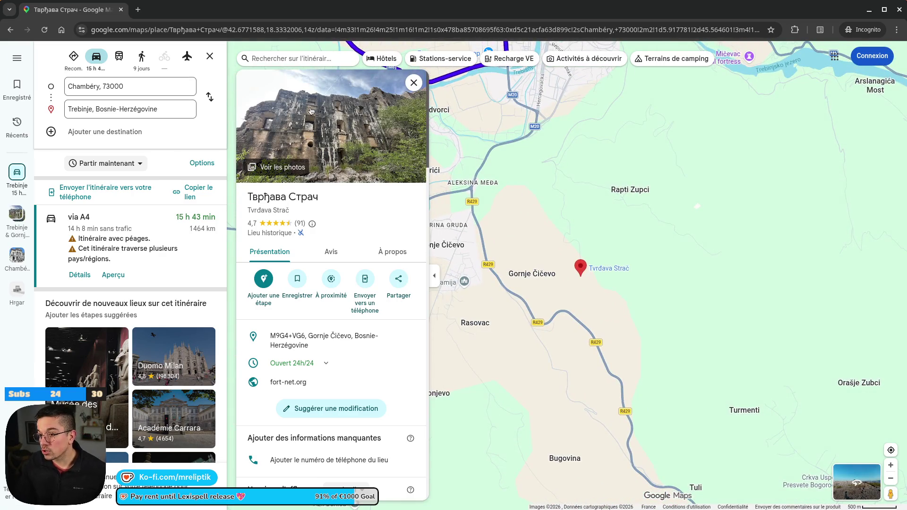
Step: Browse the fortress photos: concrete structure, rocky canyon, rusty dome, sunset and dome panorama
left_click(311, 112)
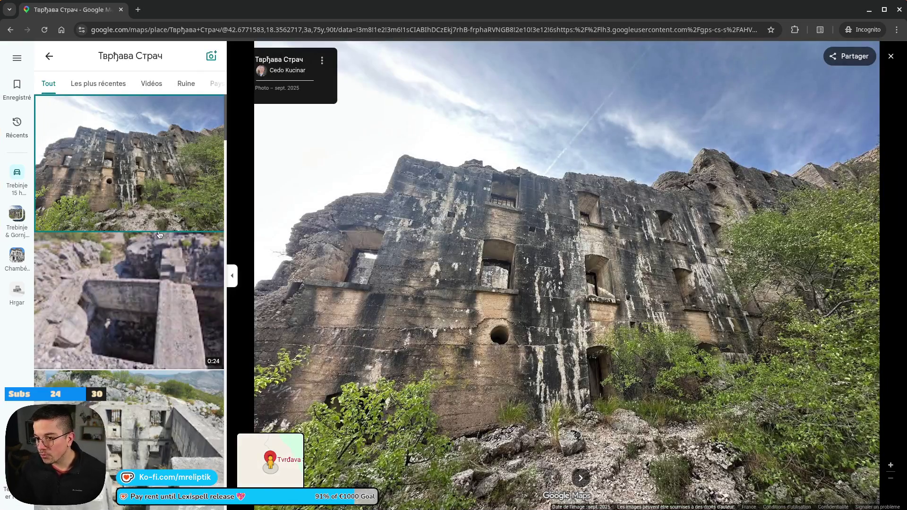
scroll(128, 252, "down", 3)
left_click(135, 279)
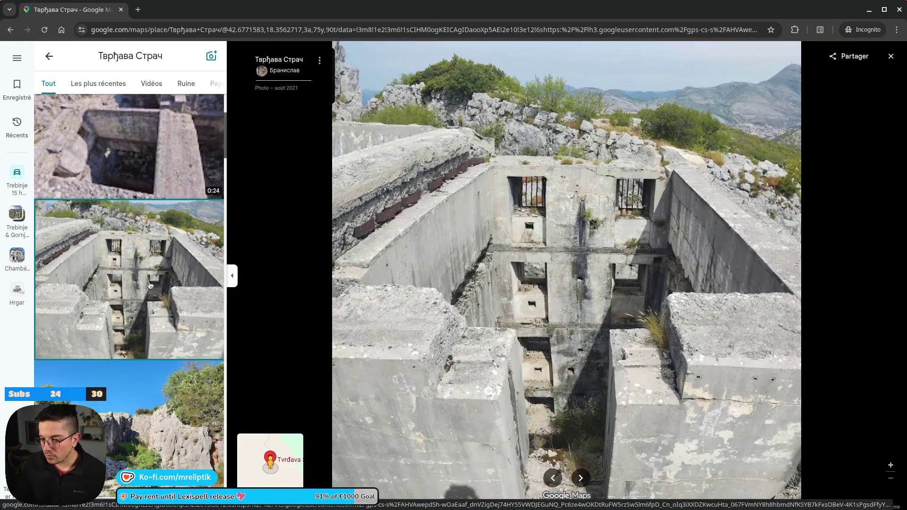
scroll(150, 299, "down", 3)
left_click(147, 258)
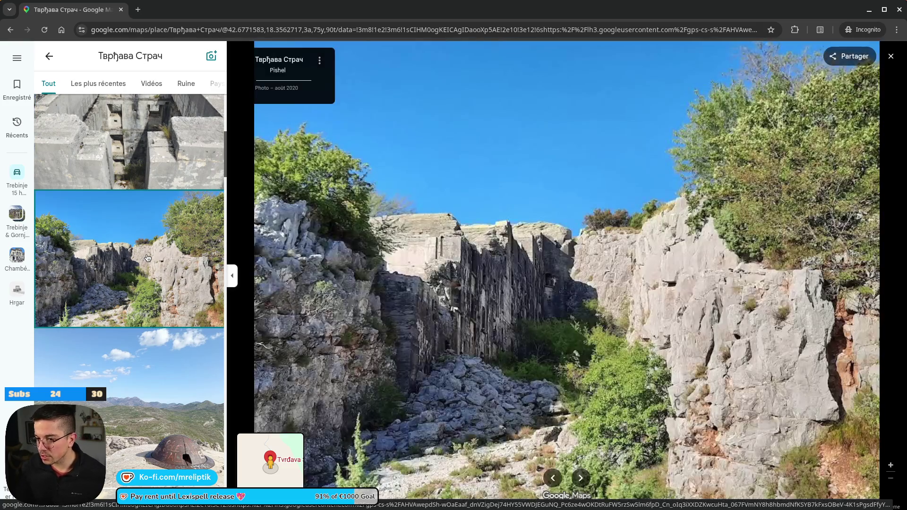
scroll(150, 276, "down", 3)
left_click(155, 310)
scroll(153, 307, "down", 3)
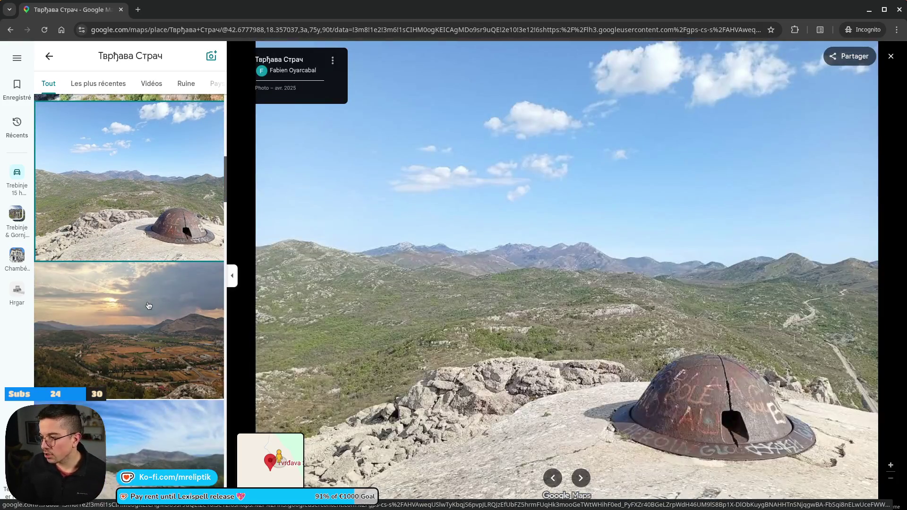
left_click(149, 306)
scroll(149, 307, "down", 3)
left_click(150, 333)
Step: Play the 0:24 fortress video, return to the first wall photo, and close the viewer
scroll(160, 312, "down", 3)
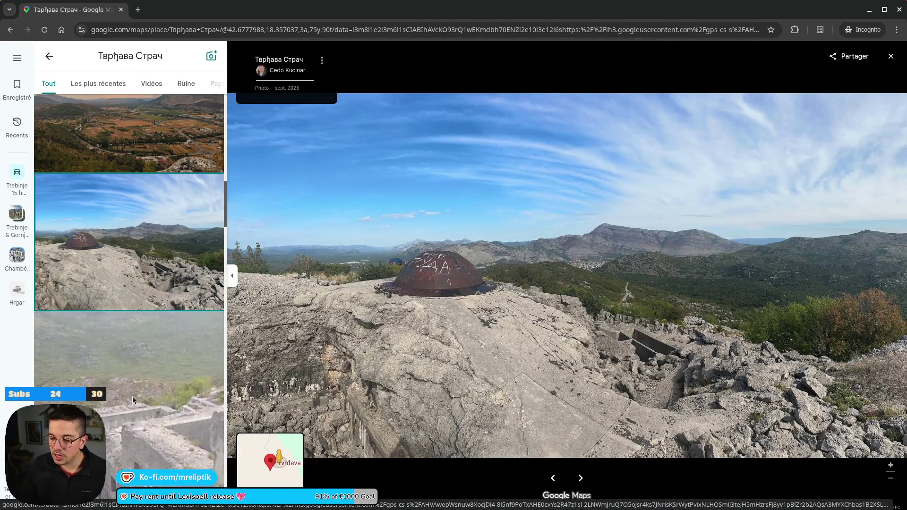
left_click(129, 315)
scroll(142, 274, "up", 5)
left_click(151, 237)
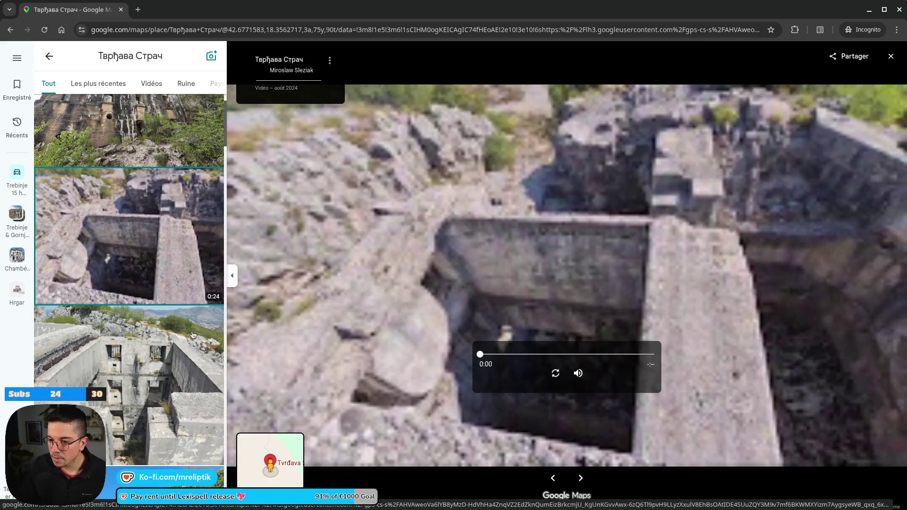
key("Right")
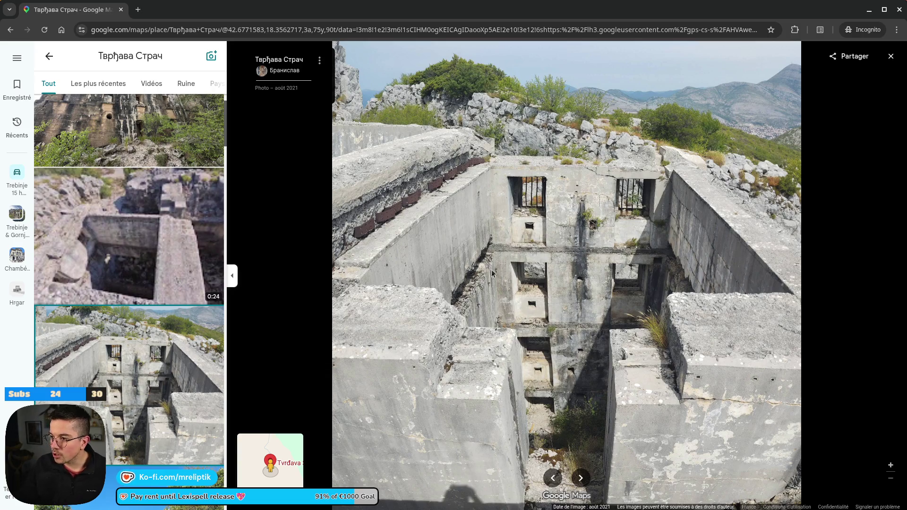
left_click(143, 161)
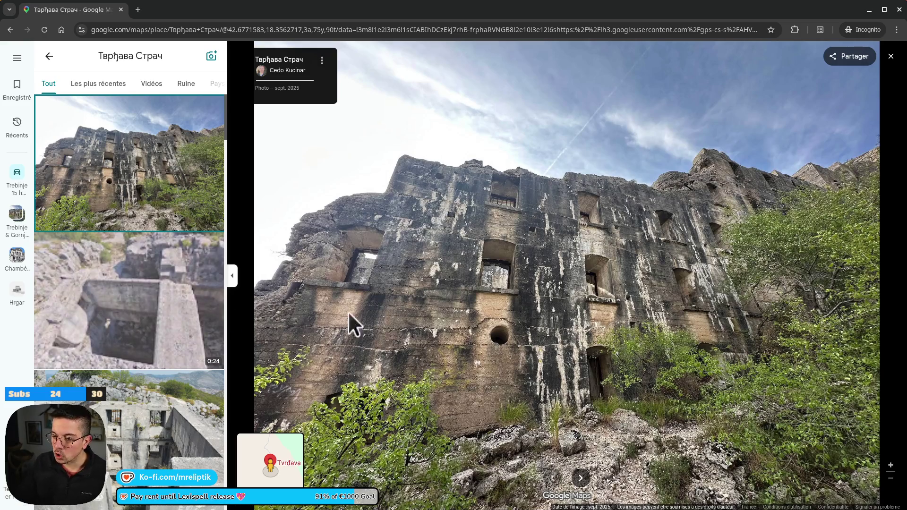
scroll(171, 328, "down", 5)
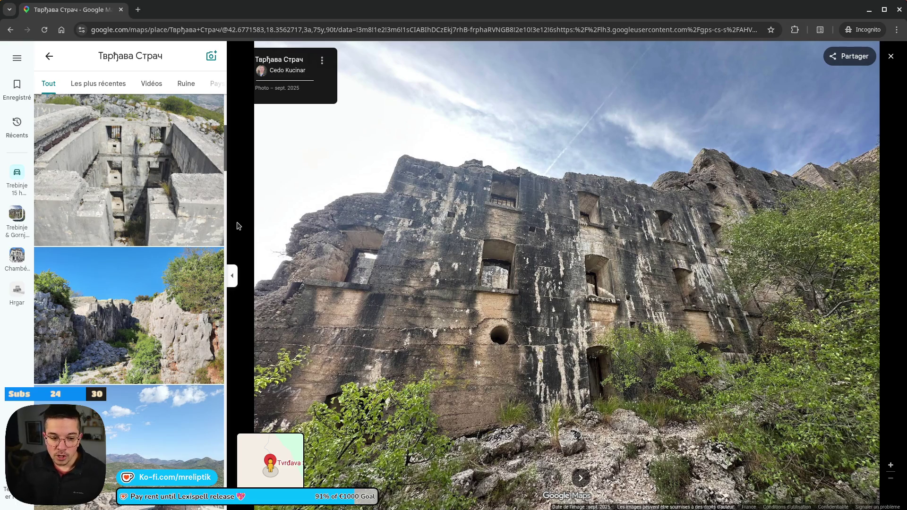
left_click(50, 56)
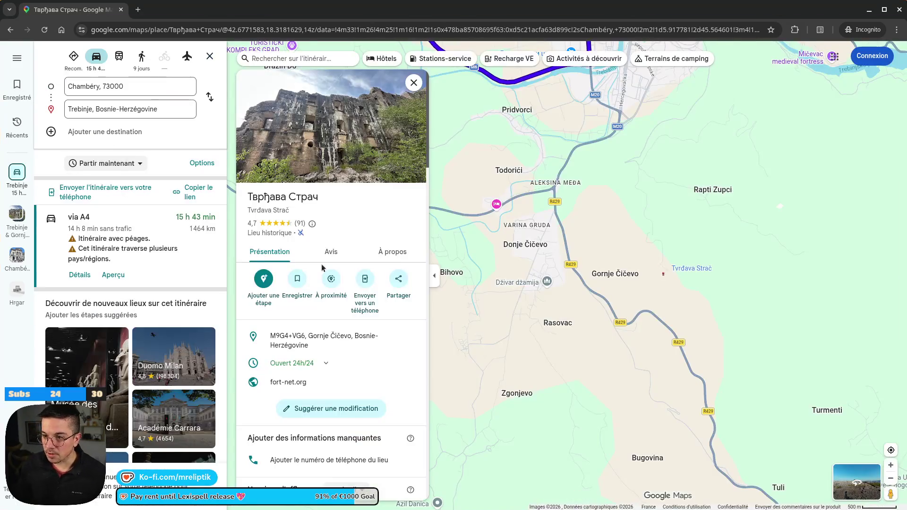
Step: Close the fortress details and view the whole Split–Trebinje route section
scroll(605, 257, "down", 5)
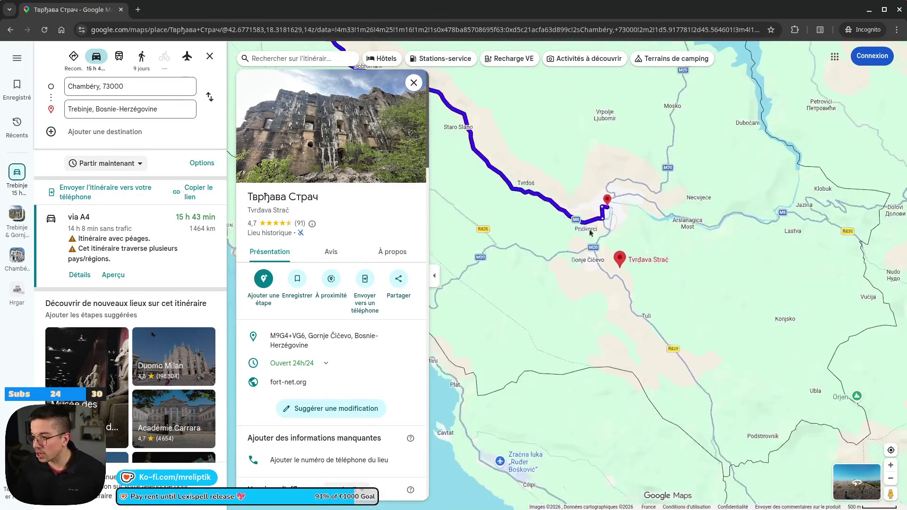
left_click(413, 82)
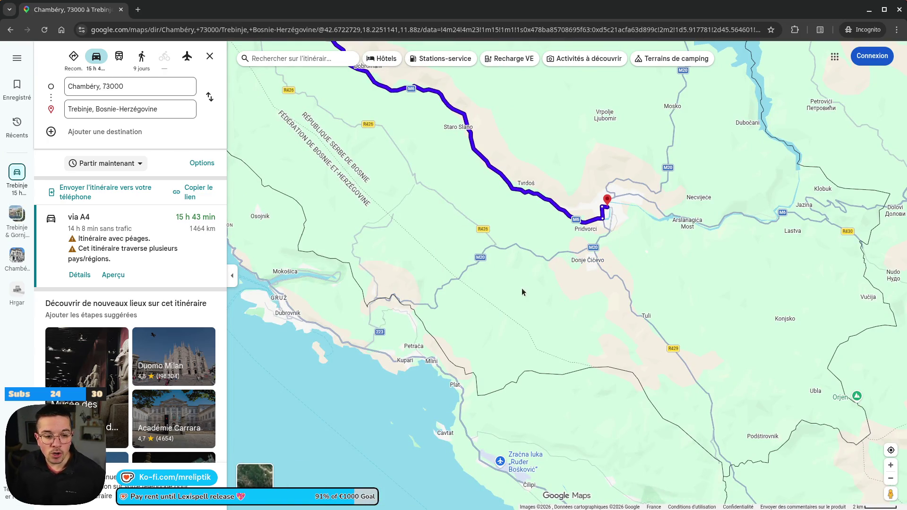
scroll(523, 291, "down", 3)
mouse_move(488, 354)
left_mouse_down()
mouse_move(374, 178)
mouse_move(346, 259)
left_mouse_up()
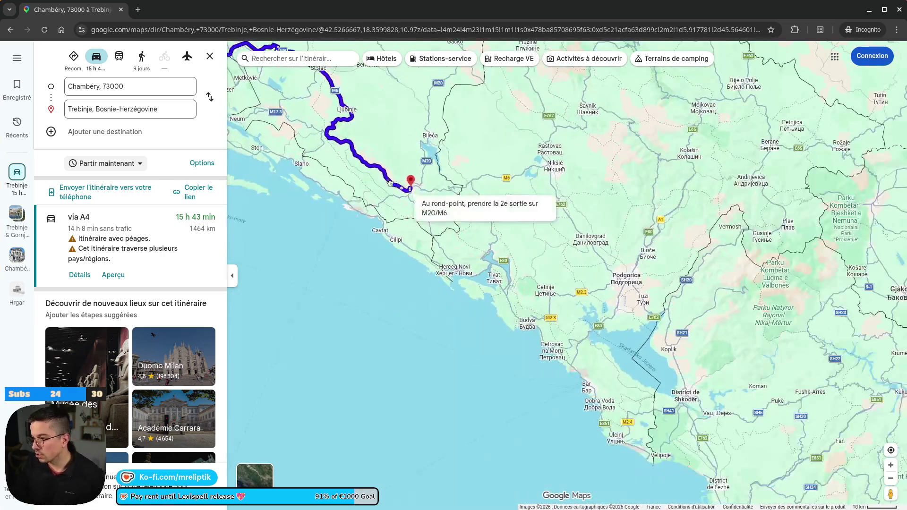
scroll(425, 202, "down", 3)
mouse_move(424, 201)
left_mouse_down()
mouse_move(648, 313)
mouse_move(415, 269)
mouse_move(435, 111)
mouse_move(496, 263)
left_mouse_up()
Step: Zoom in on Lac du Bourget near Aix-les-Bains and open Abbaye Royale d'Hautecombe
scroll(648, 312, "down", 3)
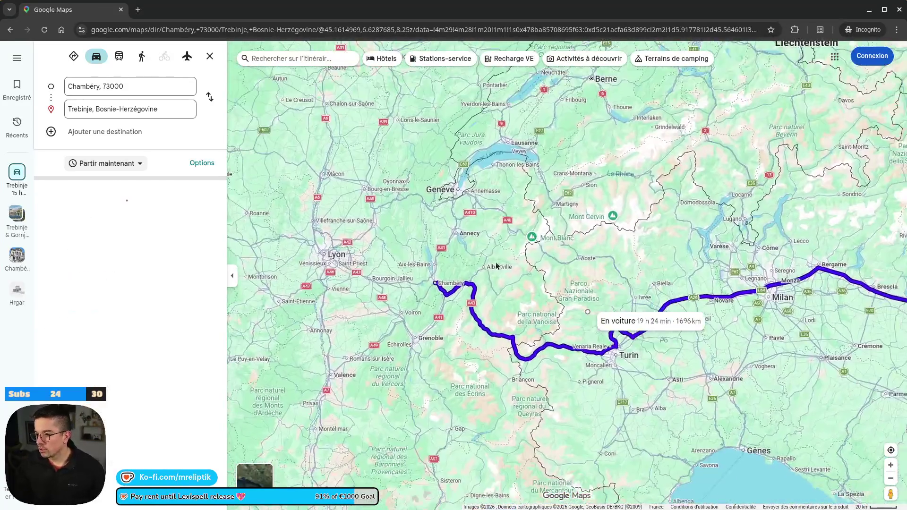
scroll(299, 211, "up", 5)
scroll(478, 270, "up", 2)
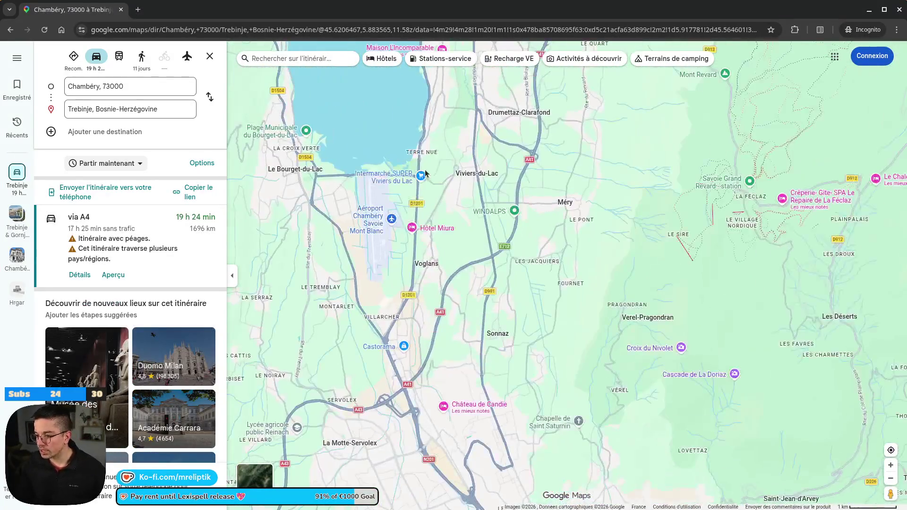
left_click_drag(418, 178, 480, 155)
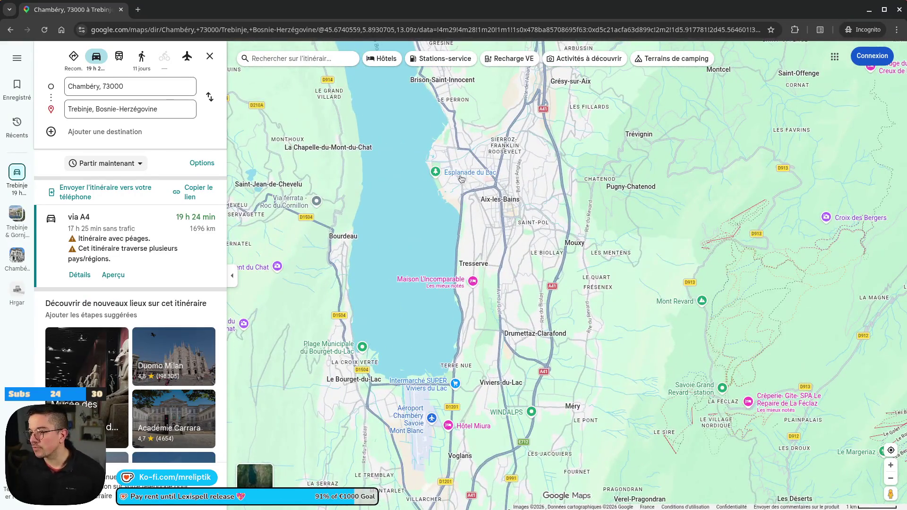
scroll(395, 237, "down", 2)
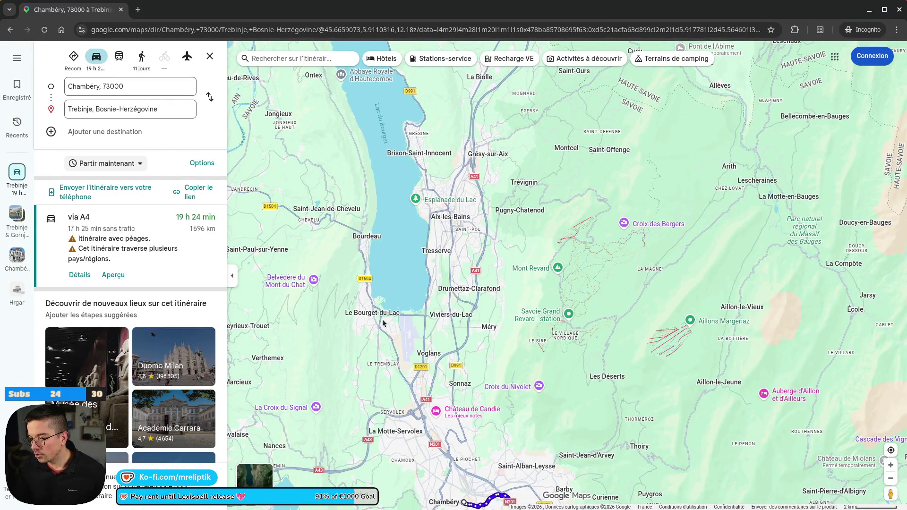
left_click_drag(390, 136, 390, 271)
left_click(341, 209)
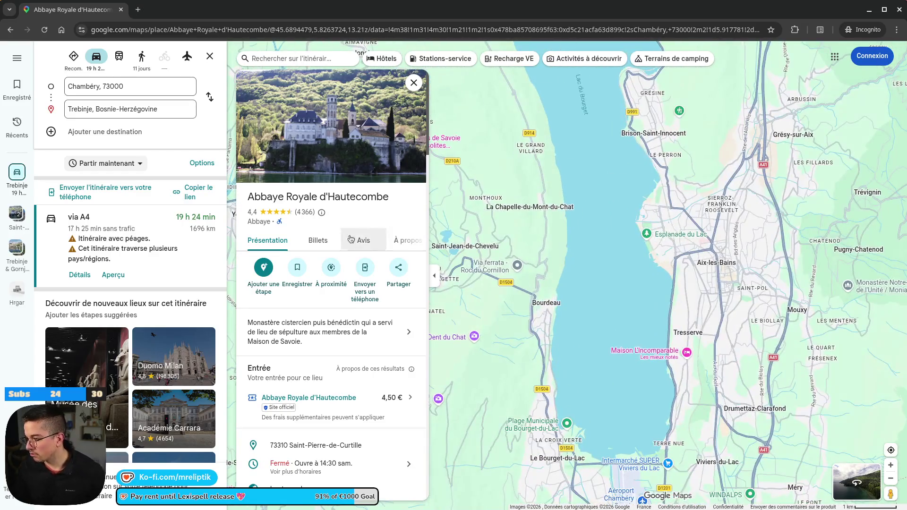
Step: Close the abbey card, check La Chapelle-du-Mont-du-Chat, then open Via ferrata de La Dent du Chat
left_click(412, 81)
scroll(438, 210, "down", 3)
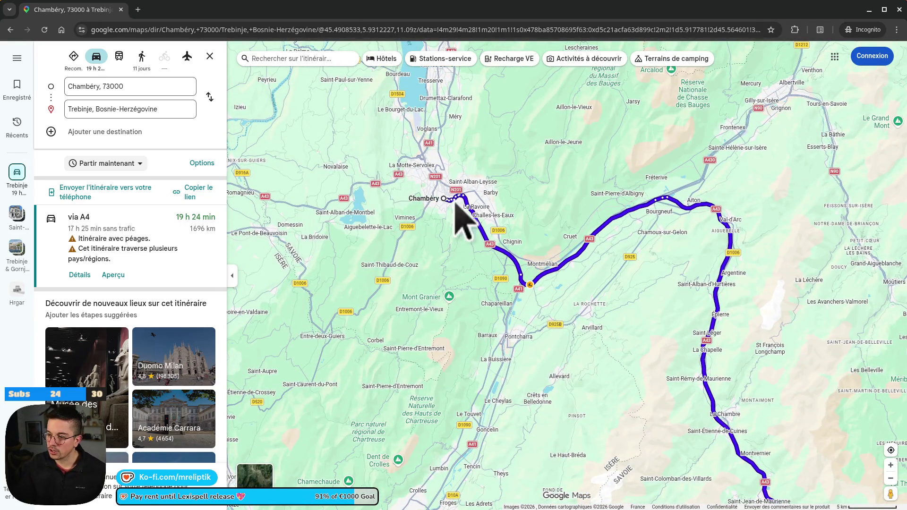
scroll(462, 211, "up", 3)
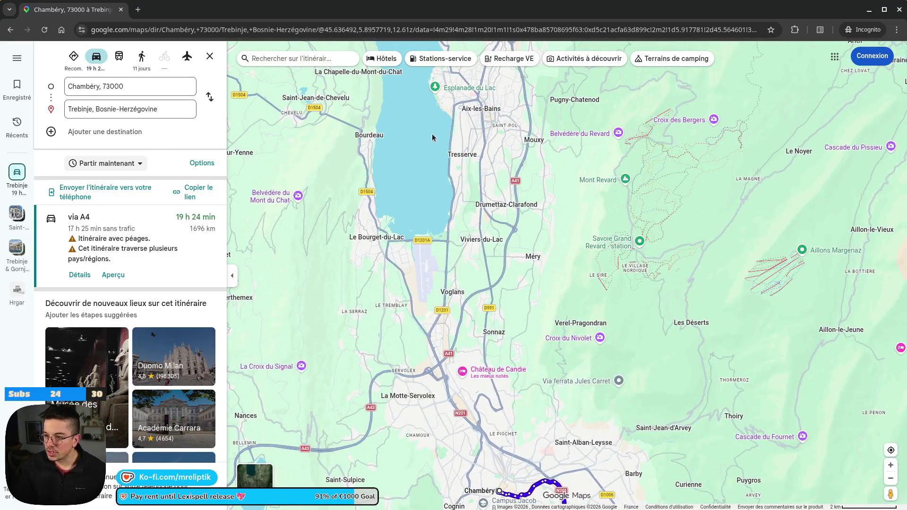
scroll(442, 268, "up", 3)
scroll(441, 268, "up", 2)
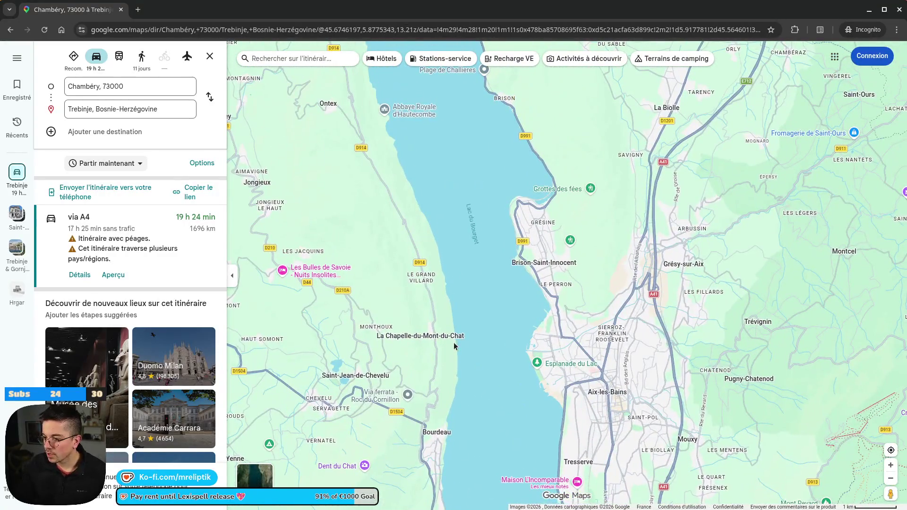
left_click(442, 337)
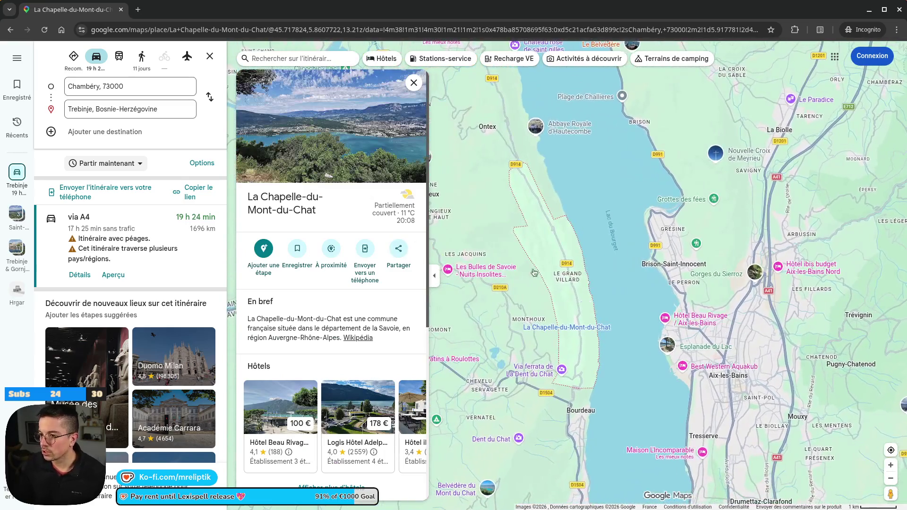
scroll(526, 149, "down", 2)
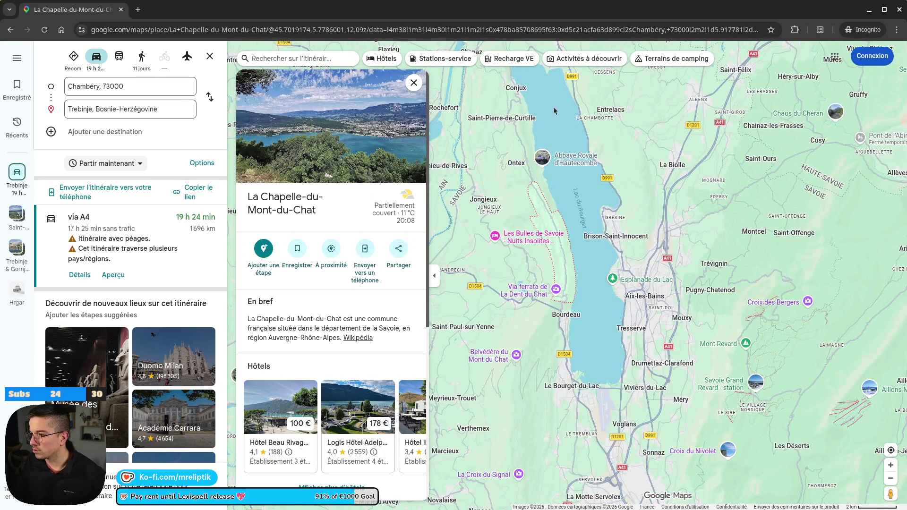
left_click(527, 296)
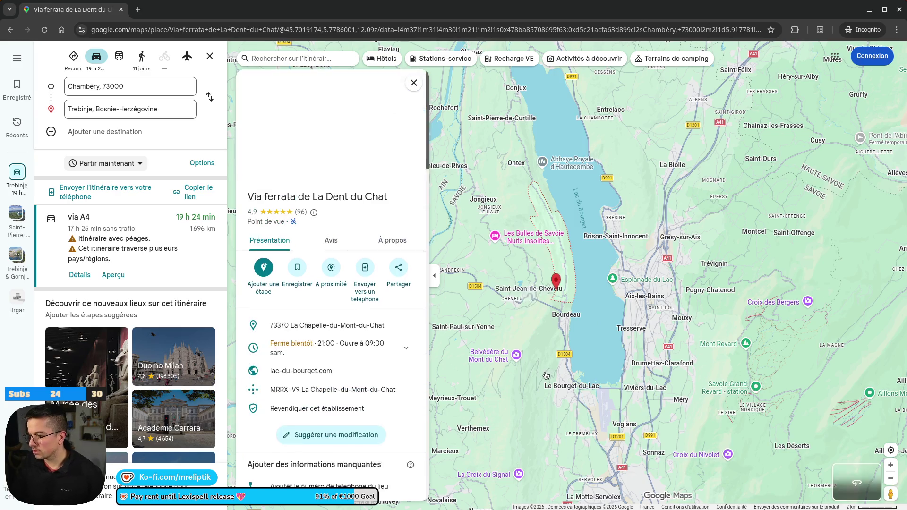
left_click(293, 142)
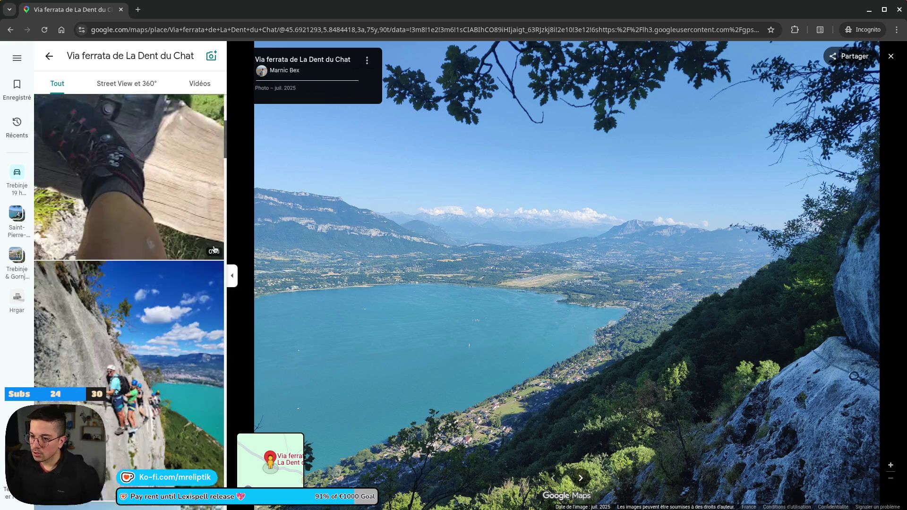
scroll(184, 267, "down", 6)
left_click(179, 232)
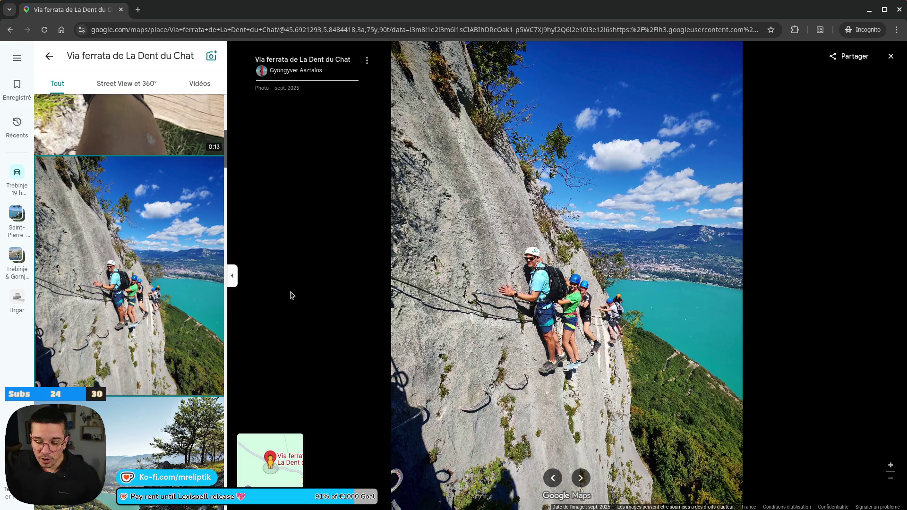
scroll(187, 262, "down", 5)
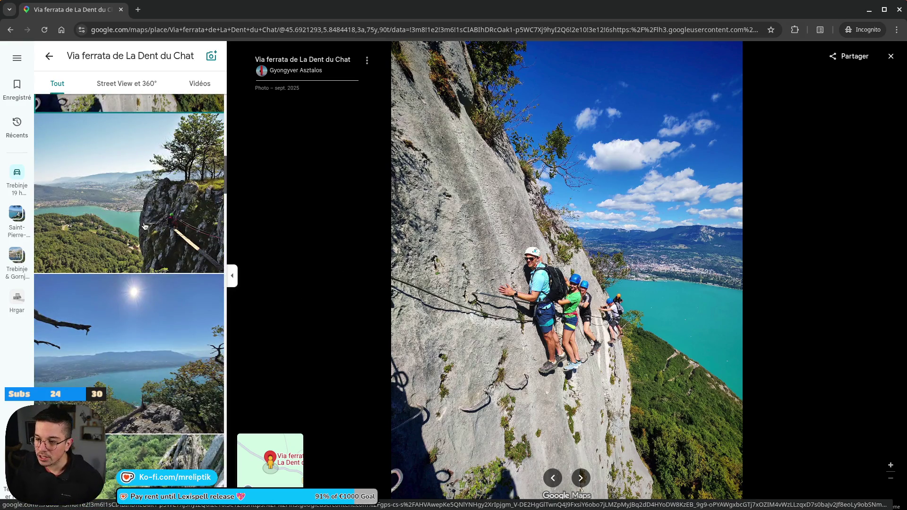
left_click(141, 216)
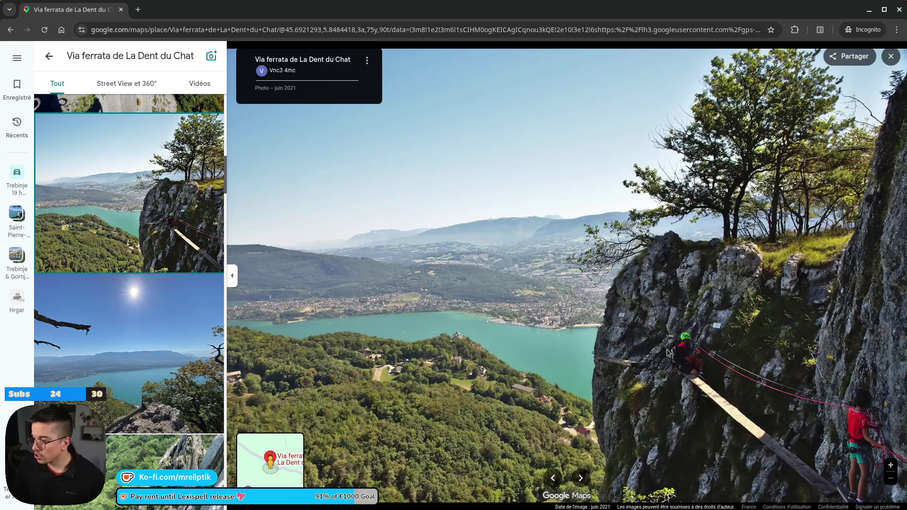
scroll(149, 274, "down", 4)
left_click(149, 279)
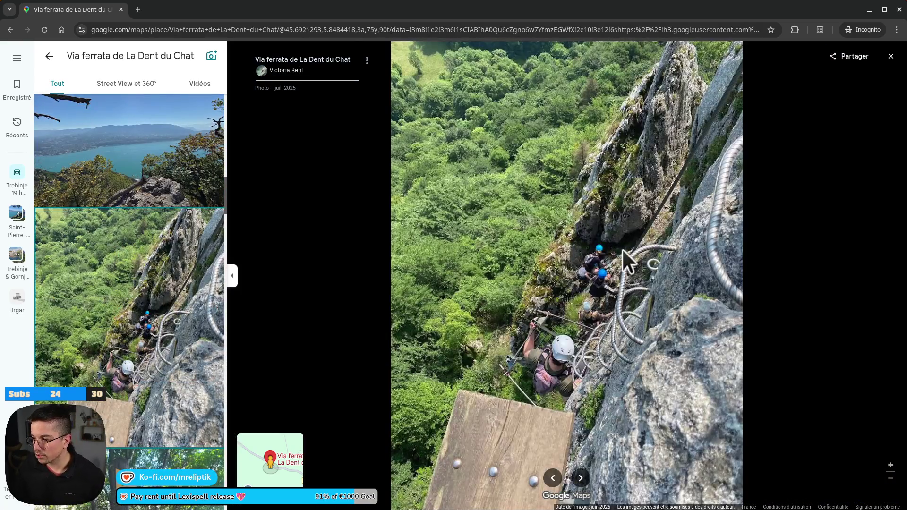
scroll(175, 368, "down", 10)
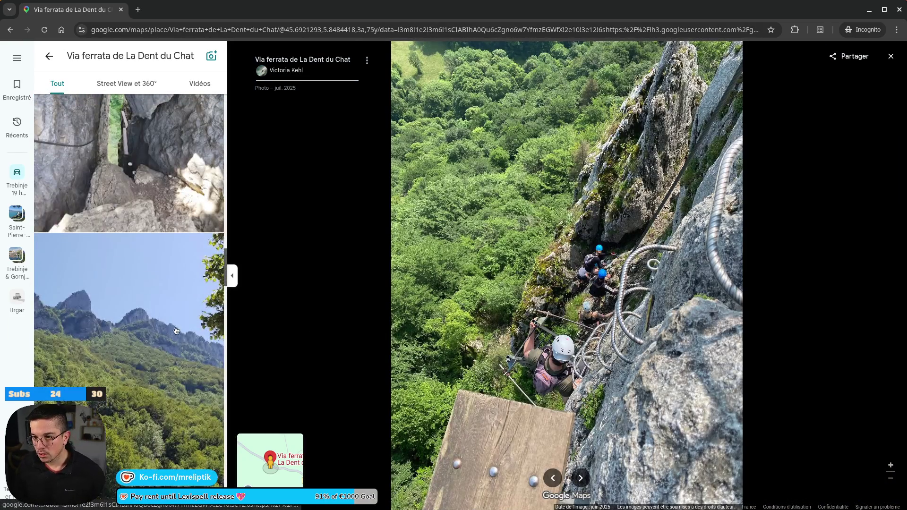
scroll(174, 369, "down", 10)
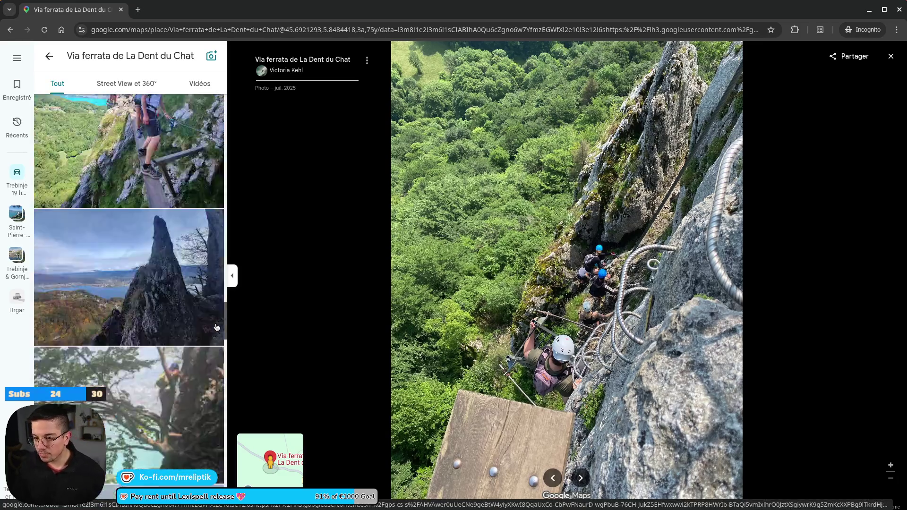
scroll(155, 321, "up", 4)
left_click(119, 198)
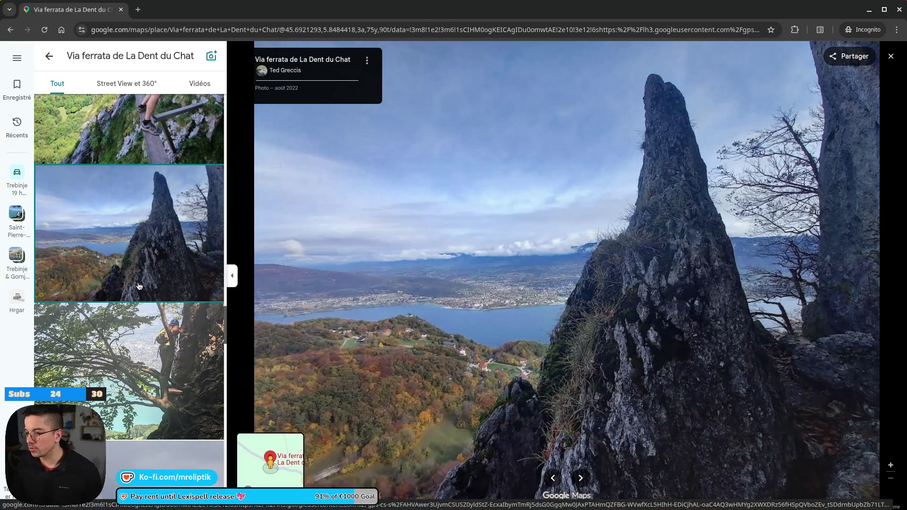
left_click(41, 52)
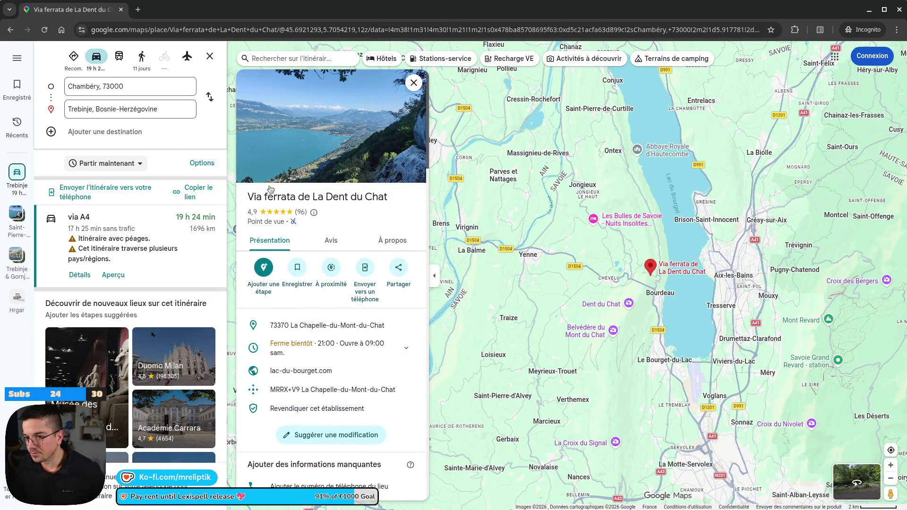
Step: Close the via ferrata card and the directions, then search for 'dent du chat'
left_click(414, 83)
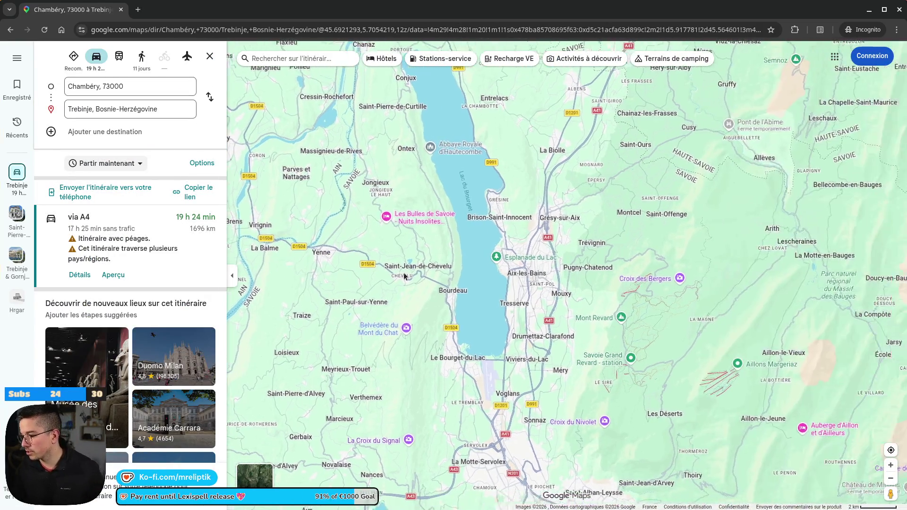
scroll(449, 236, "up", 5)
scroll(463, 352, "down", 3)
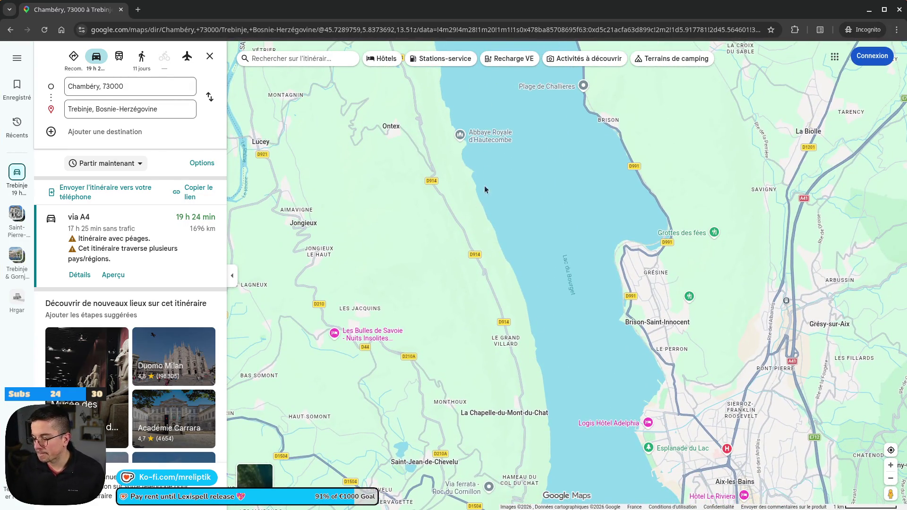
scroll(406, 217, "down", 4)
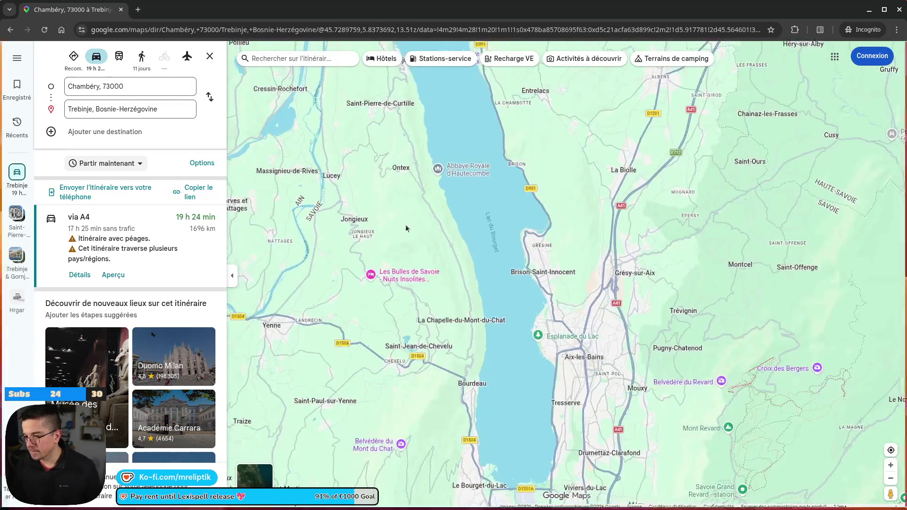
left_click(146, 89)
left_click(210, 57)
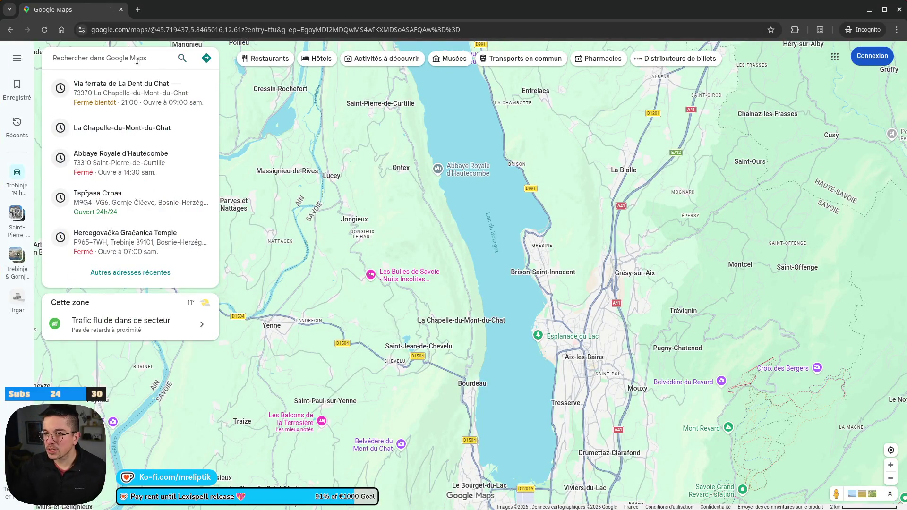
type("dent du chat")
key("Return")
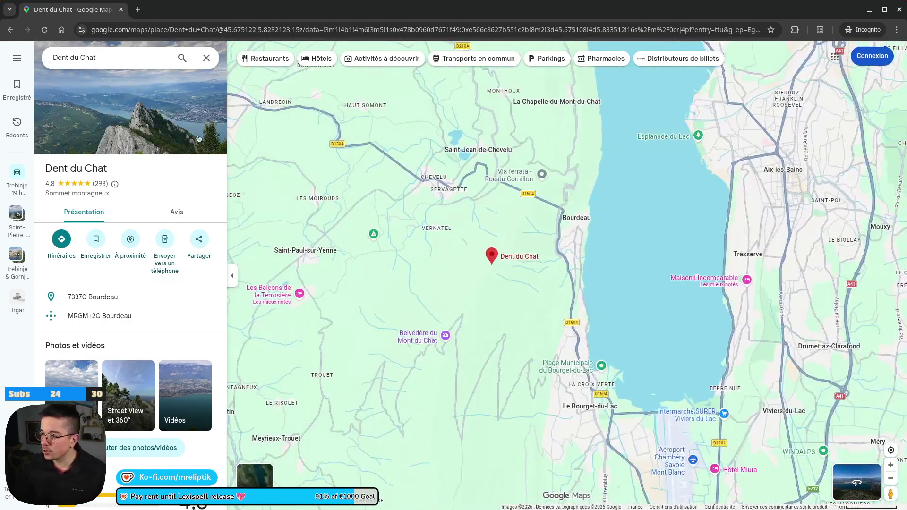
Step: Open the Dent du Chat photos and browse past the metal ladder to the snowy panorama
left_click(189, 123)
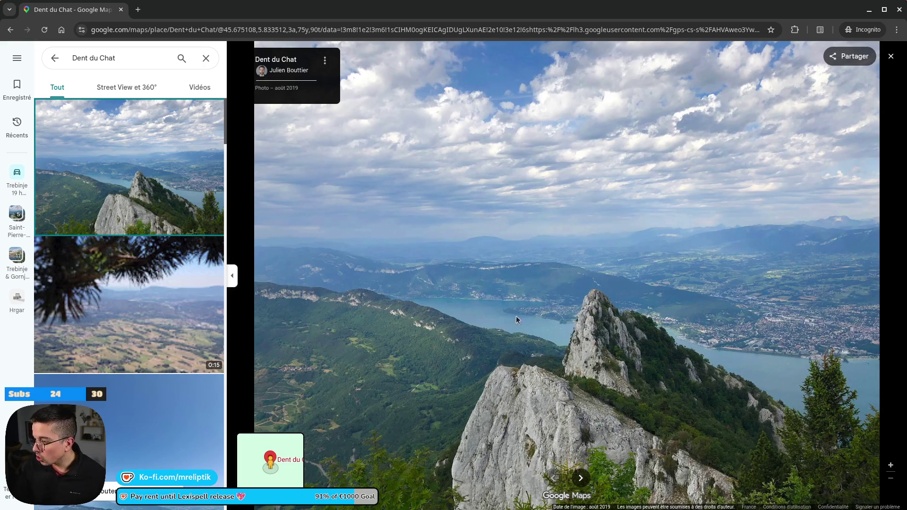
scroll(155, 219, "down", 8)
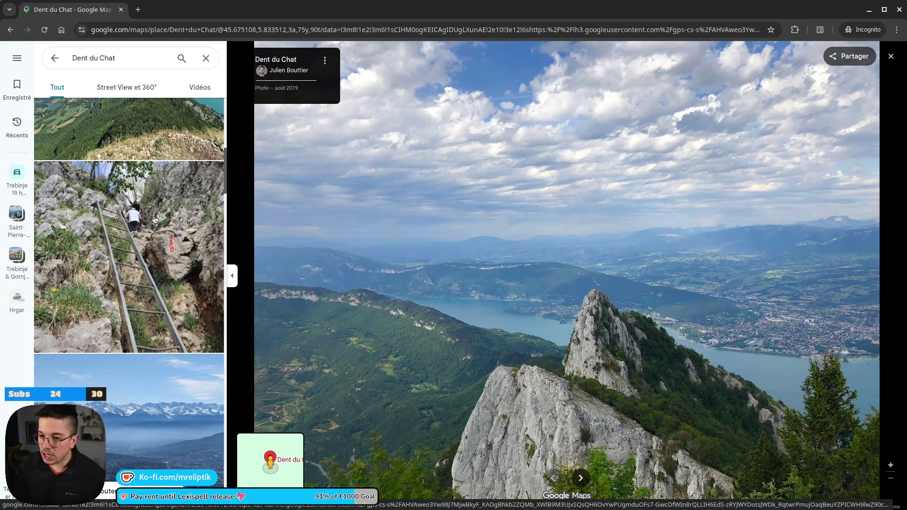
left_click(185, 269)
scroll(126, 263, "down", 5)
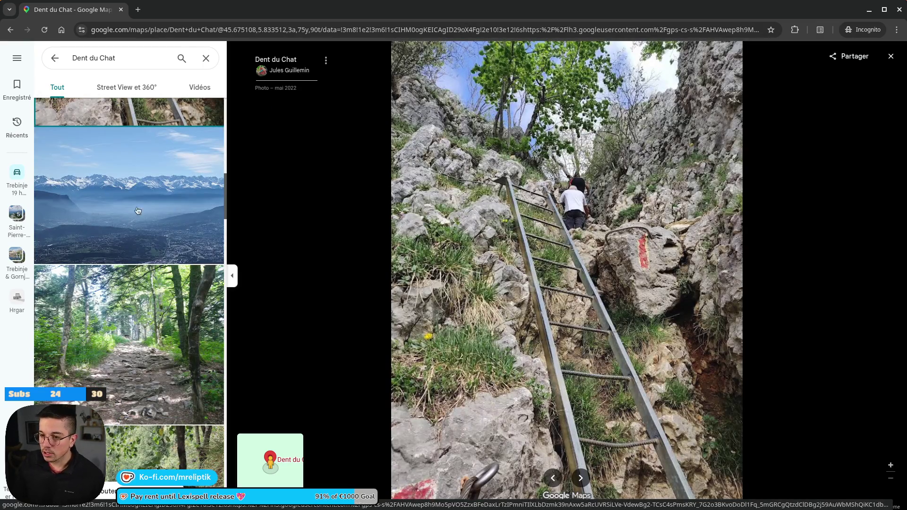
scroll(172, 305, "down", 6)
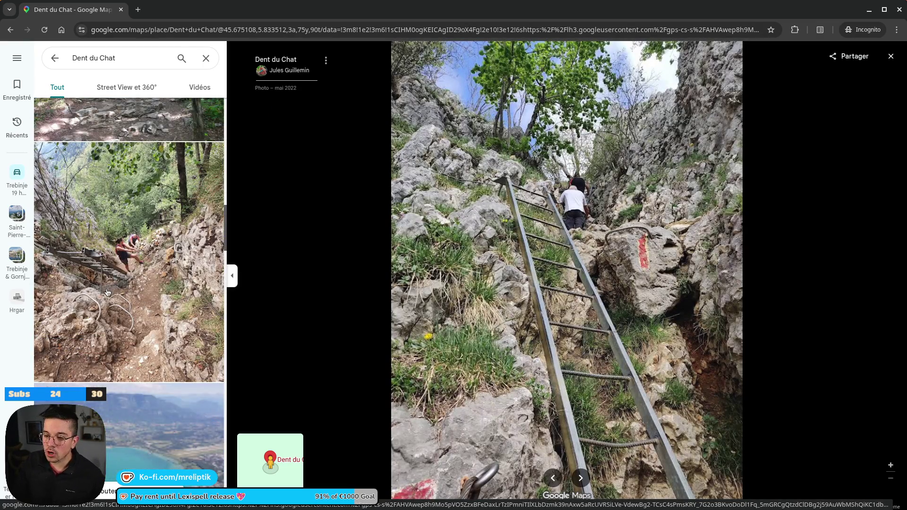
scroll(159, 265, "down", 6)
left_click(168, 154)
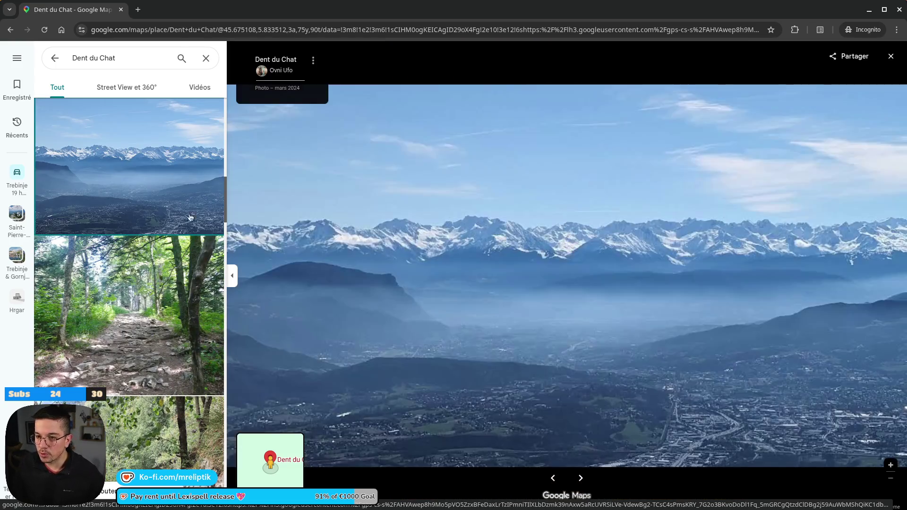
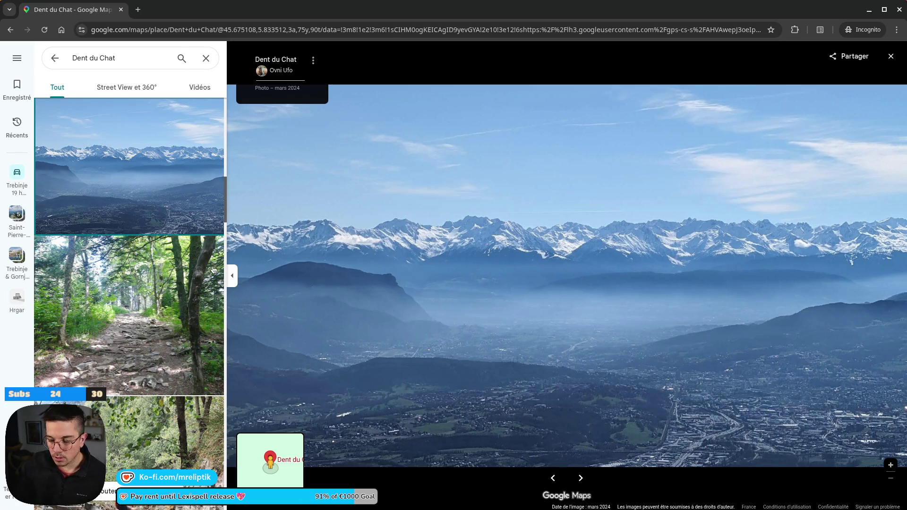
Step: View the Dent du Chat lake video, trail signpost photo and sea-of-clouds video
scroll(133, 250, "down", 5)
scroll(133, 251, "down", 6)
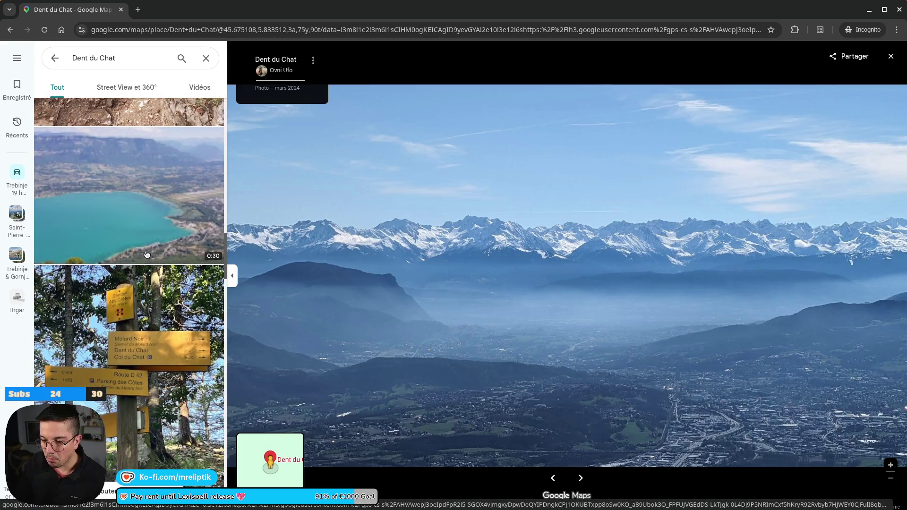
scroll(114, 216, "up", 1)
left_click(94, 273)
scroll(97, 263, "down", 5)
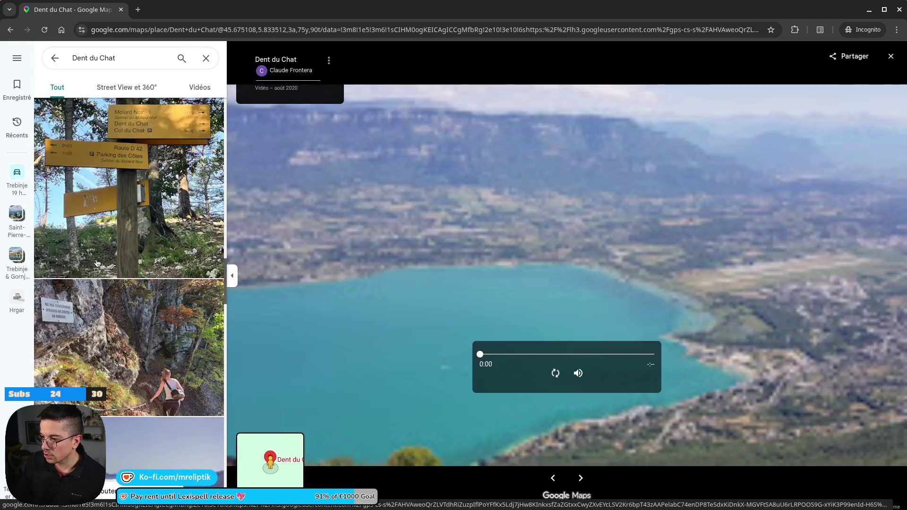
left_click(136, 220)
scroll(141, 236, "down", 5)
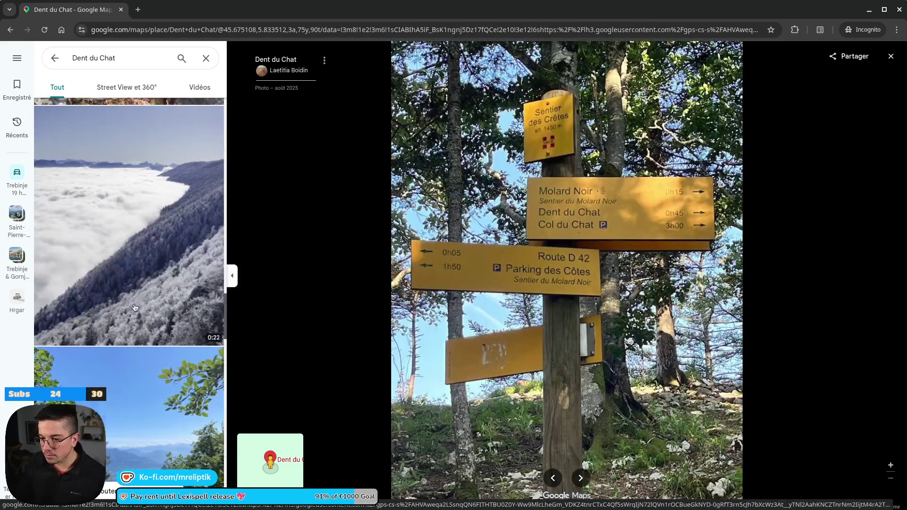
left_click(155, 246)
scroll(155, 246, "down", 3)
Step: View the tree, lake and Dent du Chat peak photos, then close the gallery
left_click(151, 257)
scroll(152, 258, "down", 4)
left_click(151, 263)
scroll(150, 263, "down", 5)
left_click(161, 301)
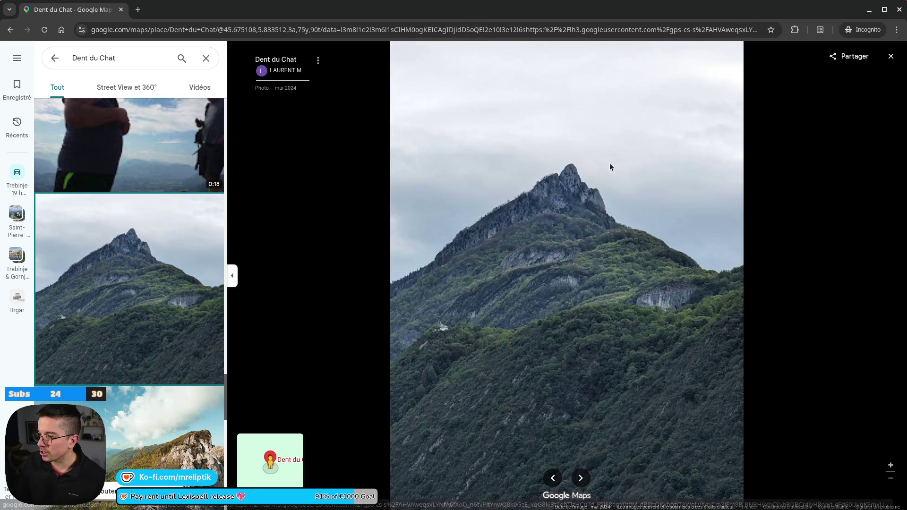
scroll(169, 324, "down", 1)
scroll(168, 324, "down", 10)
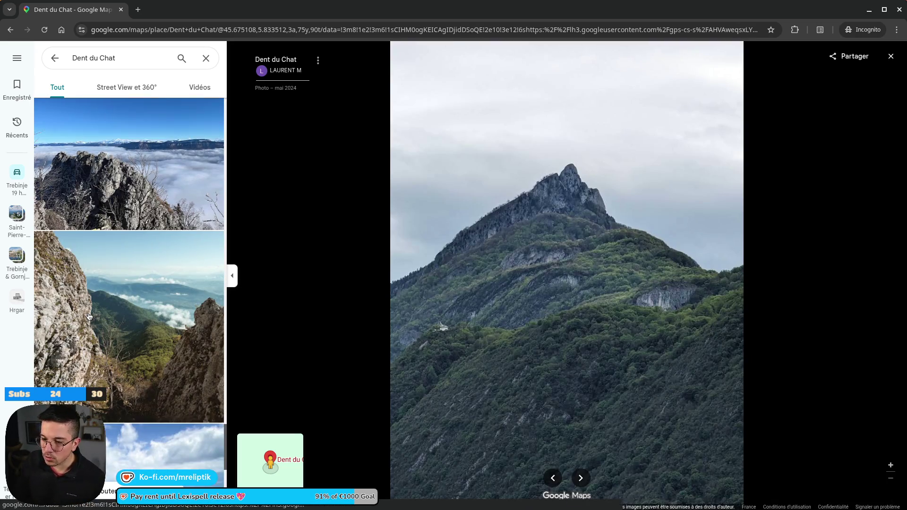
scroll(120, 310, "down", 10)
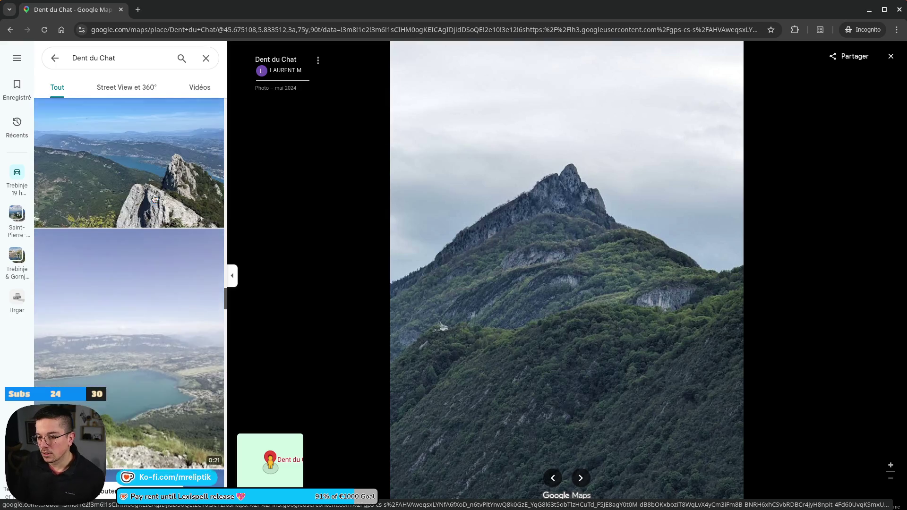
left_click(206, 57)
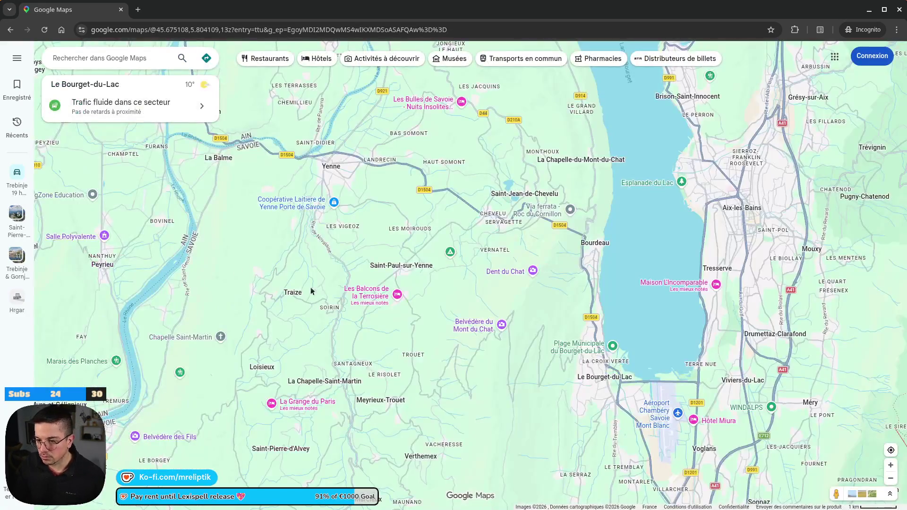
Step: Zoom out from Savoie to a Europe view centred on France
scroll(353, 263, "down", 10)
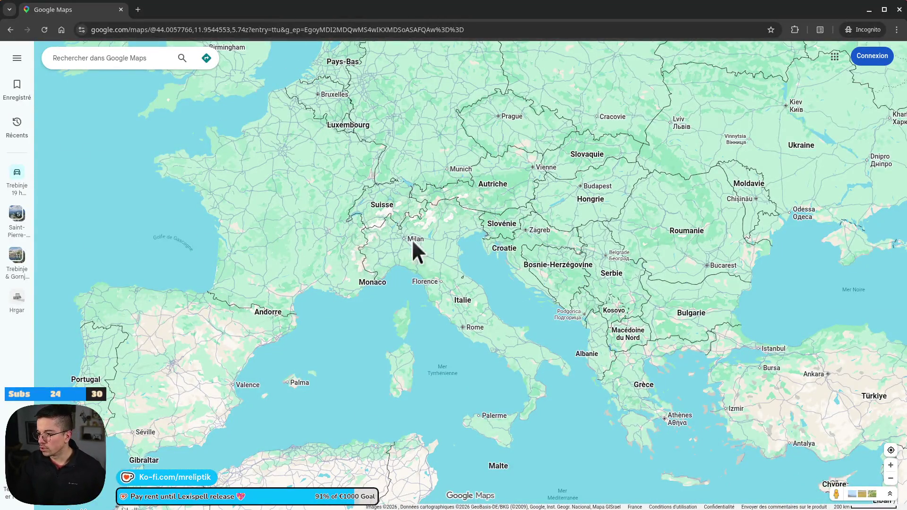
left_click_drag(412, 239, 306, 262)
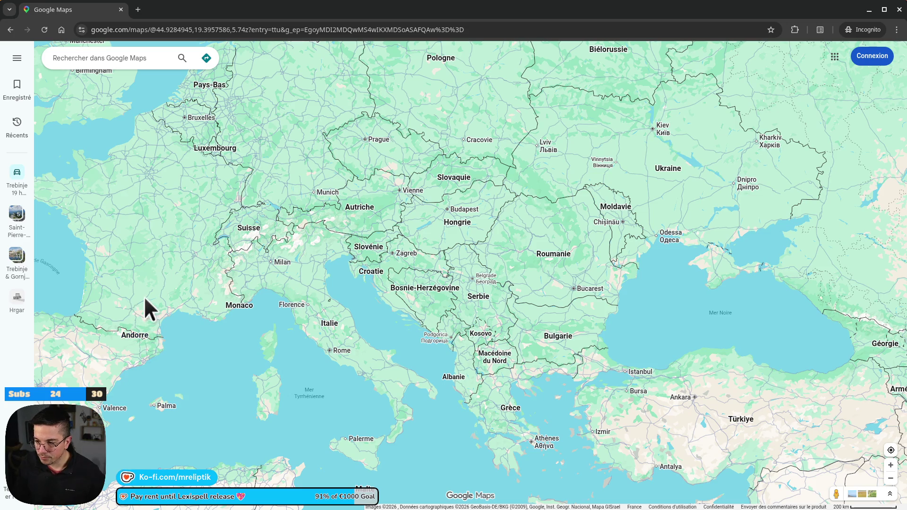
scroll(159, 242, "up", 2)
left_click_drag(156, 237, 304, 275)
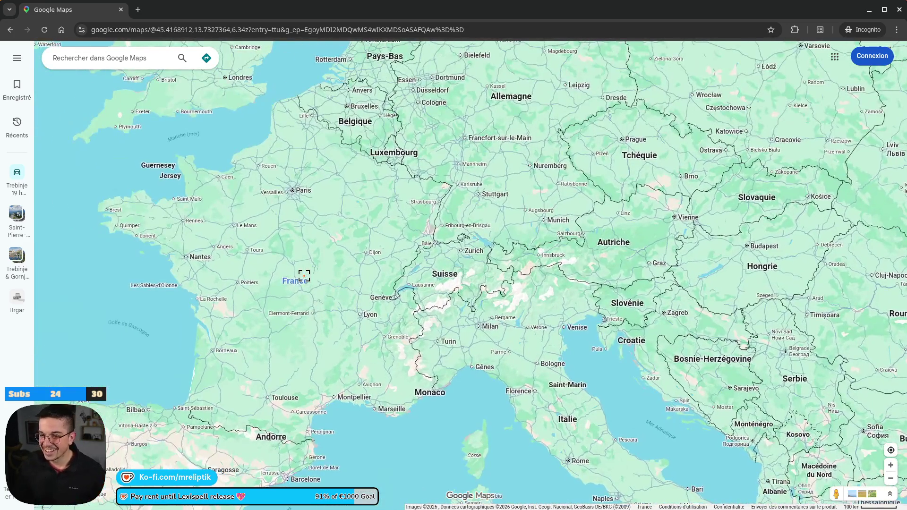
scroll(295, 255, "down", 3)
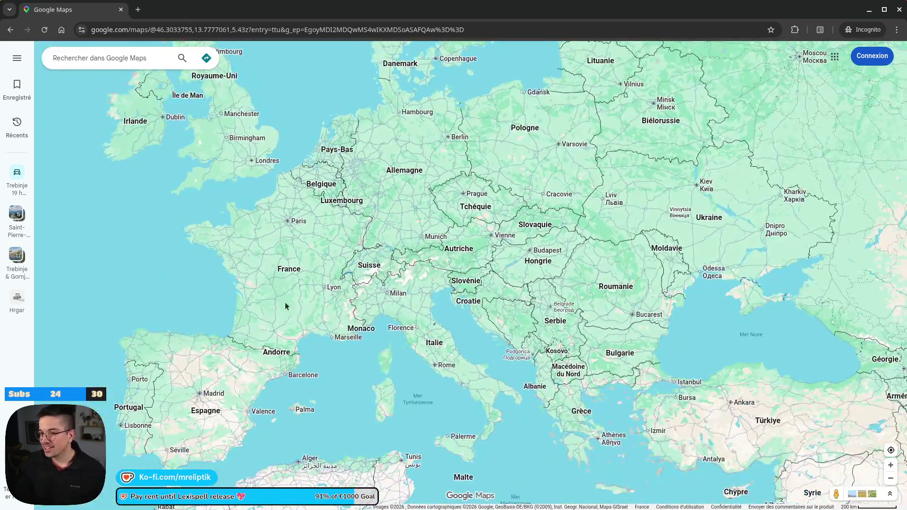
Step: Zoom into Amsterdam and frame the IJ harbour around the NEMO Science Museum
scroll(299, 178, "up", 3)
scroll(288, 176, "down", 2)
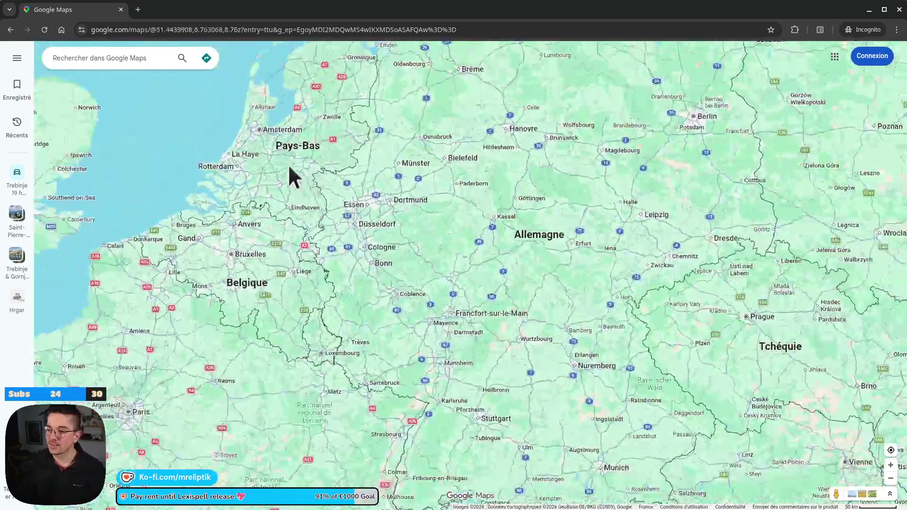
scroll(245, 135, "up", 3)
scroll(245, 135, "up", 5)
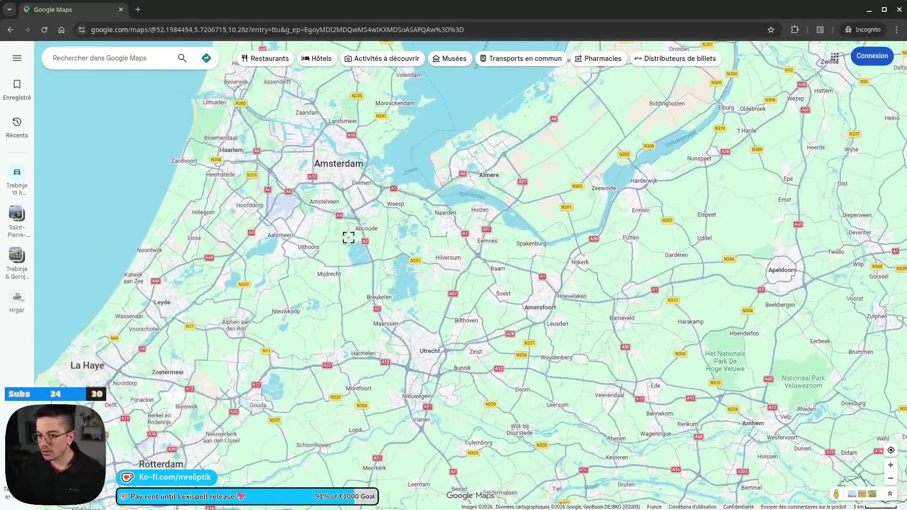
scroll(306, 168, "up", 2)
scroll(302, 208, "up", 3)
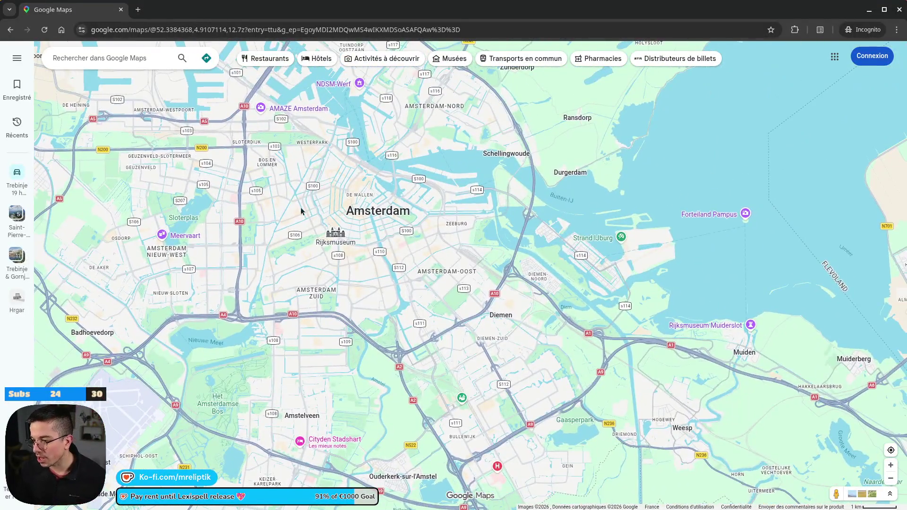
scroll(439, 197, "up", 3)
scroll(423, 259, "up", 3)
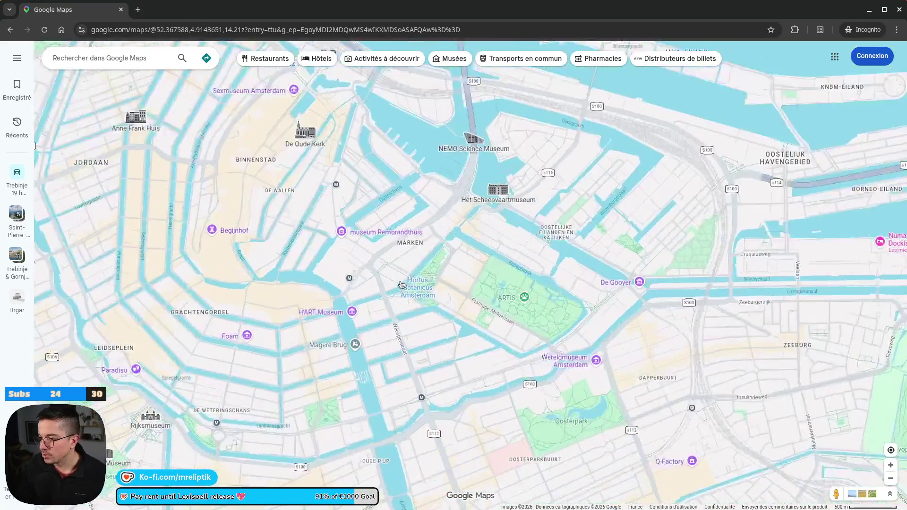
scroll(414, 246, "down", 2)
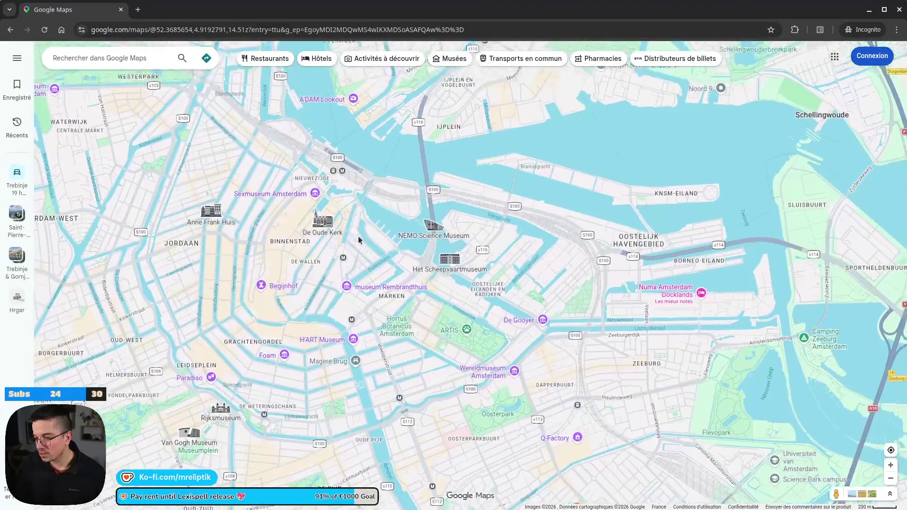
left_click_drag(359, 240, 335, 270)
scroll(415, 294, "up", 2)
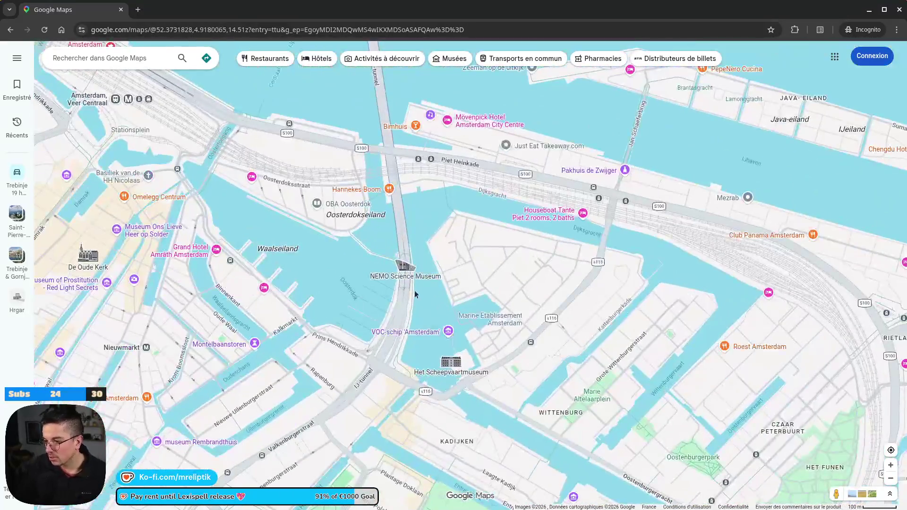
scroll(396, 272, "down", 2)
mouse_move(400, 277)
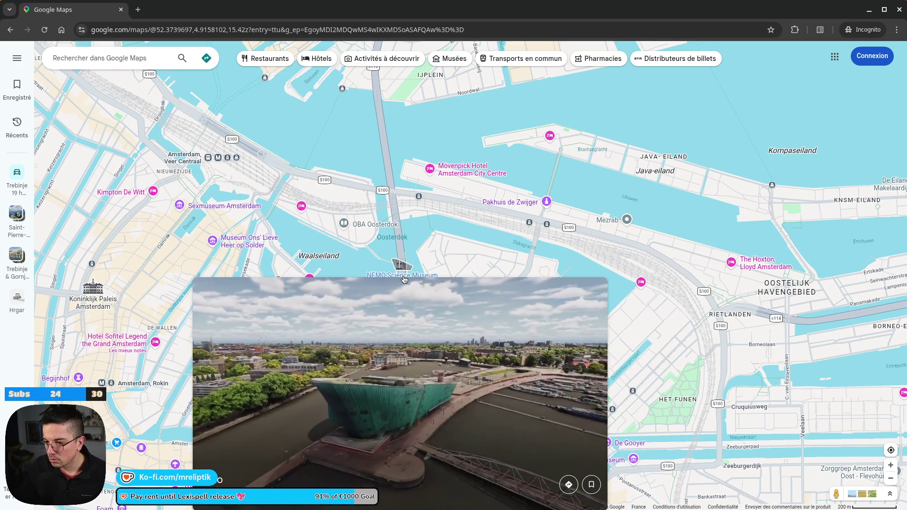
Step: Preview the NEMO Science Museum aerial video, then zoom out to the Utrecht–Arnhem region
mouse_move(219, 211)
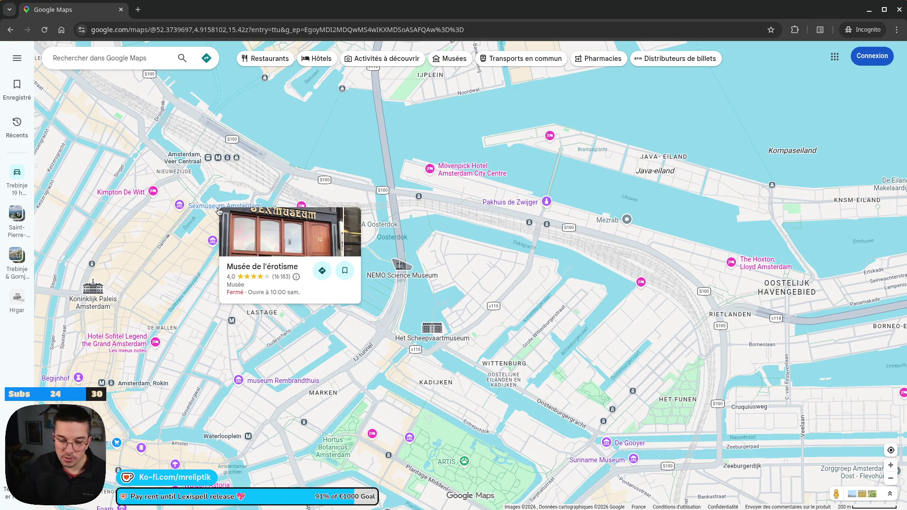
scroll(222, 231, "down", 5)
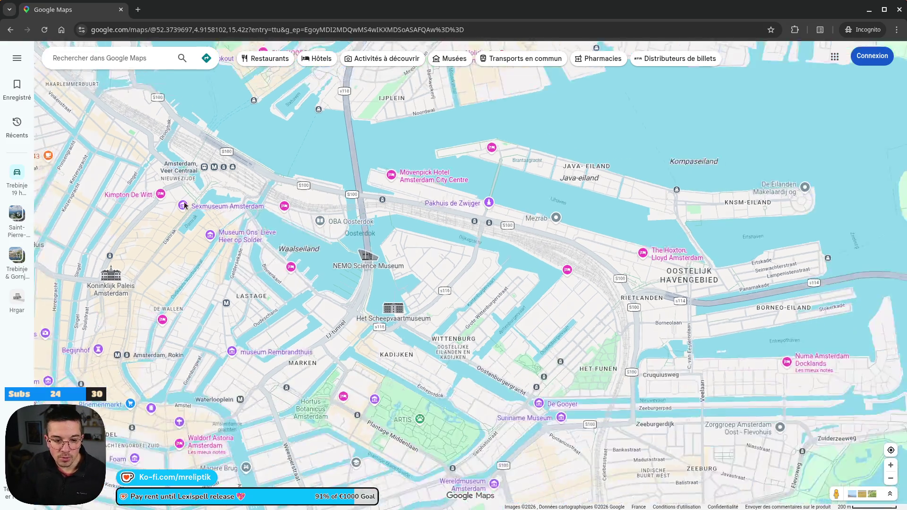
scroll(267, 202, "down", 10)
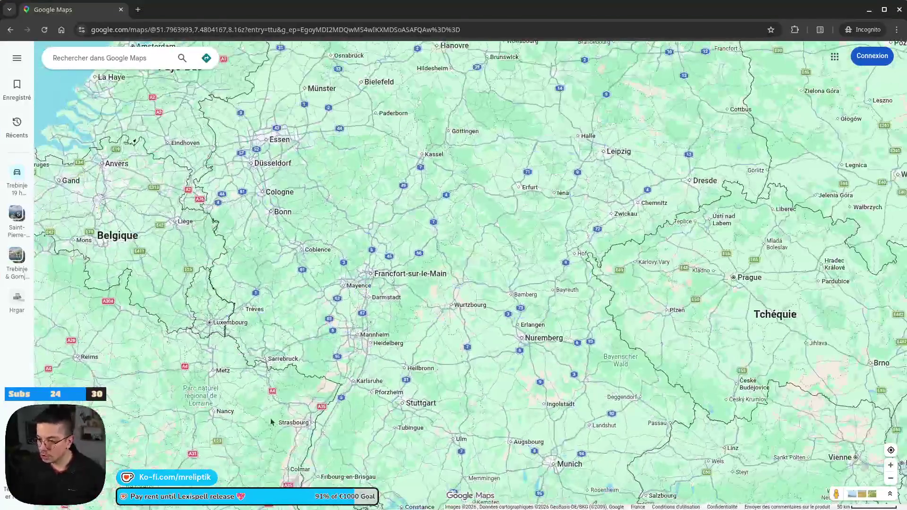
Step: Pan south over the Alps and centre the map on Ljubljana
left_click_drag(272, 422, 379, 196)
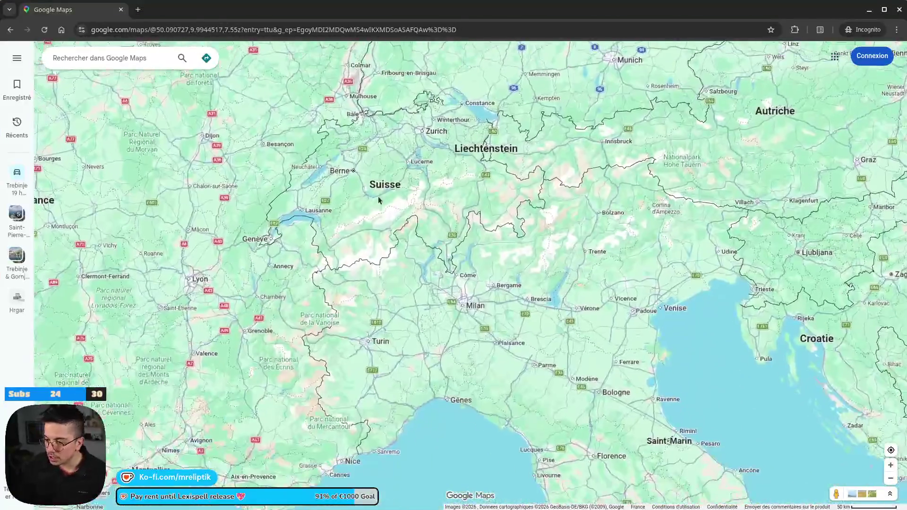
scroll(378, 196, "down", 3)
scroll(472, 222, "up", 7)
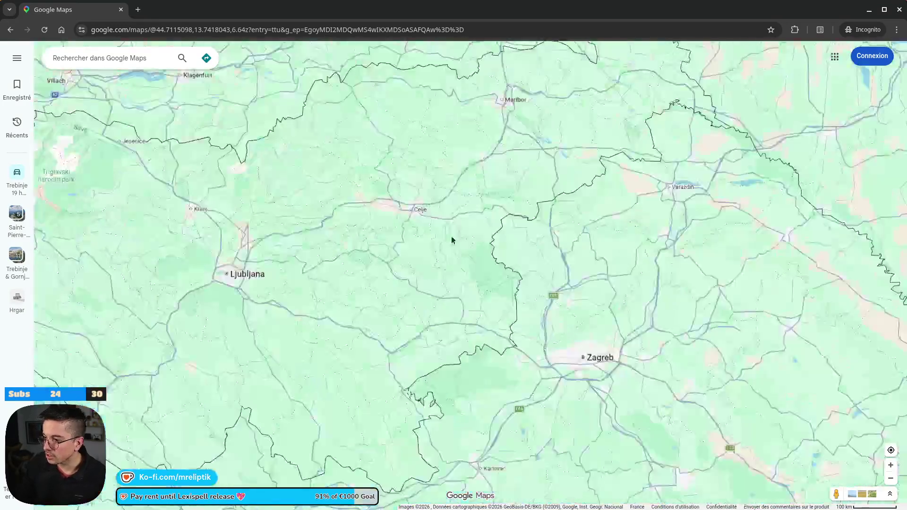
left_click_drag(280, 315, 387, 288)
scroll(387, 288, "down", 3)
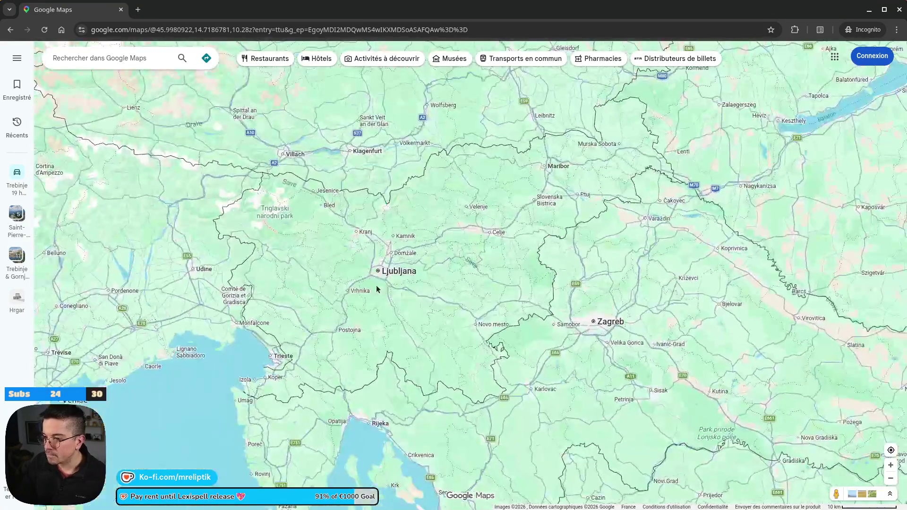
scroll(304, 330, "down", 1)
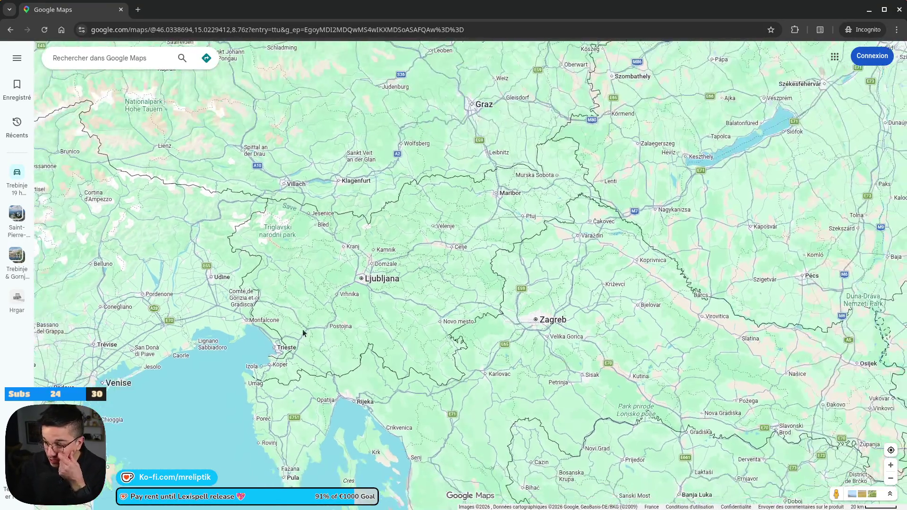
scroll(324, 329, "up", 2)
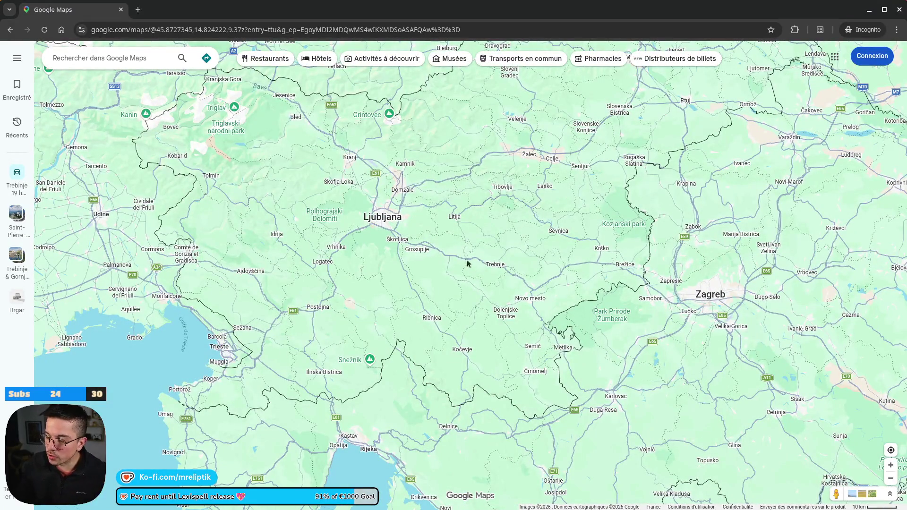
scroll(386, 298, "up", 1)
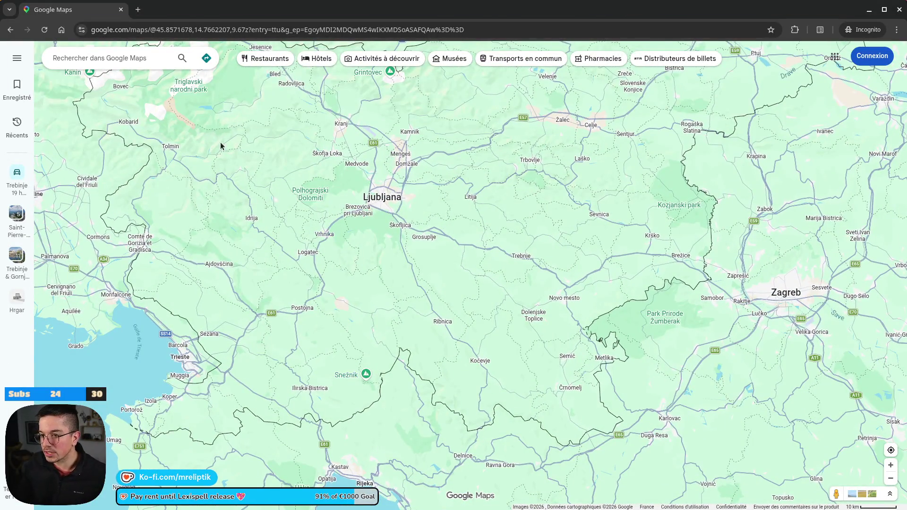
scroll(221, 146, "up", 3)
Step: Zoom into Triglav and the Soča valley and open Soča's info card
left_click_drag(360, 238, 297, 243)
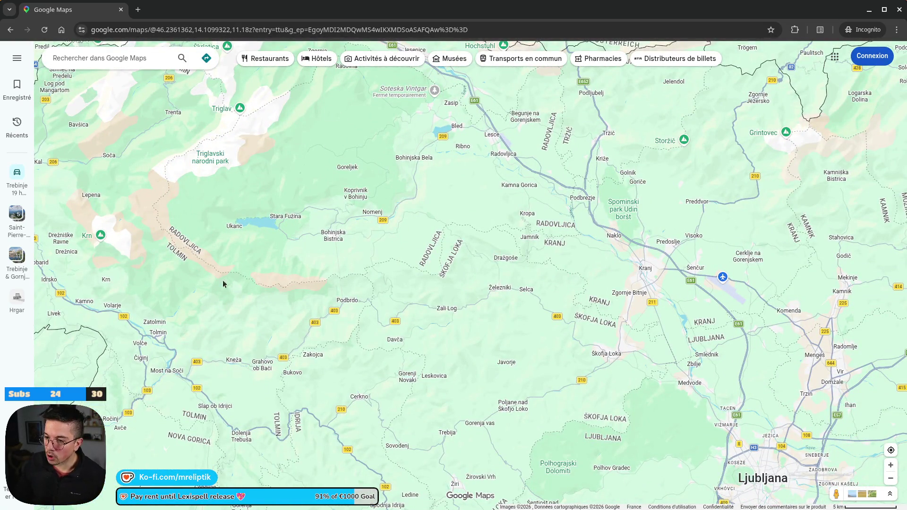
scroll(252, 259, "down", 2)
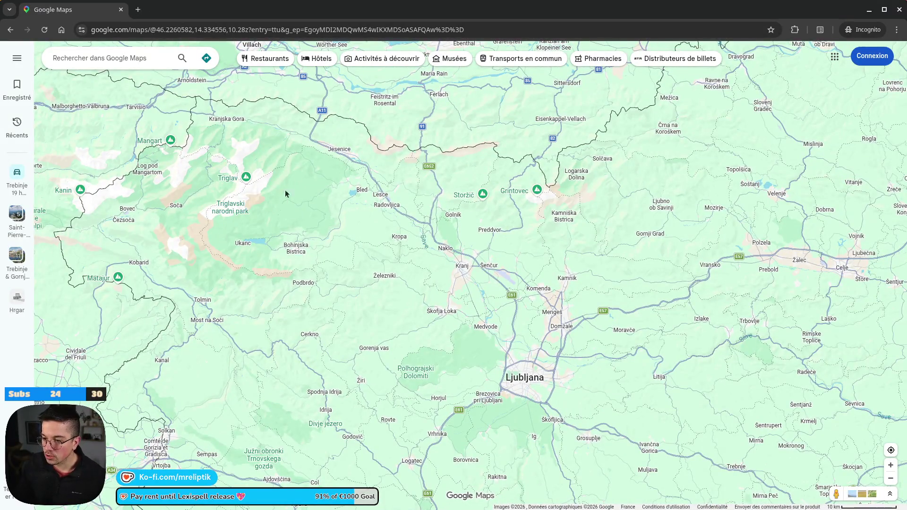
scroll(166, 226, "up", 2)
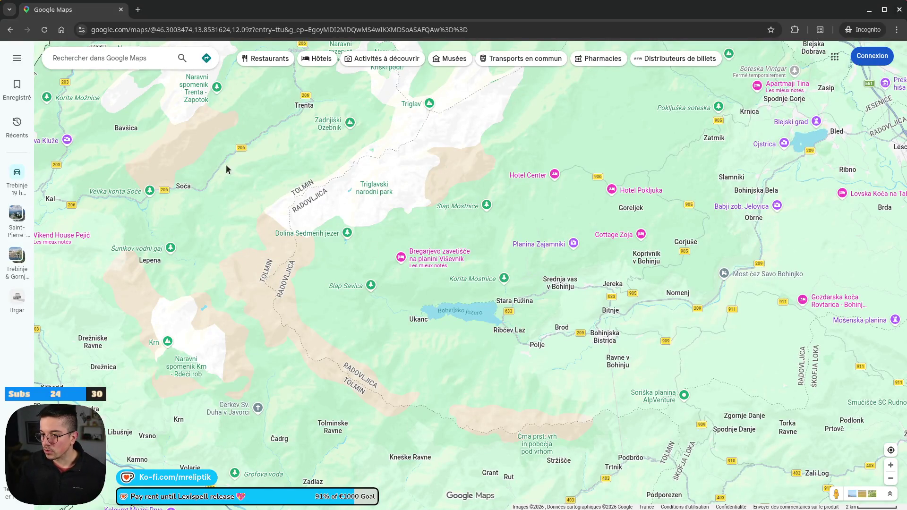
scroll(274, 331, "down", 3)
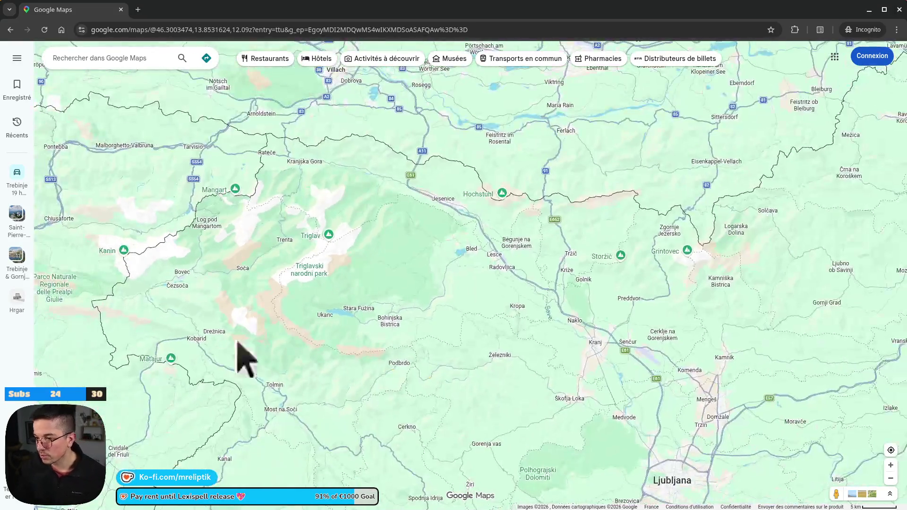
scroll(277, 293, "up", 4)
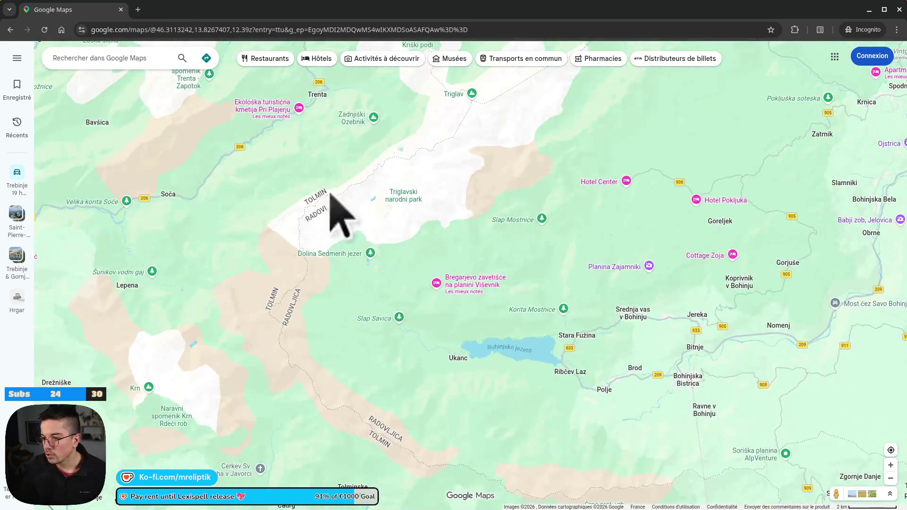
scroll(255, 146, "up", 1)
left_click_drag(255, 146, 354, 193)
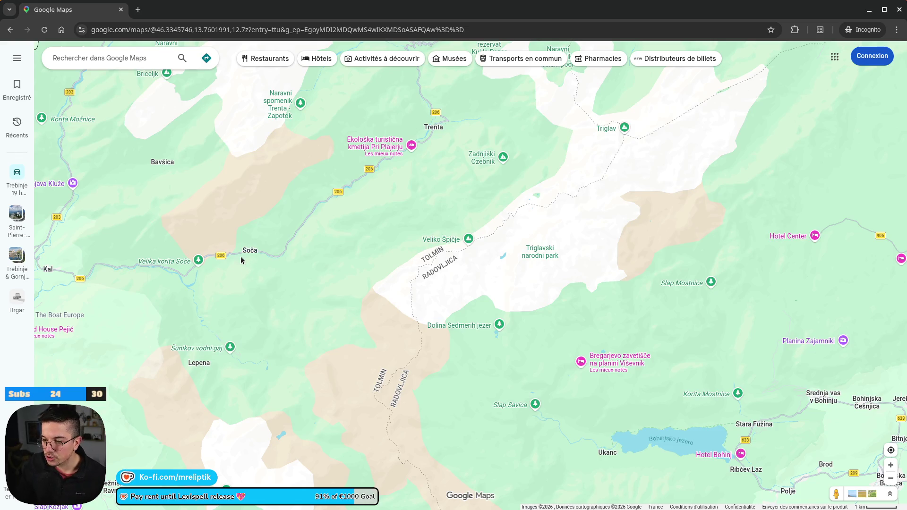
scroll(261, 255, "down", 3)
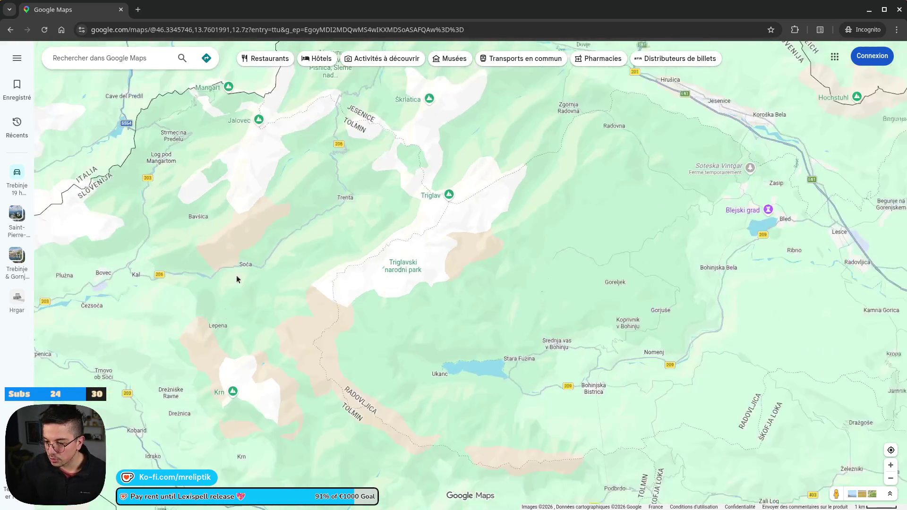
scroll(245, 272, "up", 3)
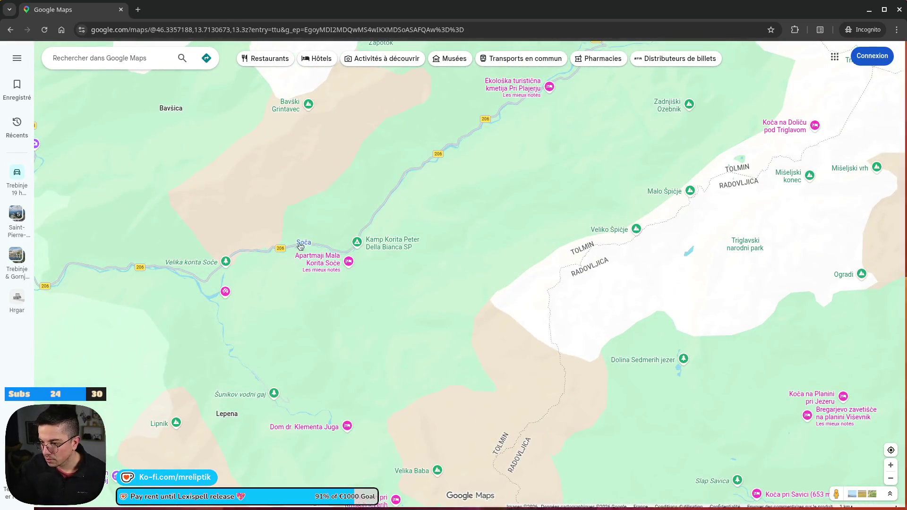
left_click(305, 243)
Step: Open Soča's full details, view its river, rocky river and narrow gorge photos, then close them
left_click(447, 468)
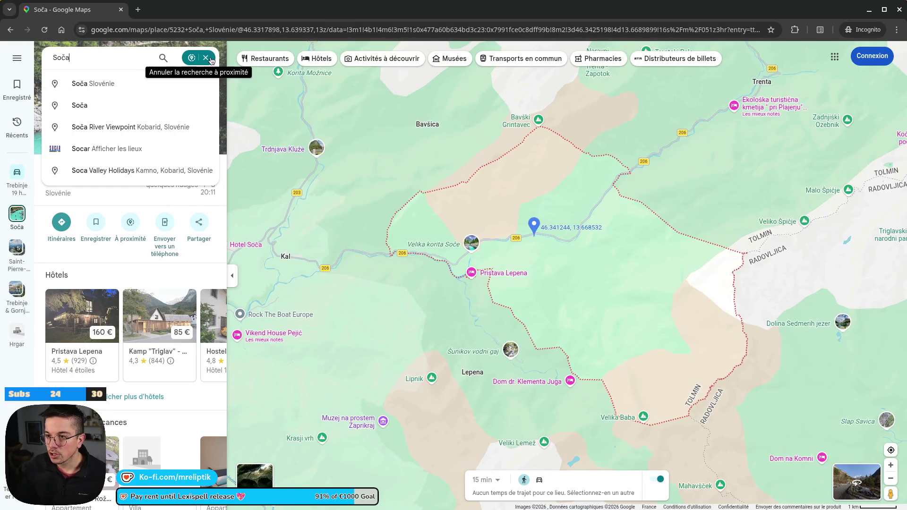
key("Return")
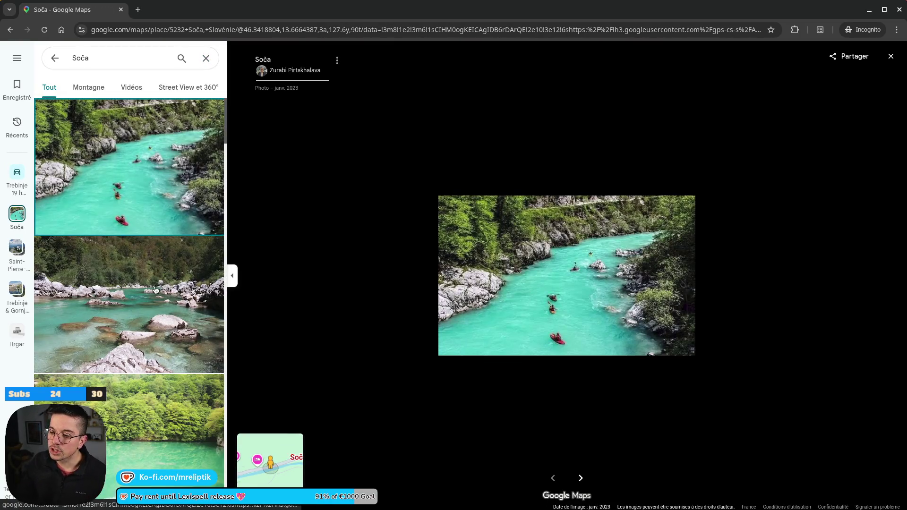
left_click(156, 289)
left_click(136, 260)
left_click(135, 284)
scroll(151, 255, "down", 5)
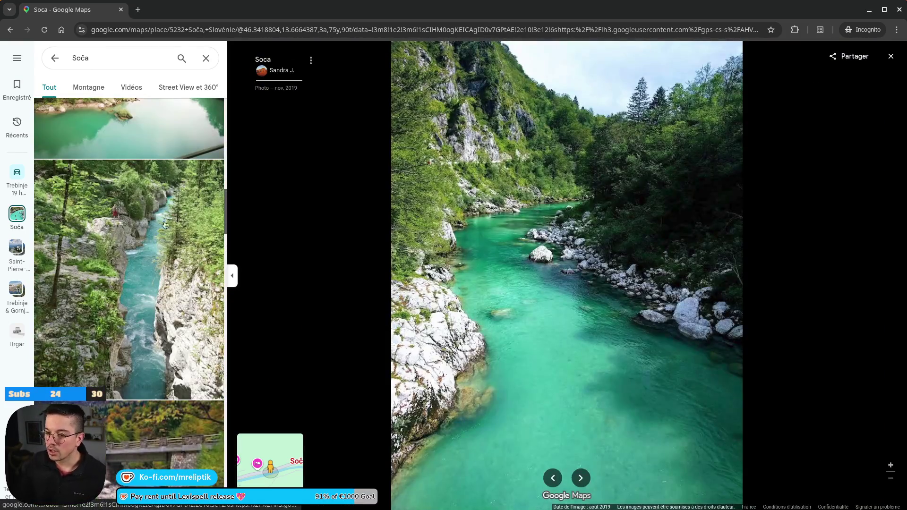
left_click(193, 290)
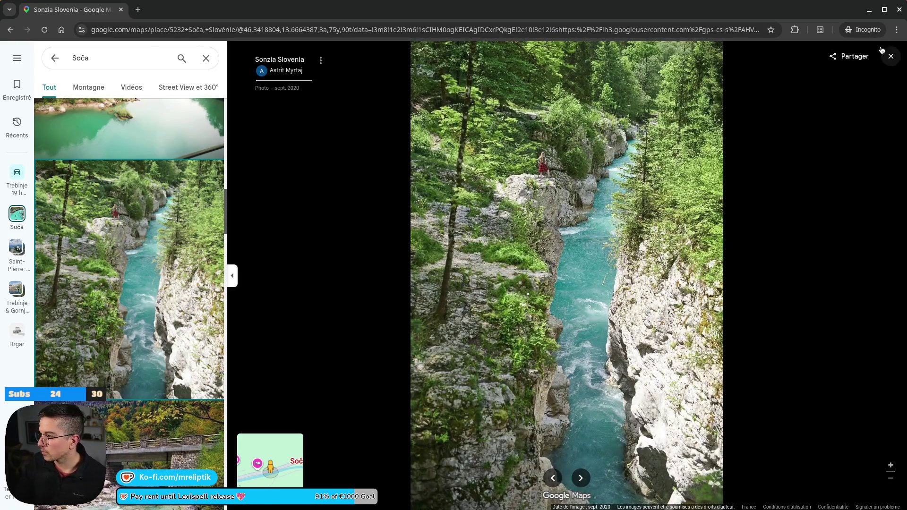
left_click(890, 56)
scroll(435, 234, "down", 5)
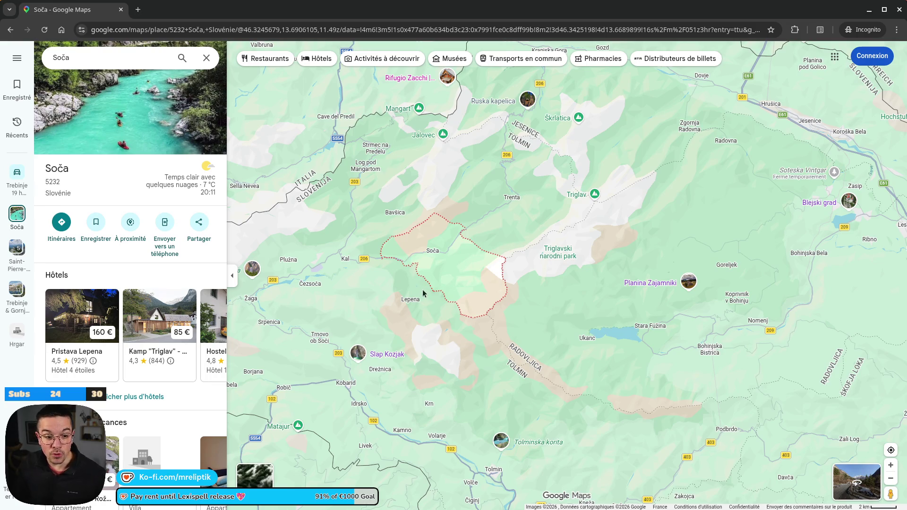
Step: Move to Ljubljana, open its place details and view the fountain photo
scroll(423, 293, "down", 5)
mouse_move(422, 201)
left_mouse_down()
mouse_move(364, 35)
mouse_move(364, 221)
left_mouse_up()
scroll(338, 230, "up", 3)
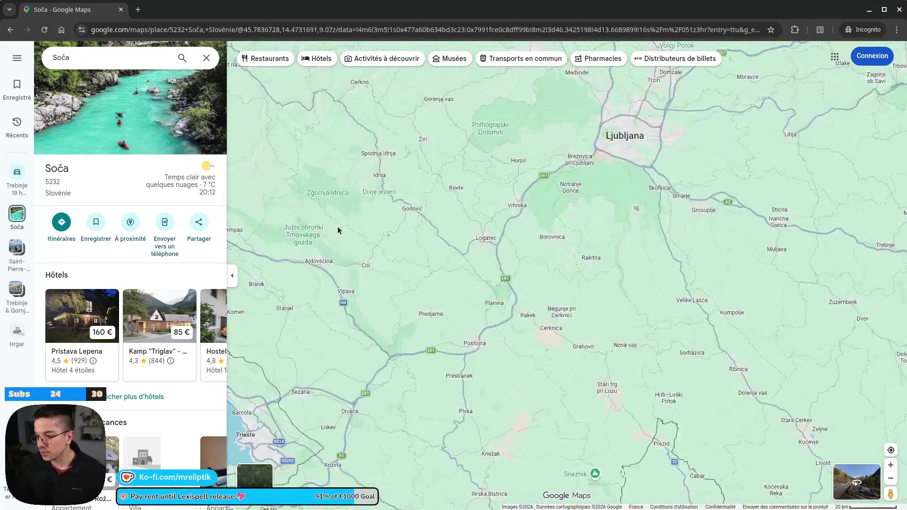
left_click(631, 136)
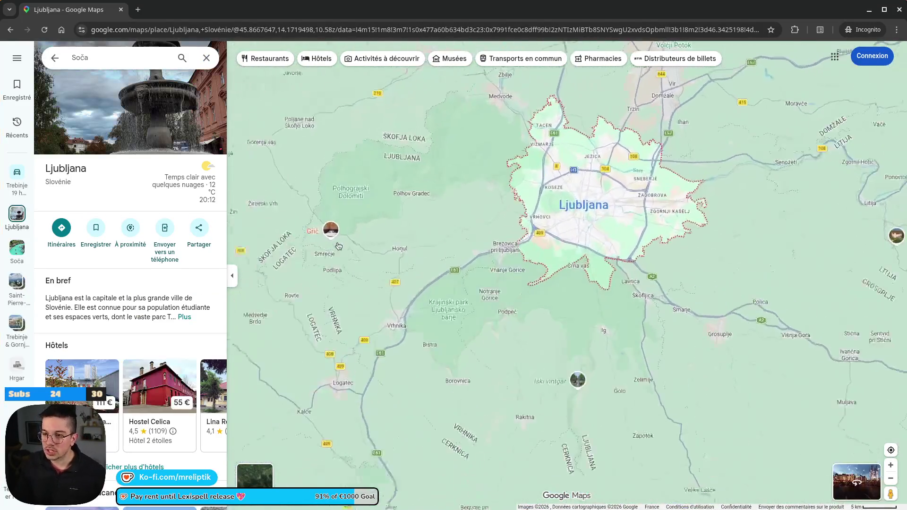
left_click(147, 117)
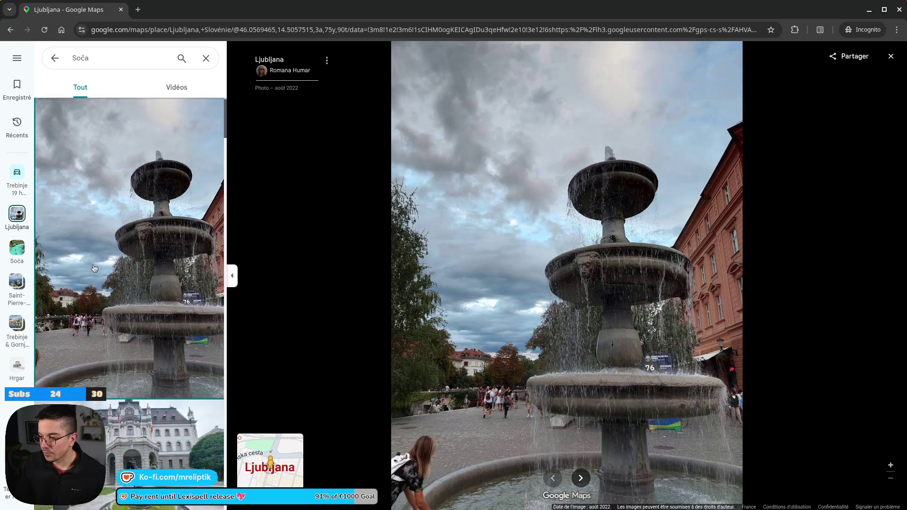
Step: View Ljubljana's fountain photo and the paddleboarders river video, then close the gallery
scroll(131, 259, "down", 3)
left_click(131, 259)
scroll(131, 259, "down", 2)
left_click(131, 260)
scroll(164, 236, "down", 5)
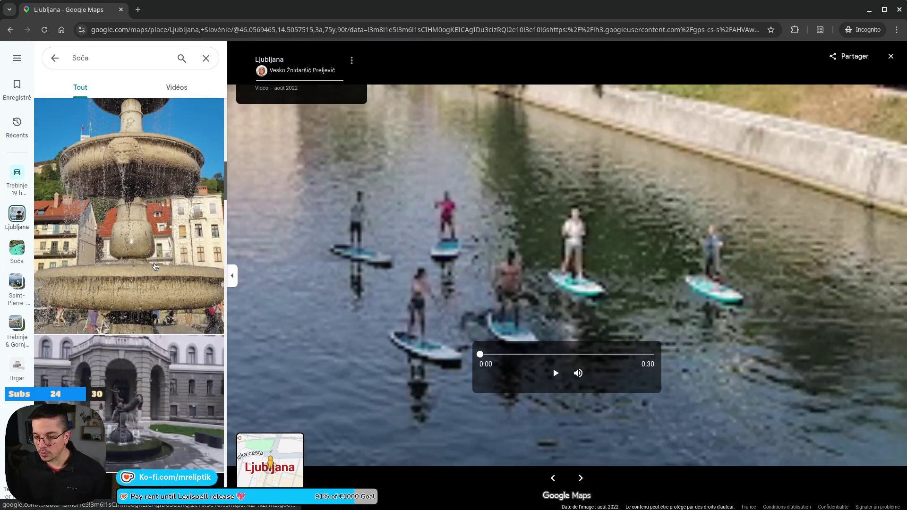
scroll(163, 237, "down", 10)
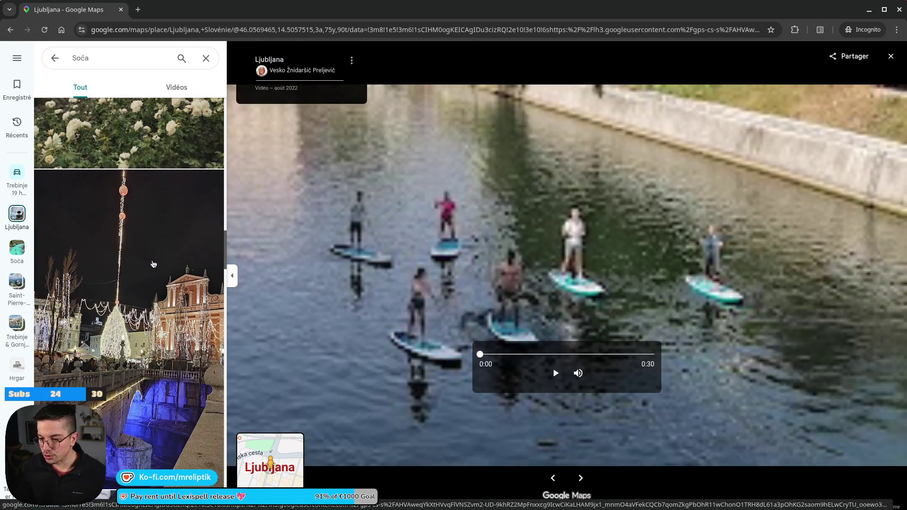
scroll(148, 296, "down", 10)
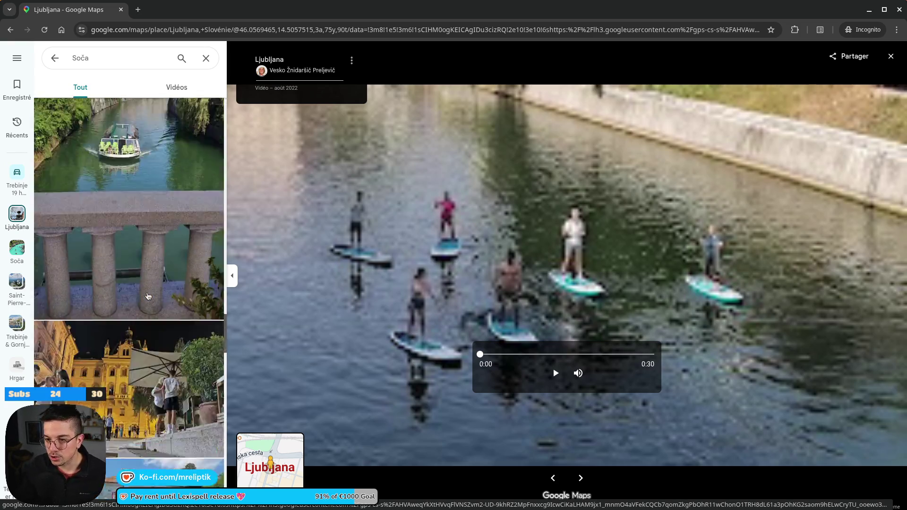
scroll(147, 304, "up", 4)
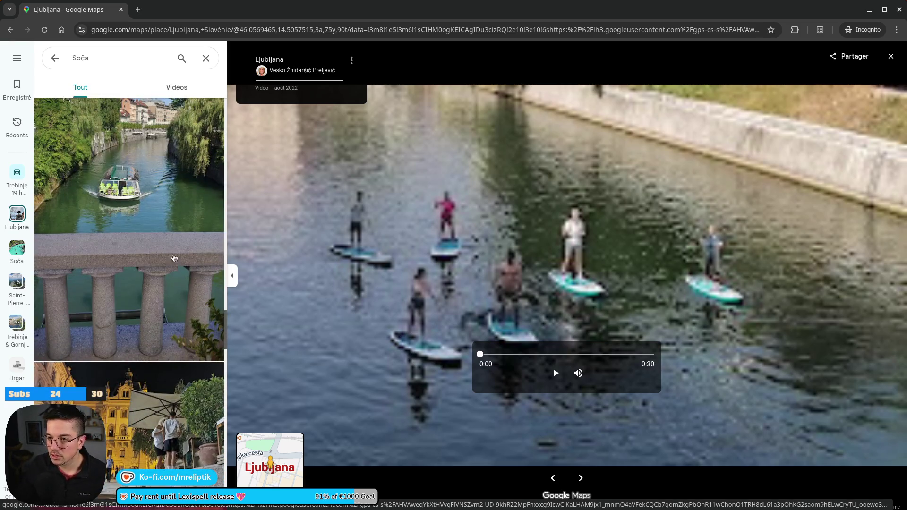
scroll(174, 258, "down", 5)
left_click(206, 58)
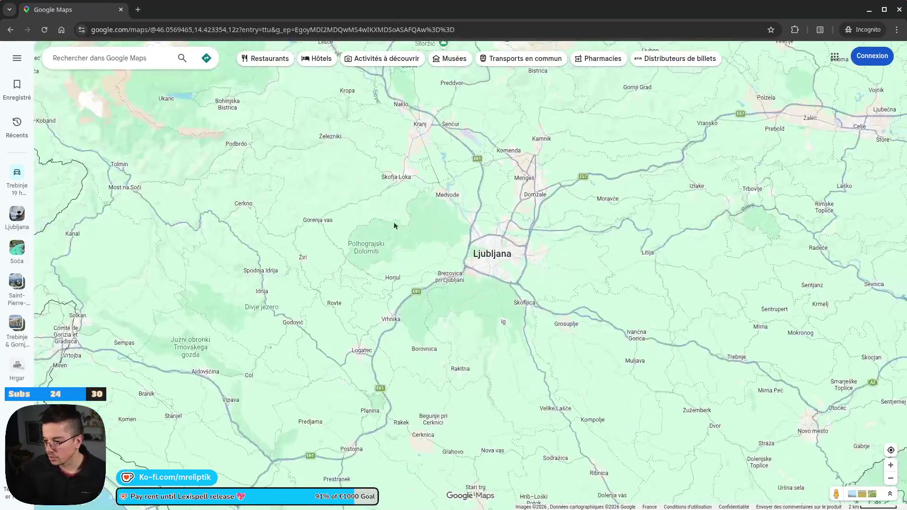
Step: Shift the map north of Ljubljana, open Kamnik's place details and its photo gallery
scroll(402, 231, "down", 5)
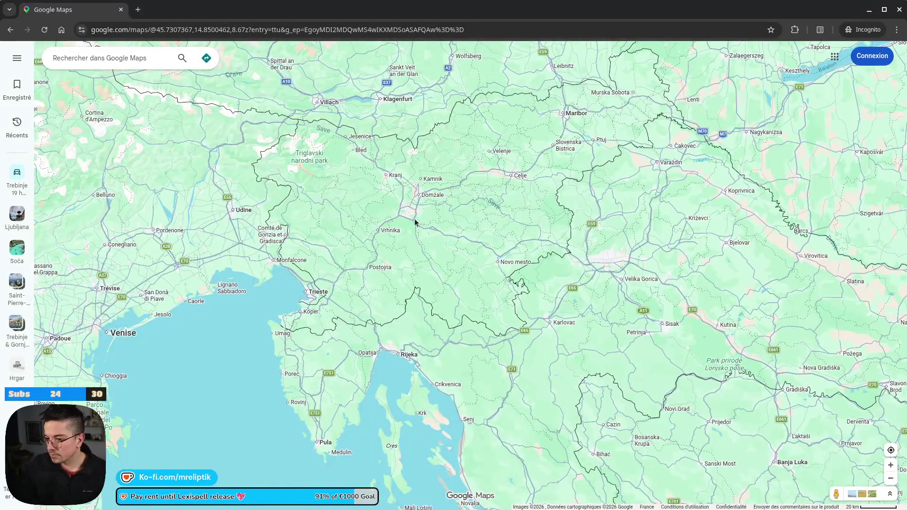
left_click_drag(415, 221, 357, 306)
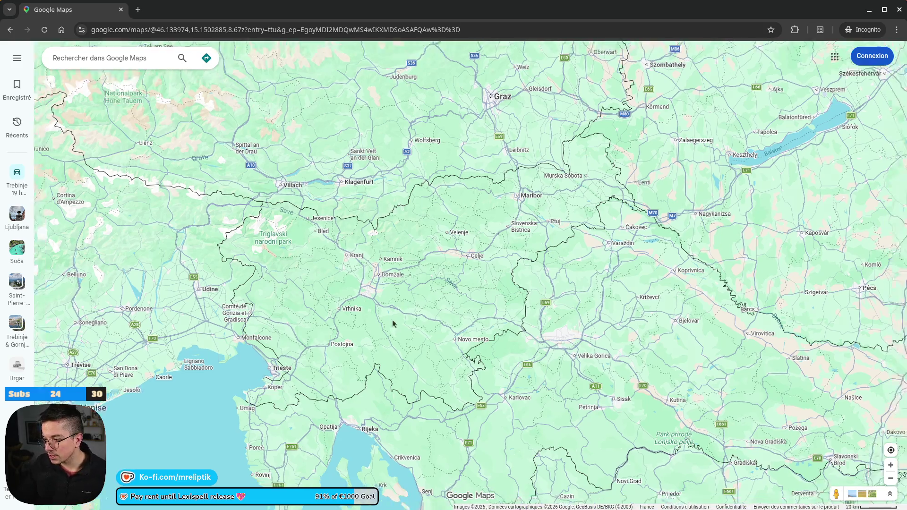
scroll(377, 317, "up", 3)
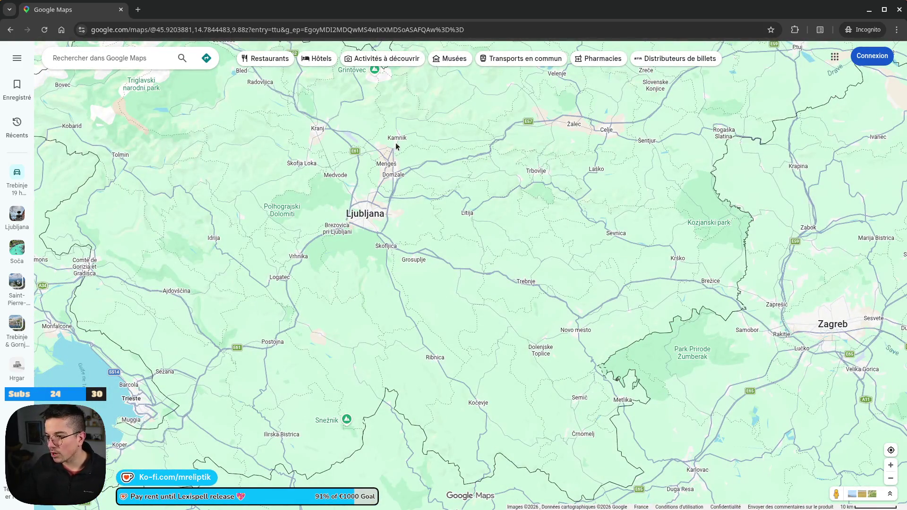
mouse_move(396, 143)
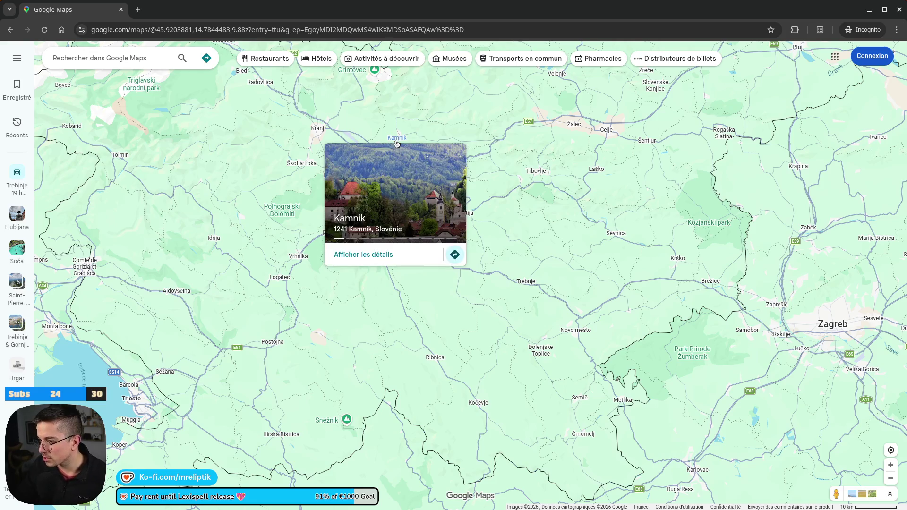
left_click(389, 140)
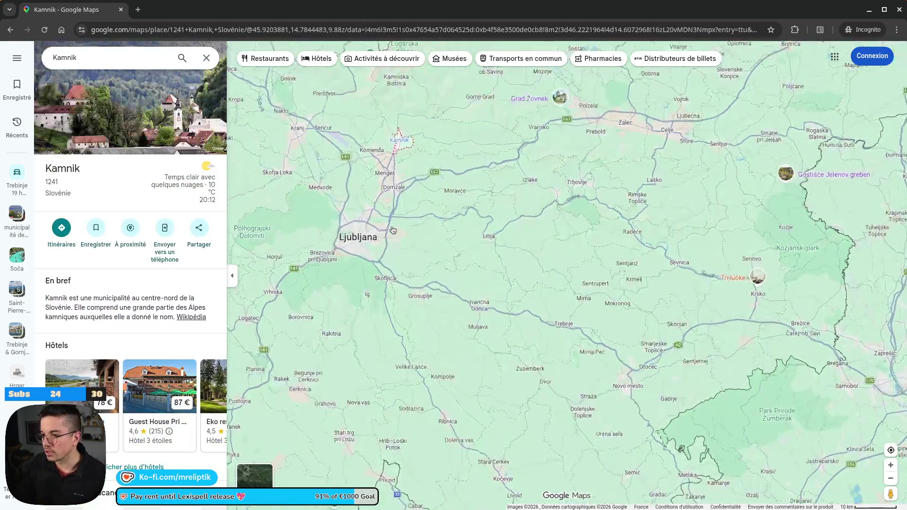
left_click(111, 127)
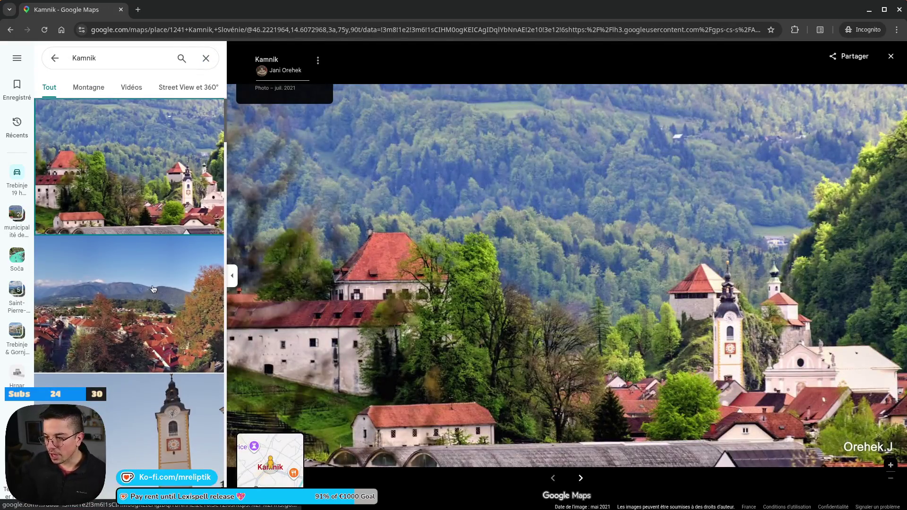
Step: View Kamnik's clock tower photo, then close the gallery and clear the Kamnik search
scroll(141, 274, "down", 5)
left_click(124, 260)
scroll(123, 259, "down", 10)
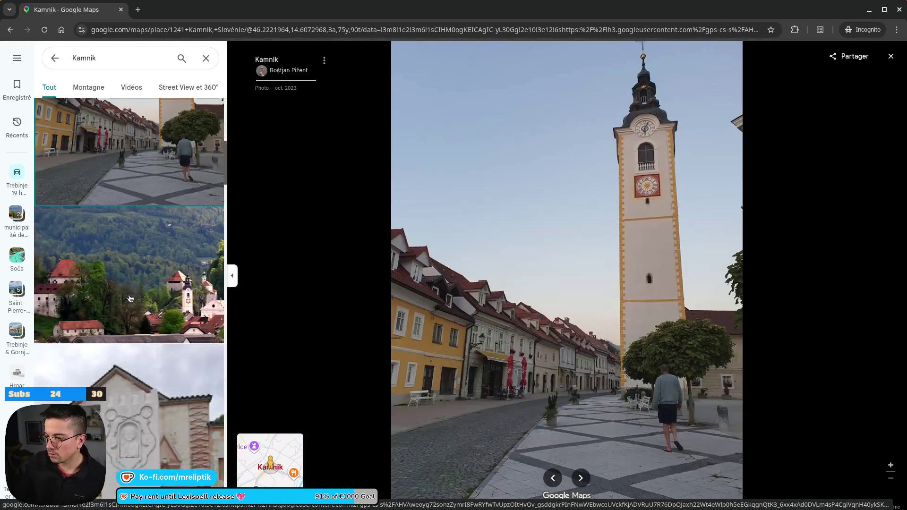
scroll(122, 259, "down", 10)
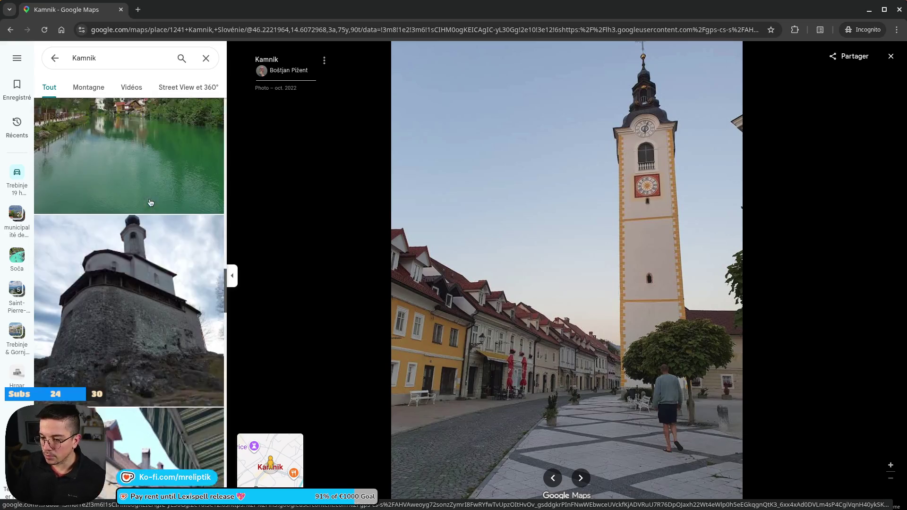
left_click(206, 58)
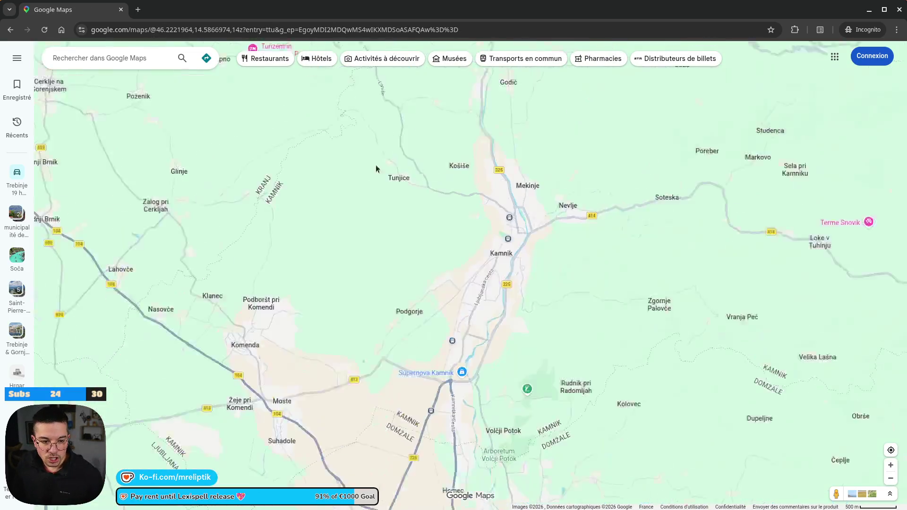
Step: Pan from Slovenia past Switzerland and southern Germany toward Belgium and the Netherlands
scroll(334, 189, "down", 6)
scroll(198, 304, "down", 2)
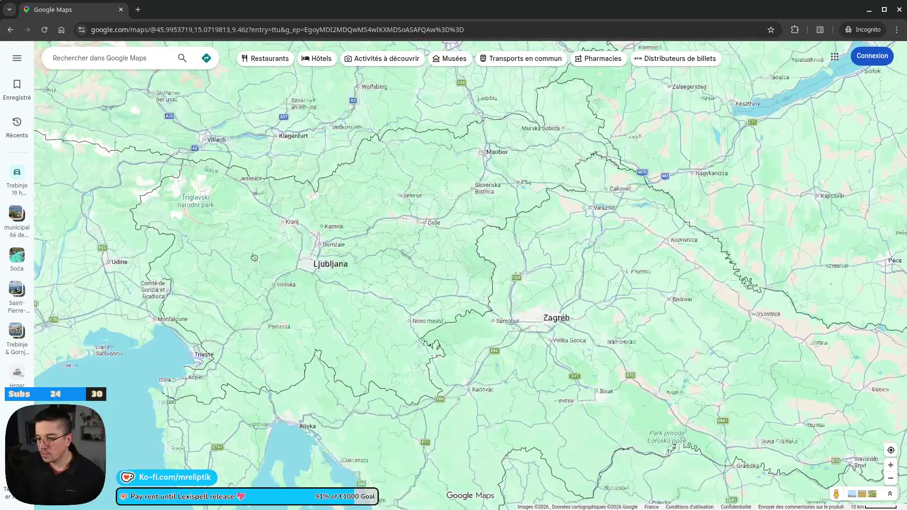
scroll(221, 260, "up", 3)
left_click_drag(221, 261, 656, 449)
scroll(213, 268, "down", 3)
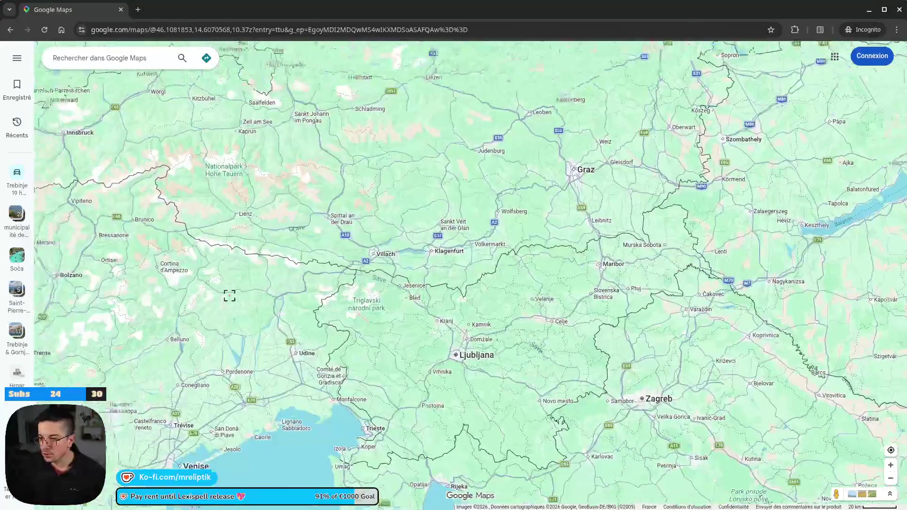
scroll(333, 328, "up", 3)
mouse_move(333, 328)
left_mouse_down()
mouse_move(371, 335)
mouse_move(256, 167)
left_mouse_up()
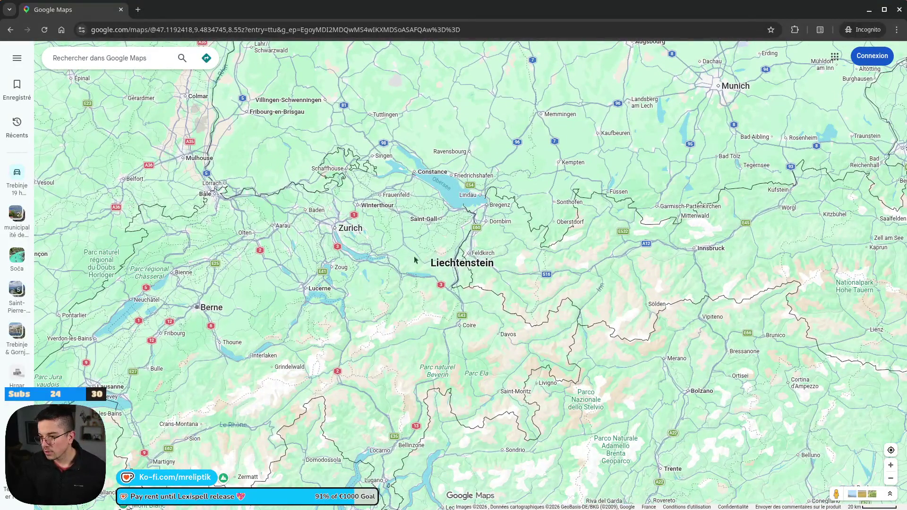
scroll(415, 260, "down", 3)
left_click_drag(414, 259, 453, 293)
scroll(544, 196, "up", 2)
scroll(371, 239, "up", 1)
Step: Centre the map on Amsterdam and the IJmeer
mouse_move(370, 239)
left_mouse_down()
mouse_move(387, 286)
mouse_move(358, 328)
left_mouse_up()
left_click_drag(373, 47, 389, 197)
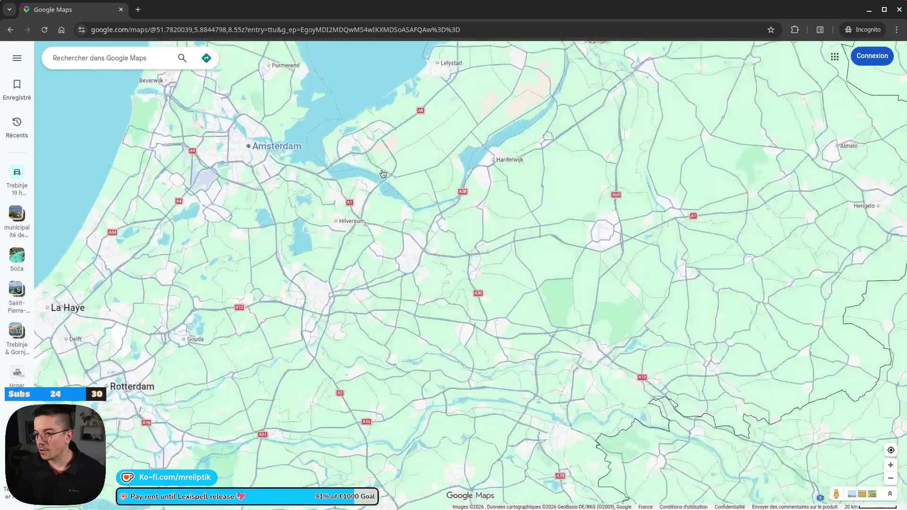
scroll(273, 148, "up", 5)
left_click_drag(183, 166, 360, 266)
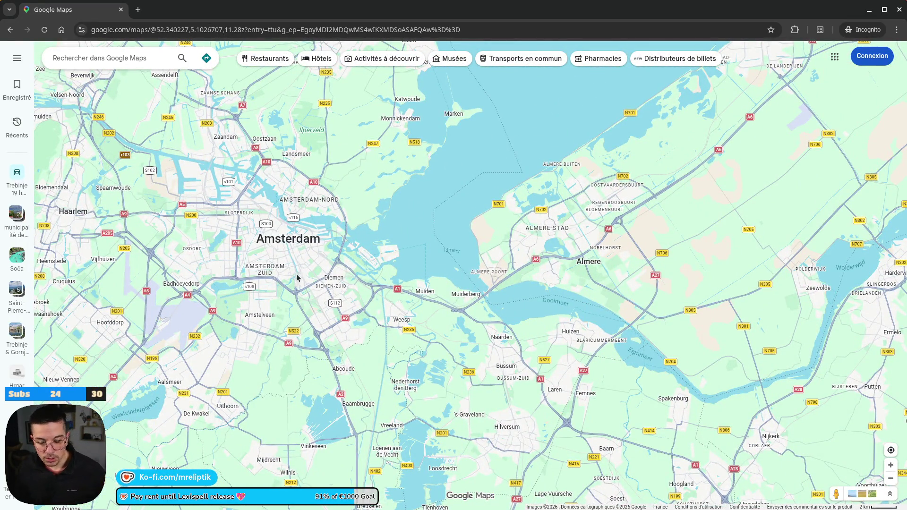
scroll(297, 278, "down", 2)
mouse_move(308, 255)
left_mouse_down()
mouse_move(344, 267)
mouse_move(349, 246)
left_mouse_up()
Step: Zoom into the streets around Artis and Oosterpark, then back out to a Netherlands overview
scroll(289, 233, "up", 4)
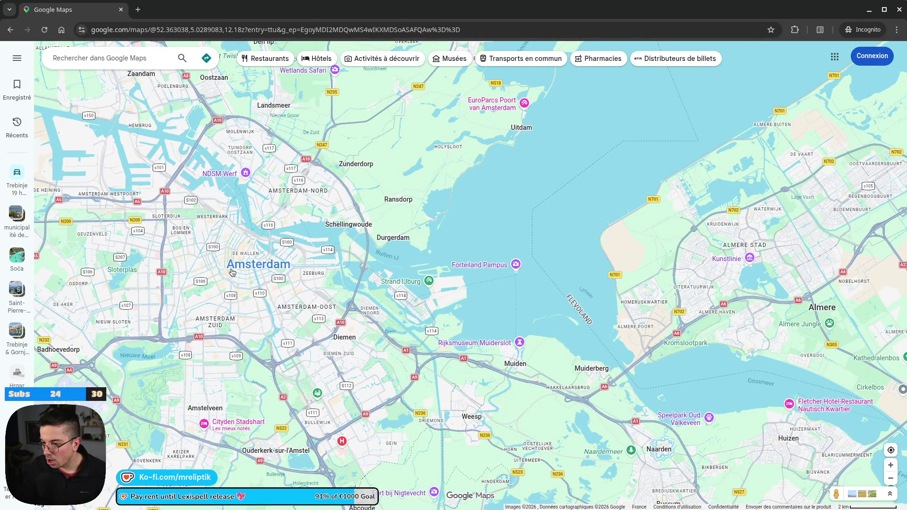
scroll(226, 253, "up", 2)
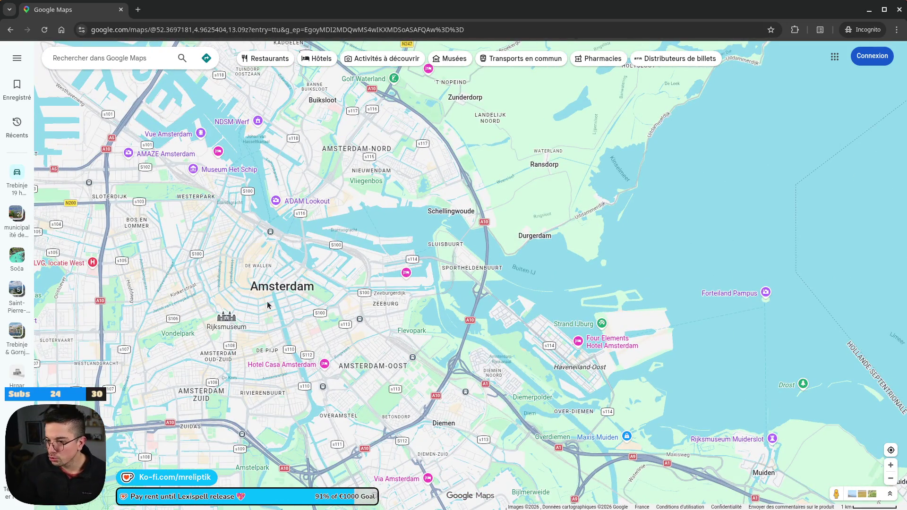
scroll(283, 350, "up", 2)
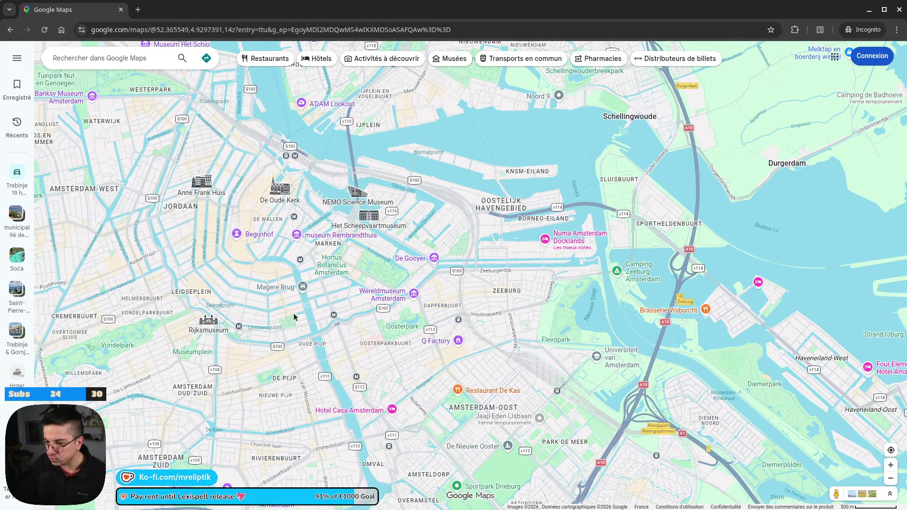
scroll(284, 298, "up", 2)
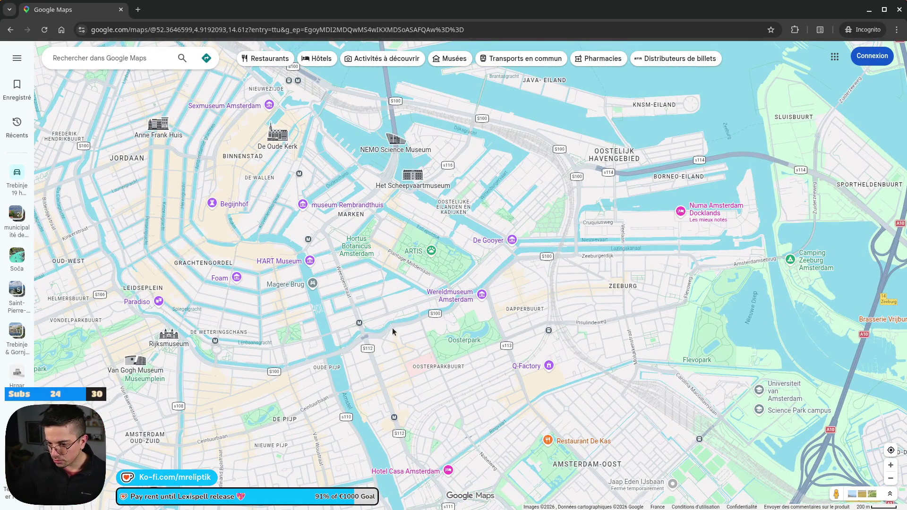
scroll(411, 382, "up", 3)
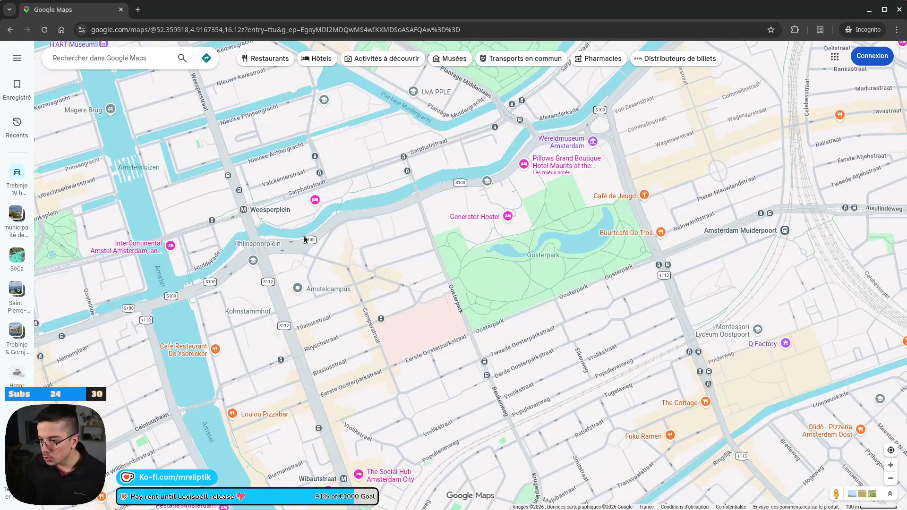
scroll(231, 165, "down", 1)
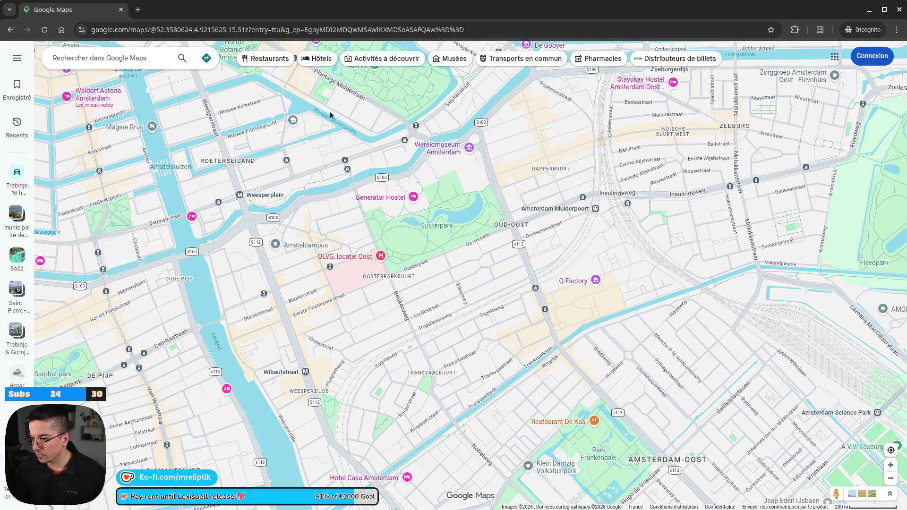
scroll(292, 208, "down", 5)
scroll(285, 342, "down", 10)
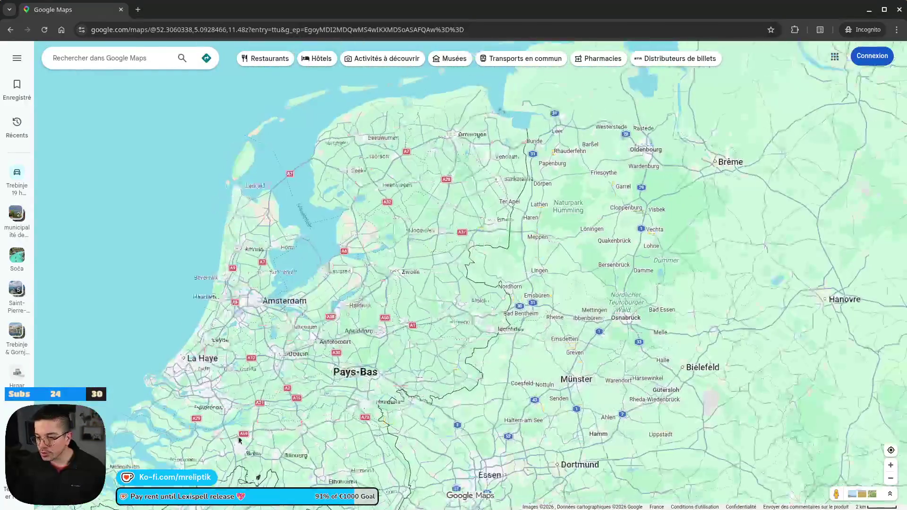
Step: Pan the map south from the Netherlands through Lorraine and Alsace to centre Geneva and Lake Geneva
left_click_drag(283, 463, 245, 390)
mouse_move(313, 352)
left_mouse_down()
mouse_move(318, 170)
mouse_move(386, 196)
left_mouse_up()
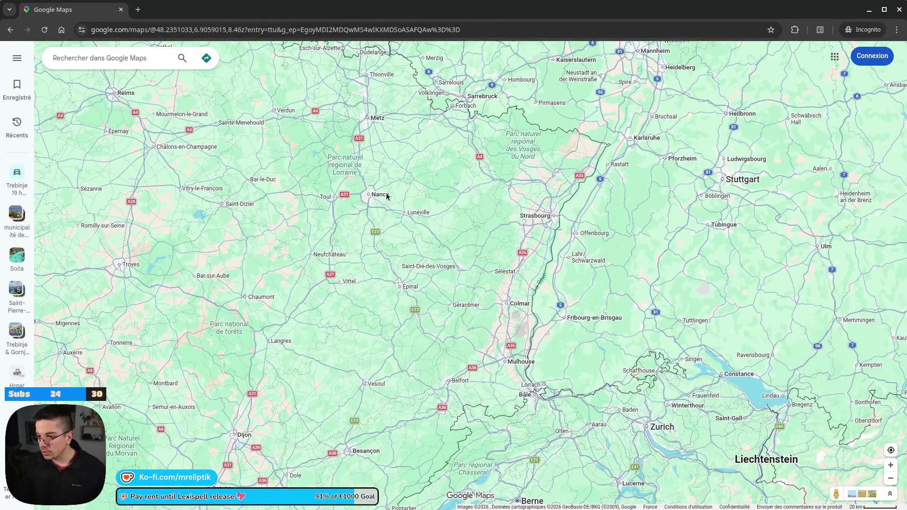
left_click_drag(379, 359, 296, 156)
scroll(297, 213, "down", 2)
scroll(299, 267, "up", 4)
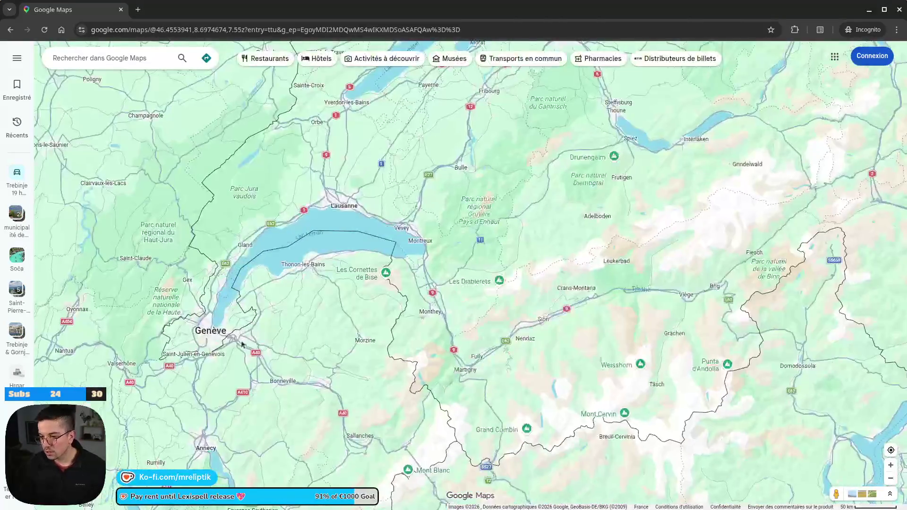
scroll(348, 263, "up", 3)
scroll(348, 263, "down", 2)
mouse_move(203, 80)
left_mouse_down()
mouse_move(371, 263)
mouse_move(373, 251)
left_mouse_up()
Step: Zoom into central Chambéry and explore the streets along the Leysse river and Parc du Clos Savoiroux
scroll(364, 278, "down", 2)
scroll(409, 279, "down", 2)
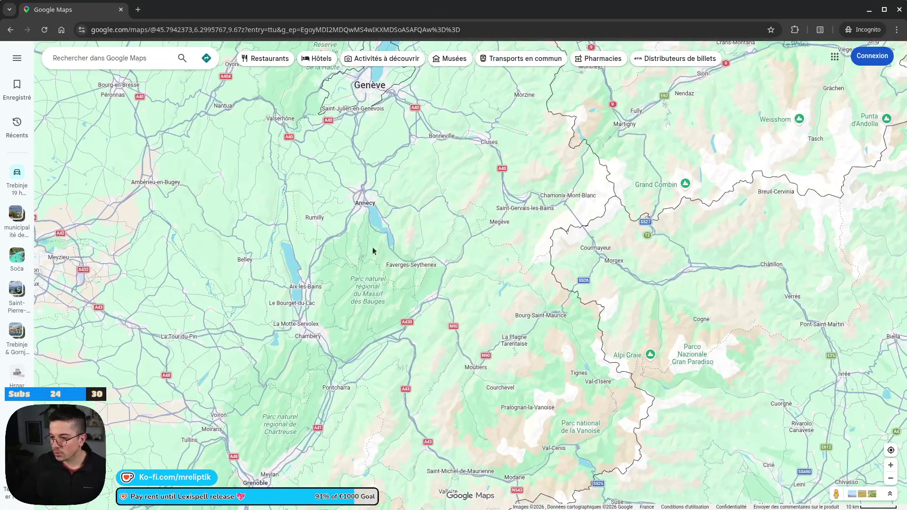
scroll(311, 331, "up", 2)
scroll(312, 331, "up", 10)
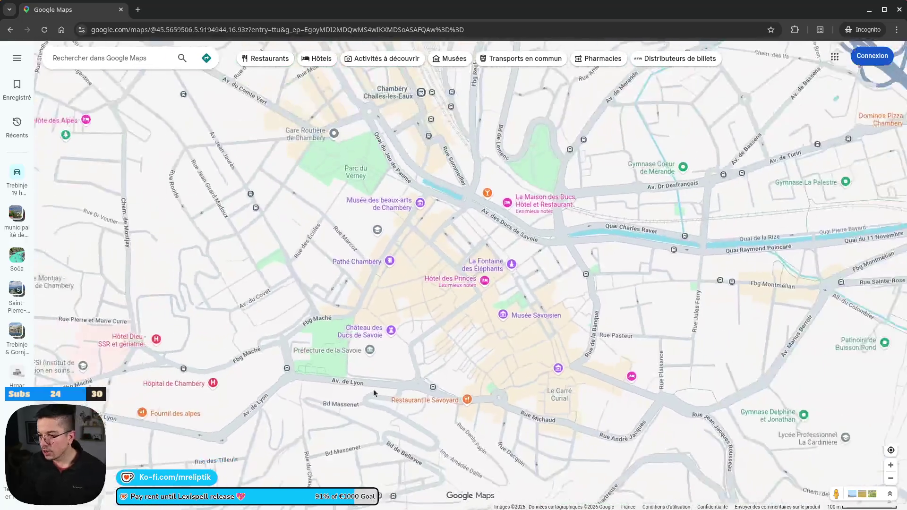
left_click_drag(374, 390, 306, 254)
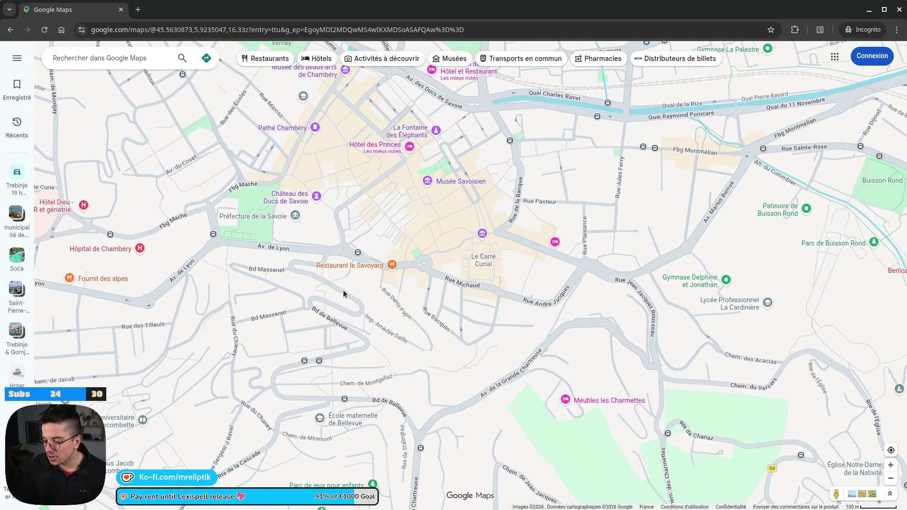
left_click_drag(418, 230, 251, 280)
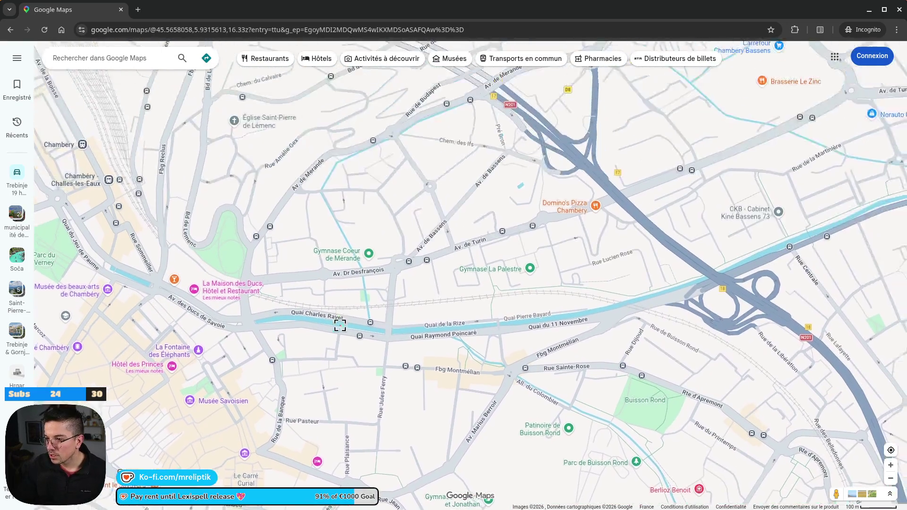
scroll(371, 348, "up", 2)
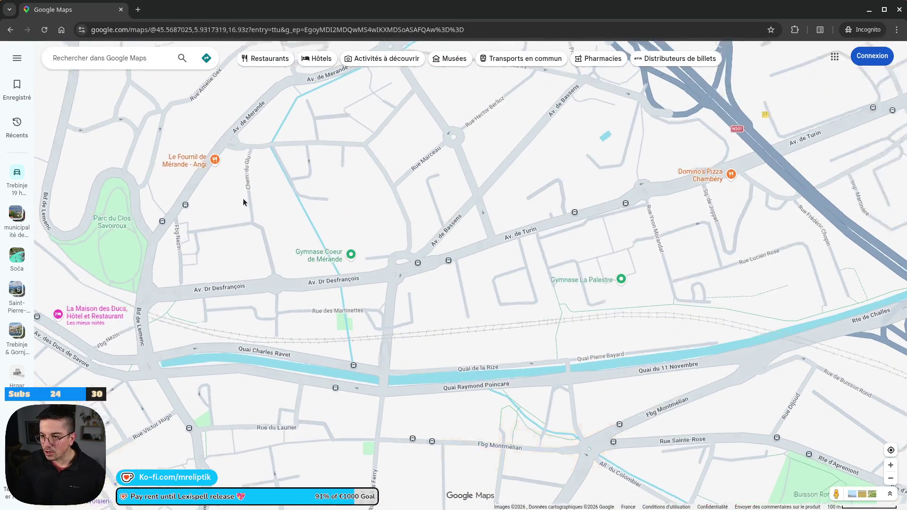
scroll(243, 198, "up", 1)
left_click_drag(284, 151, 382, 180)
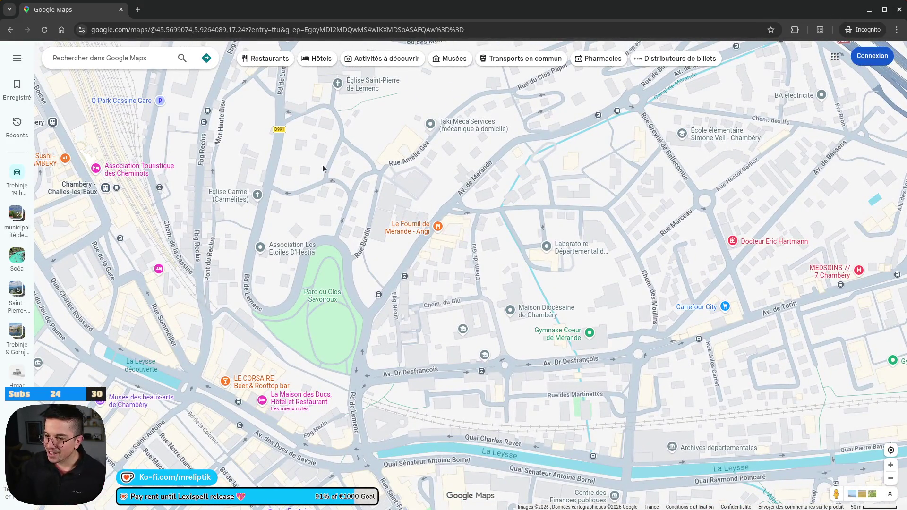
Step: Move west toward Chambéry station, then zoom out to show the Alps from Lyon to Turin
left_click_drag(205, 256, 437, 231)
scroll(271, 219, "down", 5)
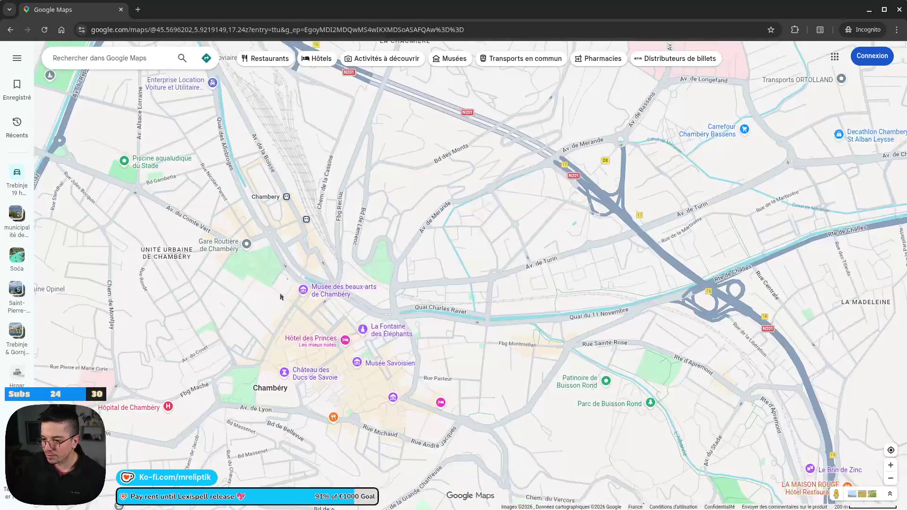
scroll(338, 285, "up", 5)
scroll(350, 227, "up", 3)
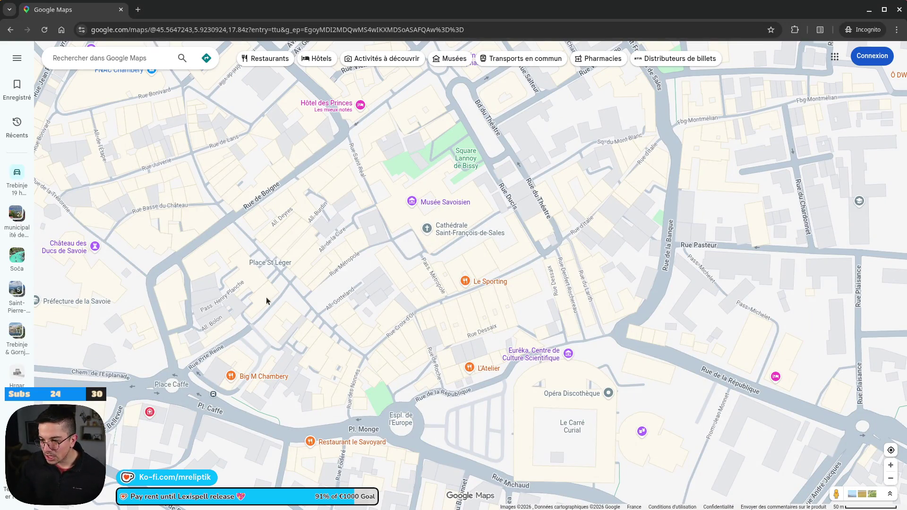
scroll(197, 208, "down", 6)
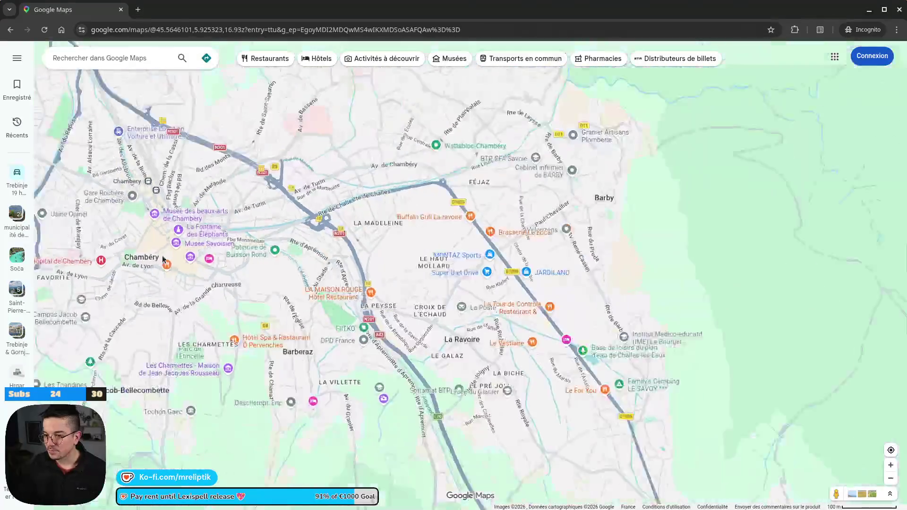
scroll(350, 274, "down", 10)
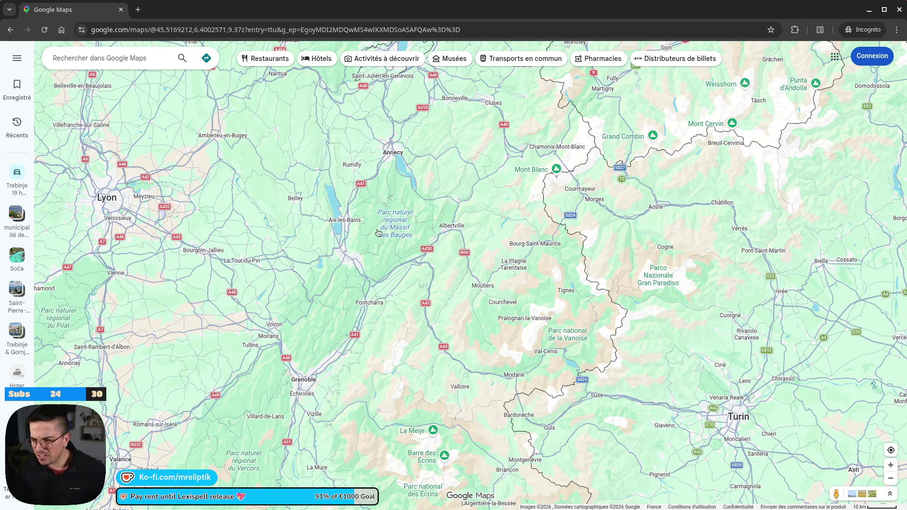
Step: Zoom out and pan the map north from the Alps back toward the Netherlands
scroll(378, 232, "down", 8)
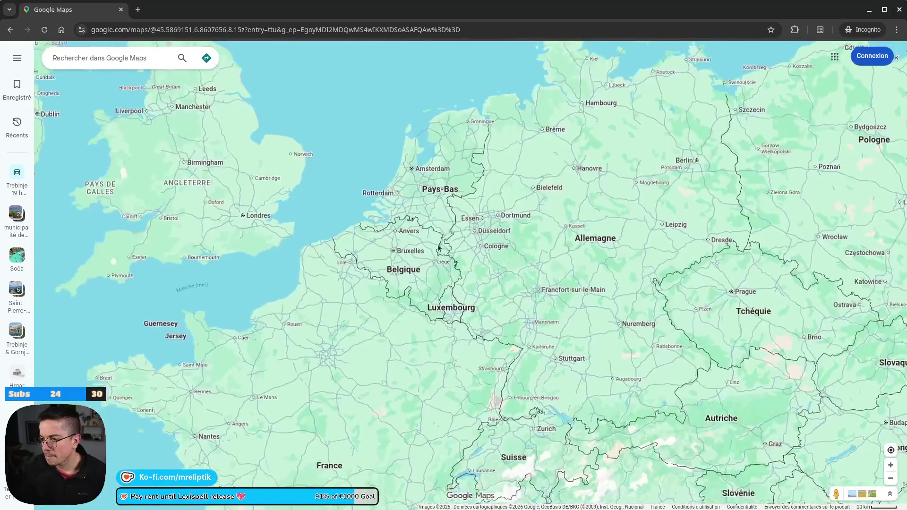
scroll(439, 247, "up", 5)
scroll(303, 197, "down", 2)
mouse_move(375, 138)
left_mouse_down()
mouse_move(402, 199)
mouse_move(310, 211)
mouse_move(327, 254)
mouse_move(287, 245)
left_mouse_up()
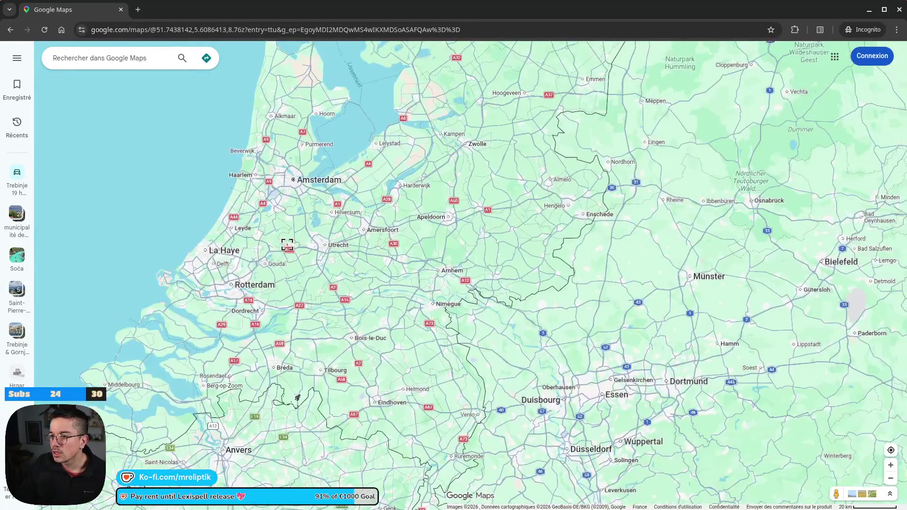
scroll(287, 245, "up", 5)
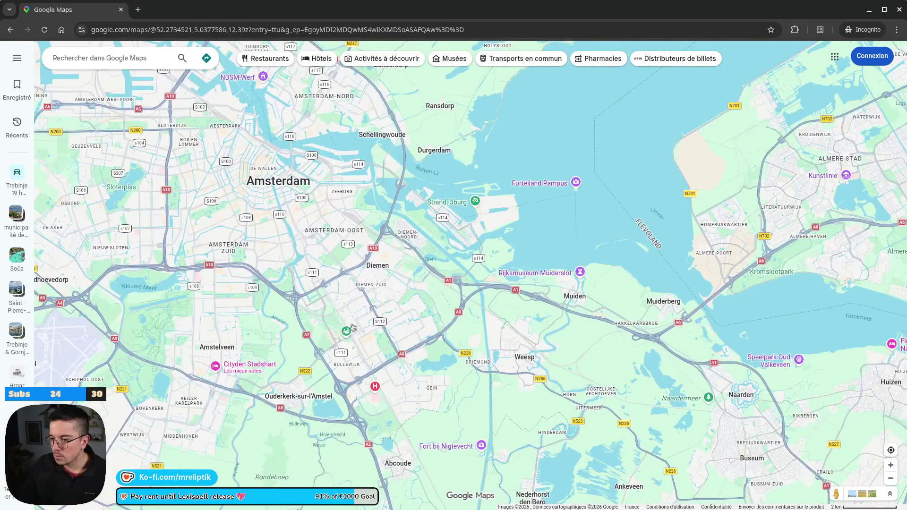
scroll(303, 188, "up", 4)
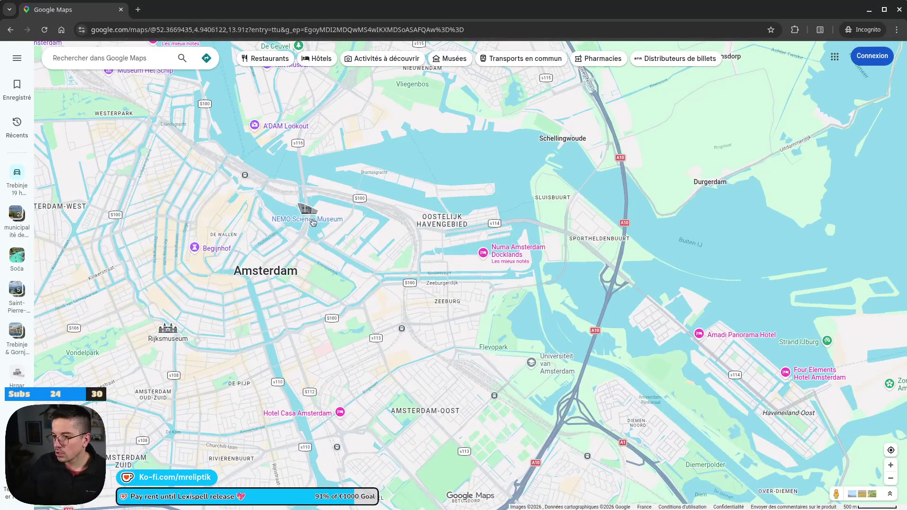
scroll(228, 223, "down", 2)
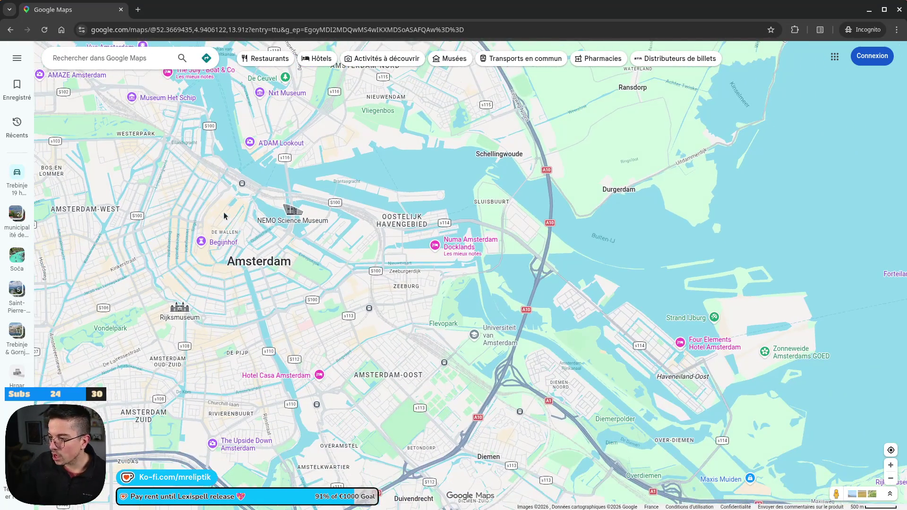
Step: Zoom into eastern Amsterdam, centre on Artis and Wereldmuseum, and open the Artis zoo details
left_click_drag(255, 245, 307, 300)
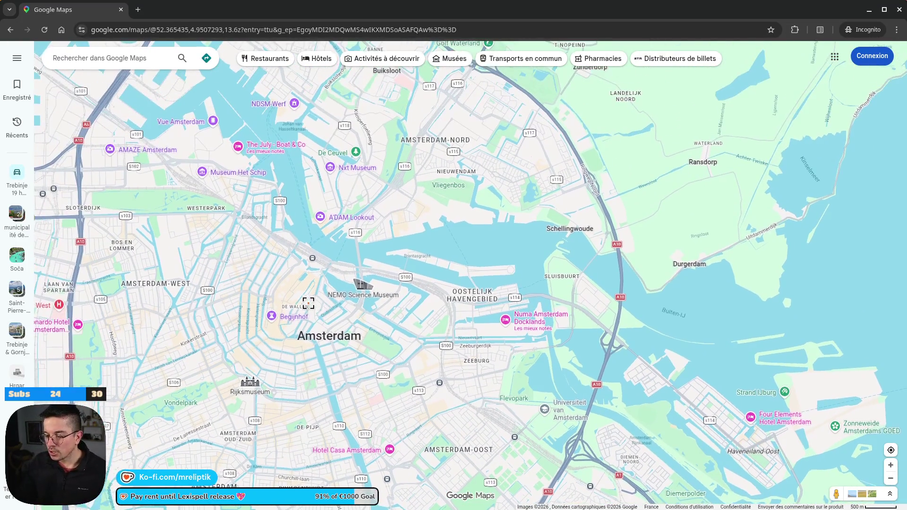
scroll(445, 388, "up", 5)
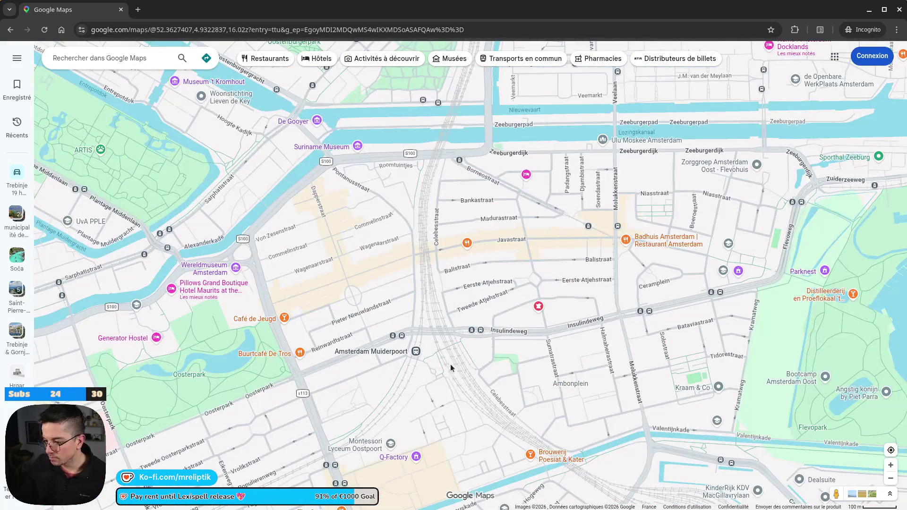
left_click_drag(304, 239, 460, 260)
left_click_drag(174, 197, 330, 216)
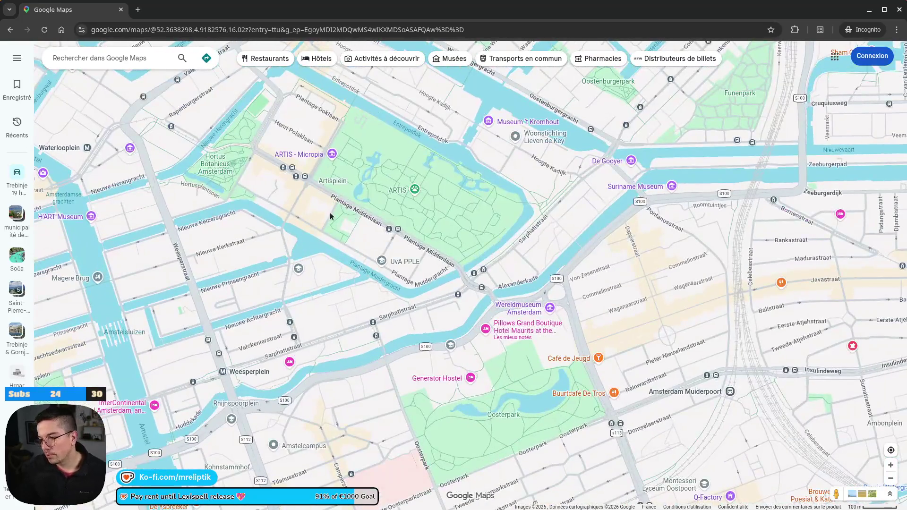
left_click(401, 192)
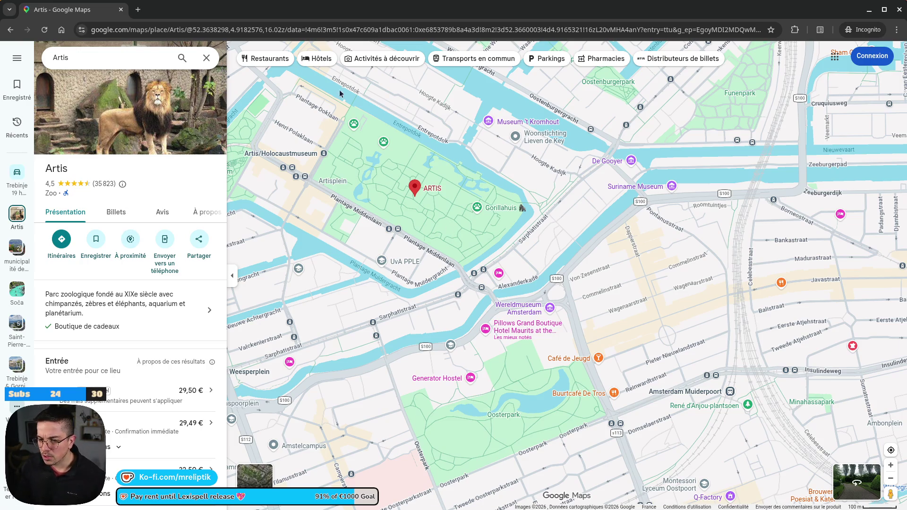
Step: Open the Gorilla House details, then zoom out to show the central Amsterdam canals
scroll(411, 185, "down", 2)
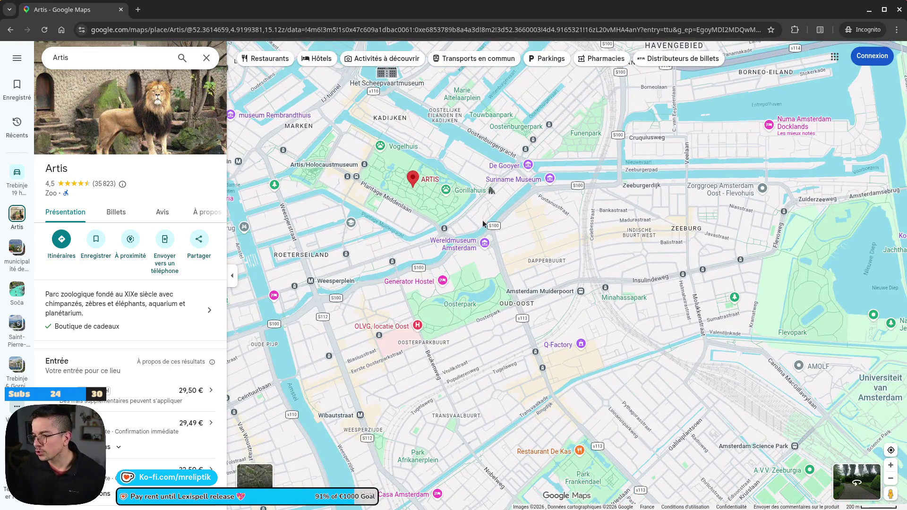
scroll(416, 170, "up", 2)
left_click(483, 235)
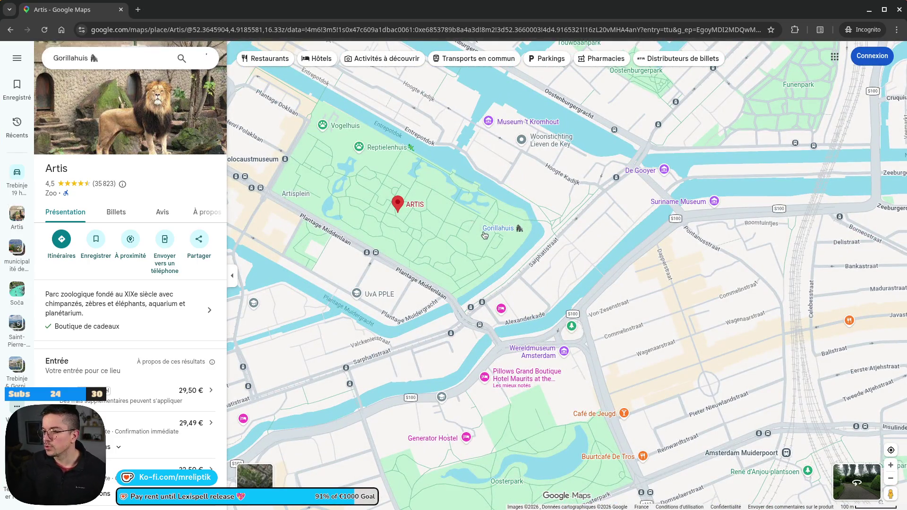
scroll(299, 222, "down", 1)
scroll(298, 222, "down", 2)
mouse_move(298, 222)
left_mouse_down()
mouse_move(363, 267)
mouse_move(461, 230)
left_mouse_up()
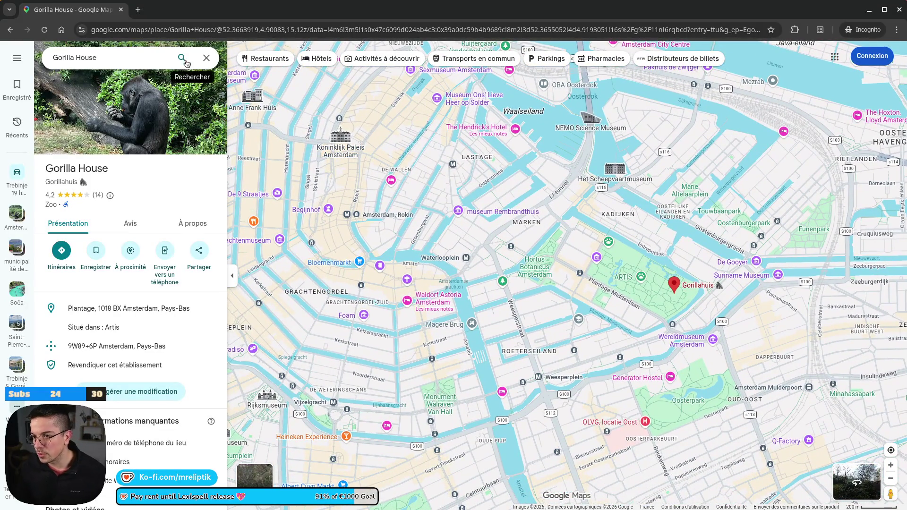
Step: Close the Gorilla House details, clear the search and zoom out over central Amsterdam
left_click(206, 58)
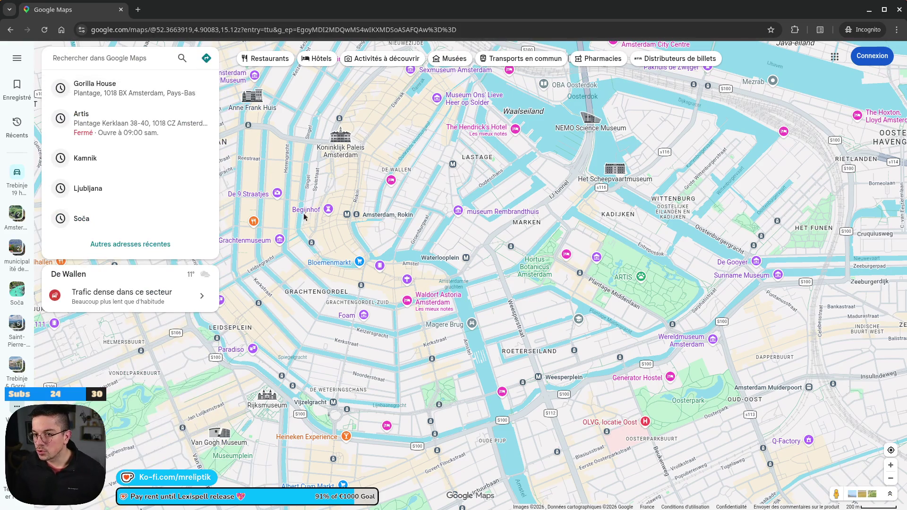
left_click(330, 255)
scroll(400, 273, "down", 1)
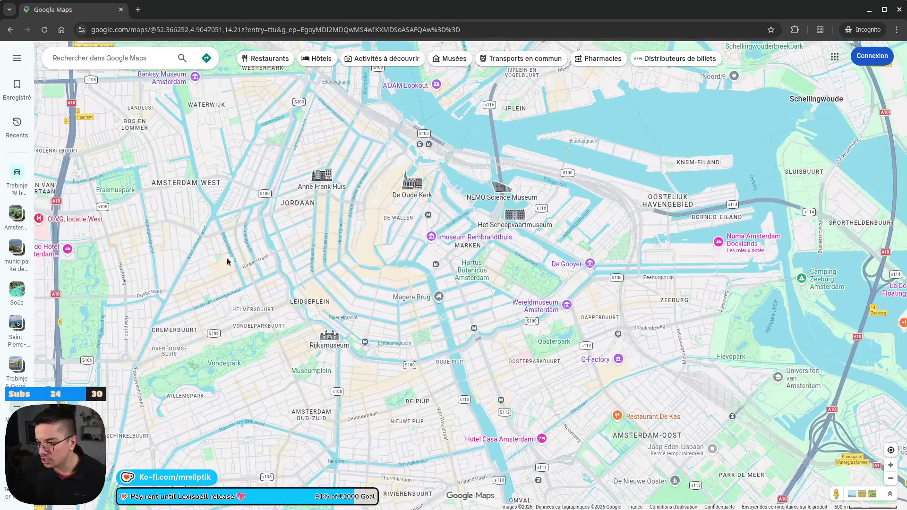
Step: Pan north-west from central Amsterdam toward Westerpark and the harbour, adjusting the zoom
scroll(406, 276, "down", 2)
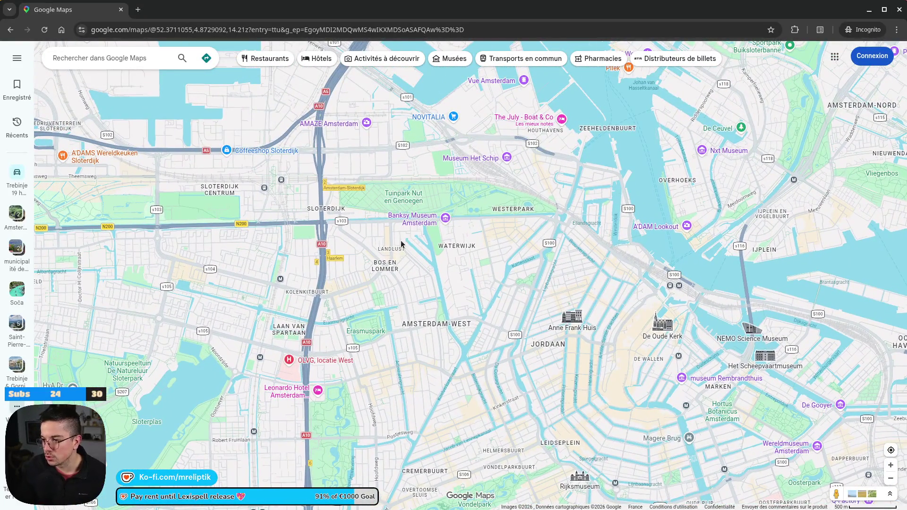
mouse_move(490, 197)
left_mouse_down()
mouse_move(472, 298)
mouse_move(472, 283)
left_mouse_up()
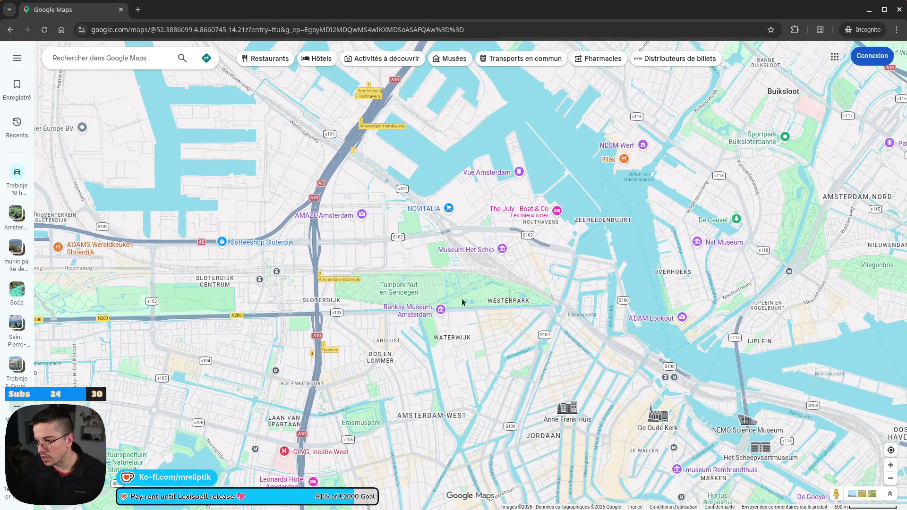
scroll(450, 308, "up", 2)
mouse_move(415, 326)
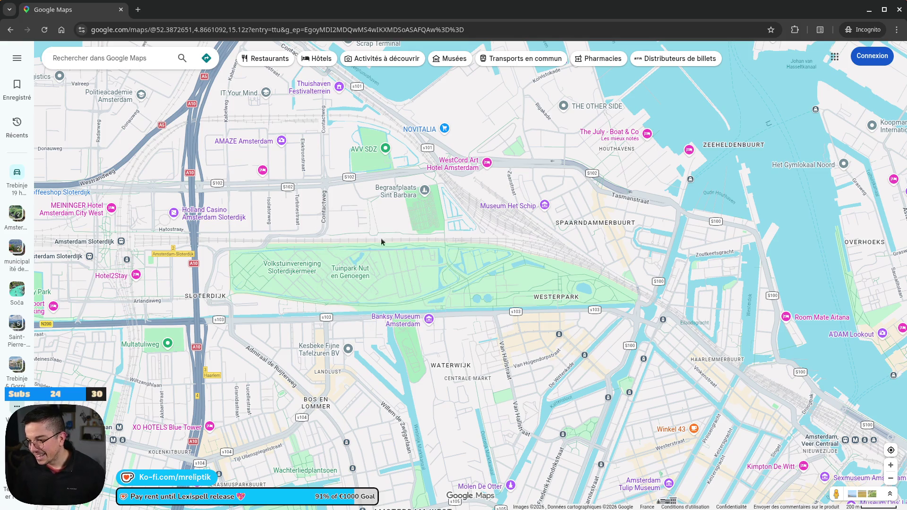
scroll(370, 283, "up", 1)
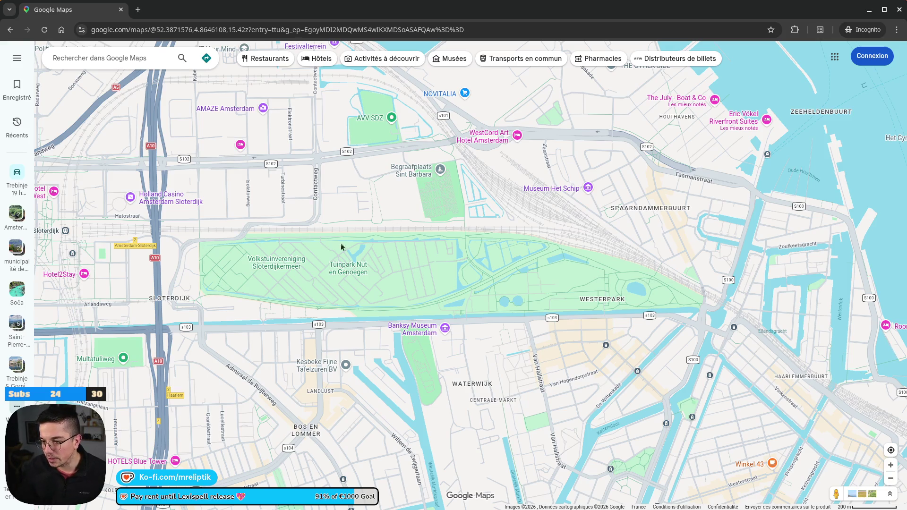
scroll(352, 239, "down", 2)
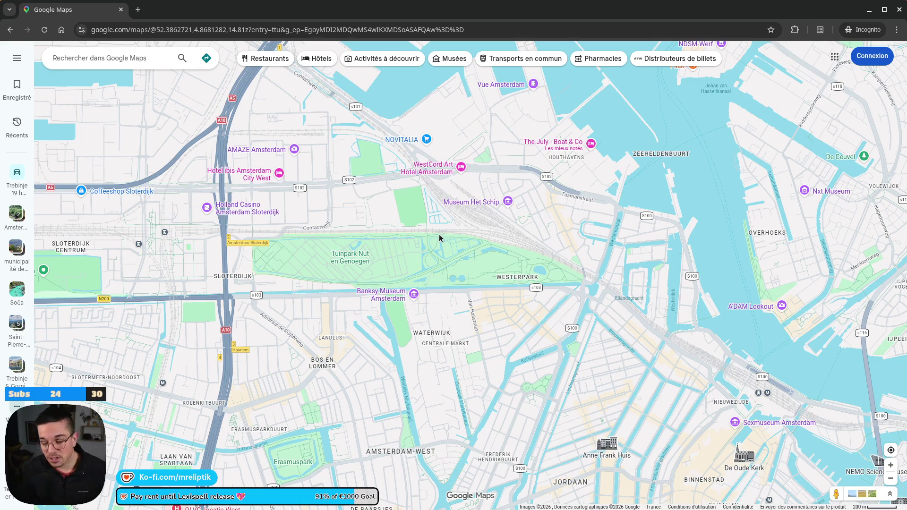
scroll(436, 238, "up", 3)
scroll(390, 176, "down", 2)
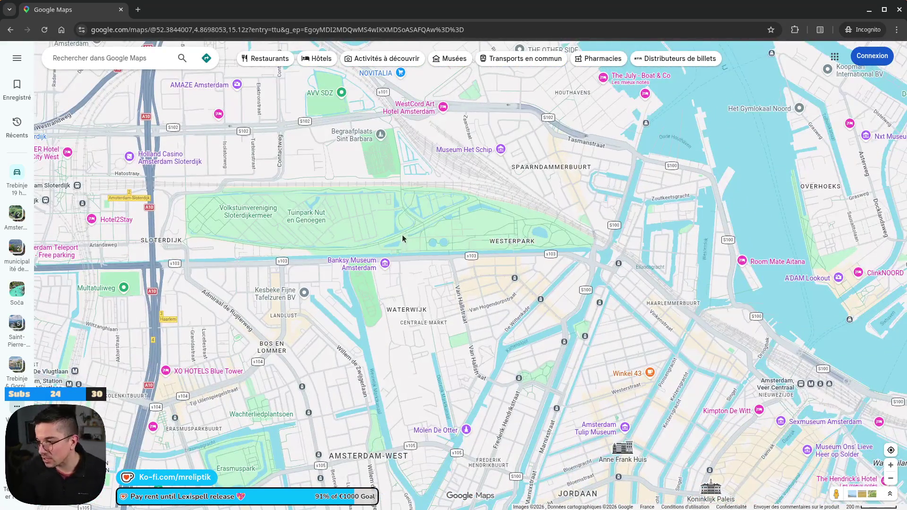
scroll(360, 217, "down", 3)
scroll(362, 249, "up", 2)
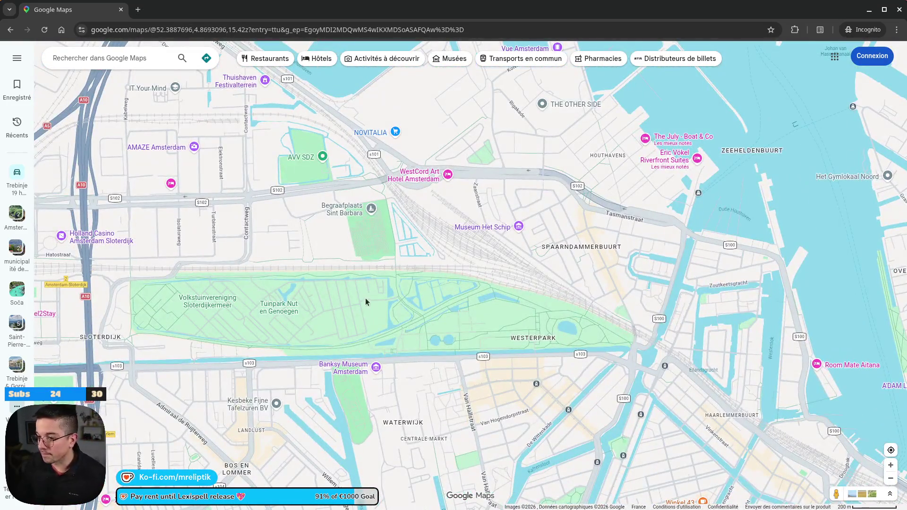
Step: Pan across the IJ harbour and NDSM area north to Oostzaan and the A10 interchange
left_click_drag(336, 258, 354, 345)
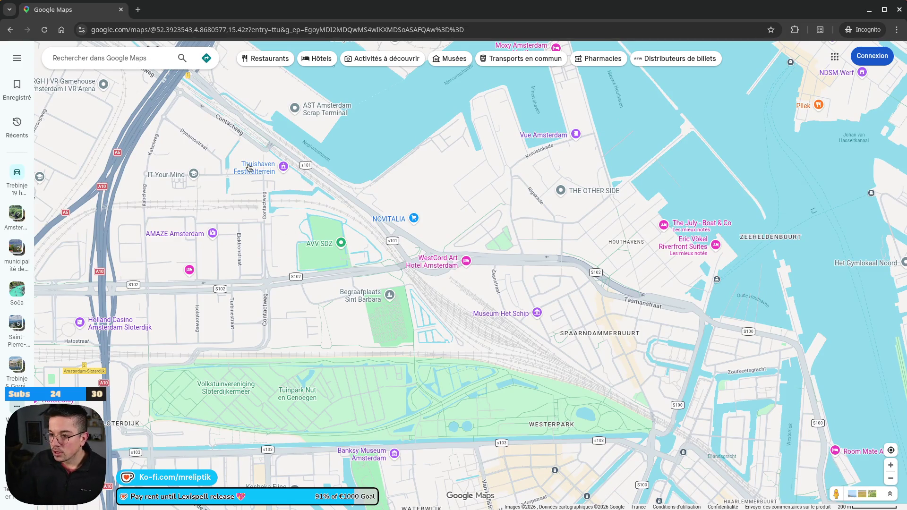
left_click_drag(503, 176, 373, 260)
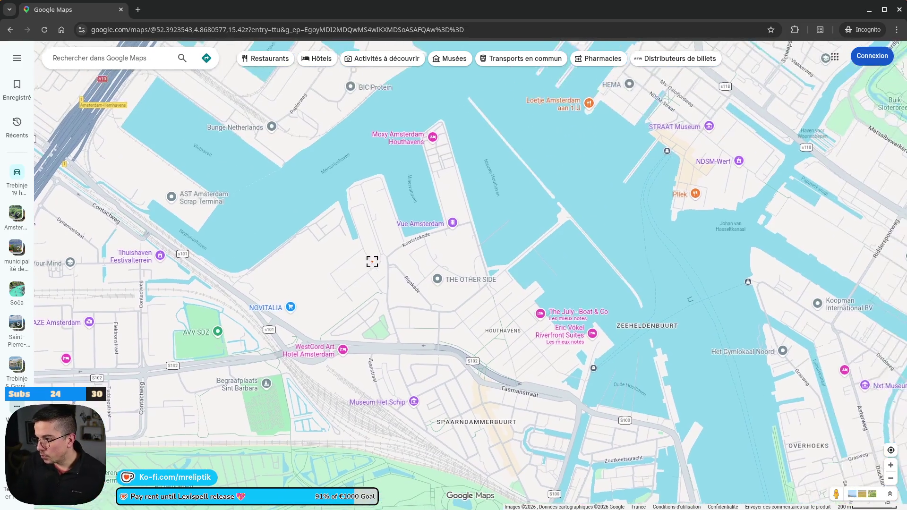
left_click_drag(357, 174, 323, 334)
scroll(310, 287, "down", 1)
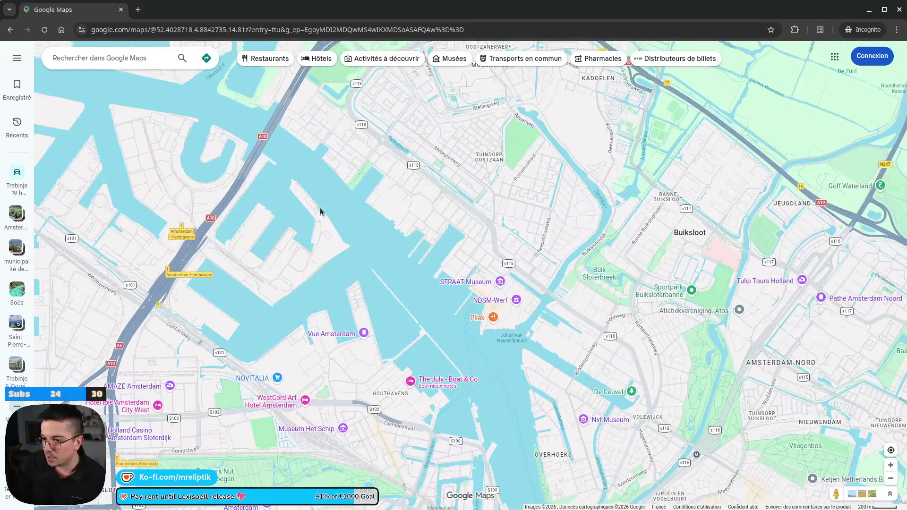
left_click_drag(318, 209, 279, 263)
scroll(233, 261, "up", 2)
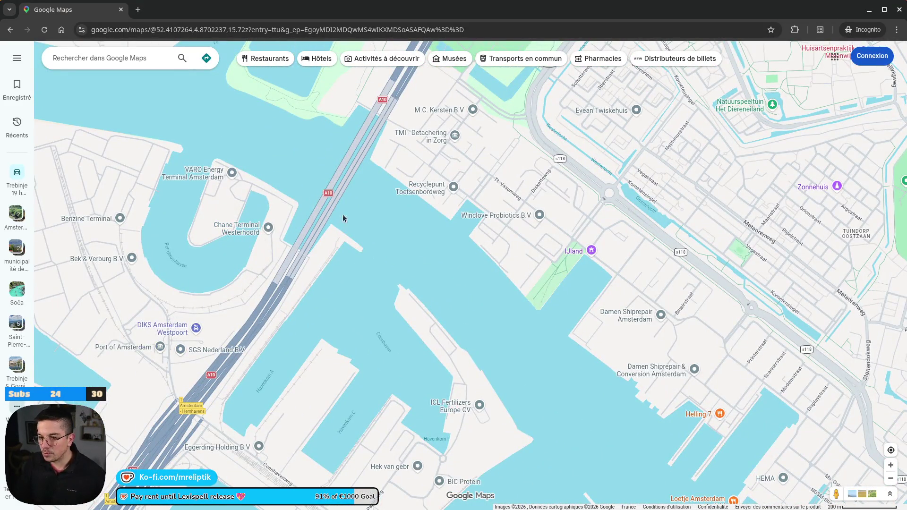
scroll(361, 215, "down", 5)
scroll(291, 279, "up", 3)
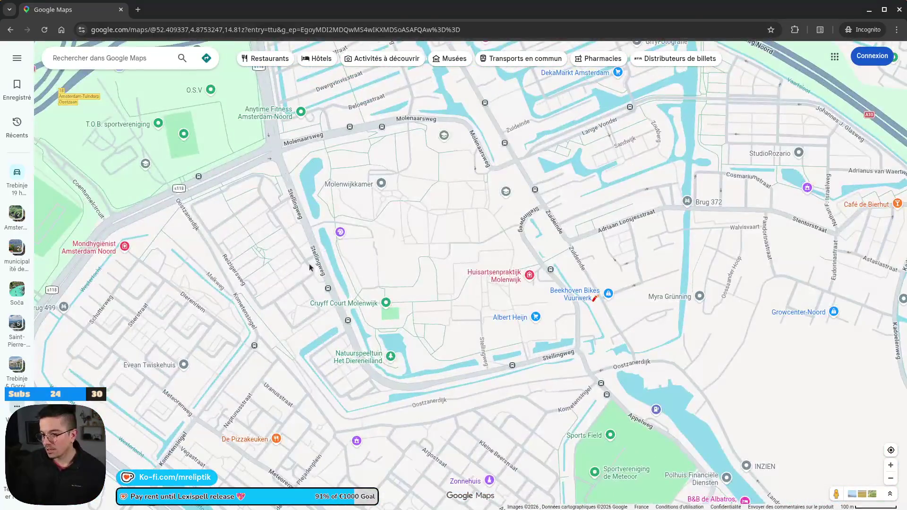
scroll(308, 265, "down", 2)
mouse_move(398, 186)
left_mouse_down()
mouse_move(595, 338)
mouse_move(508, 202)
left_mouse_up()
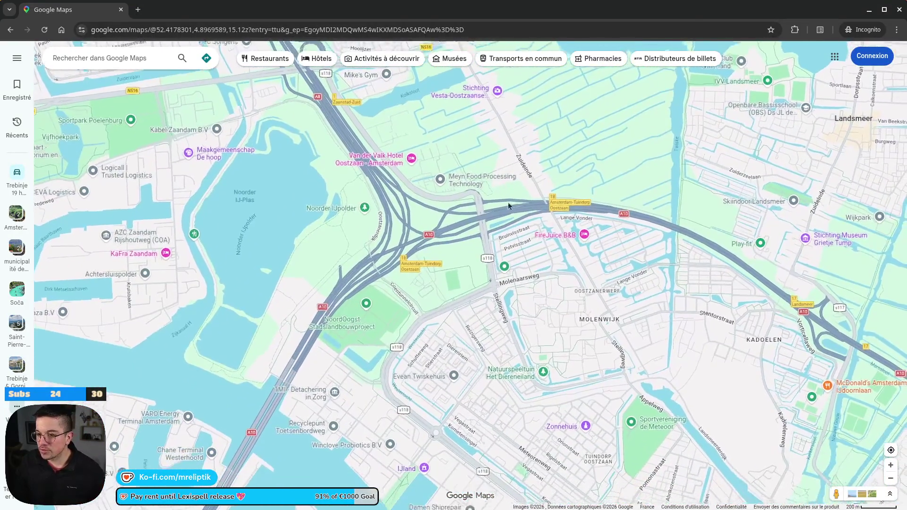
Step: Zoom out around the Tuindorp Oostzaan A10 interchange to take in Zaandam and Landsmeer
scroll(242, 214, "up", 1)
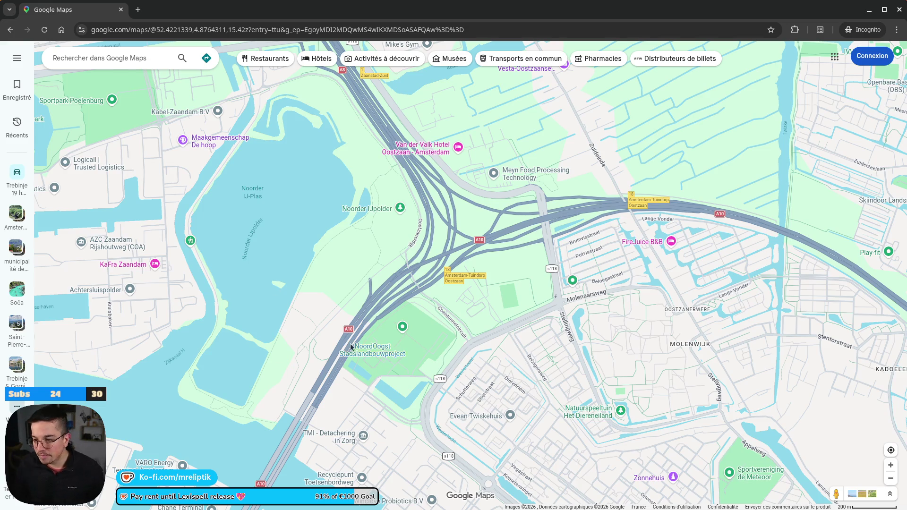
scroll(211, 204, "down", 3)
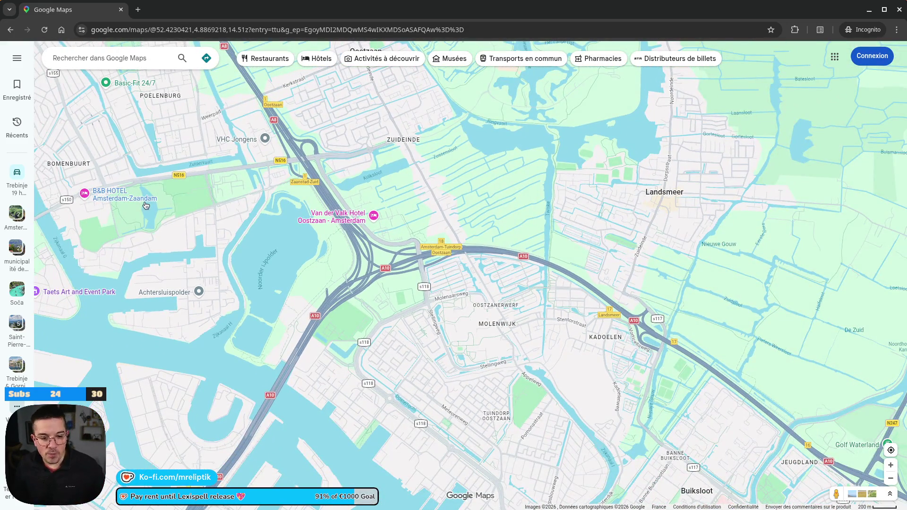
mouse_move(146, 204)
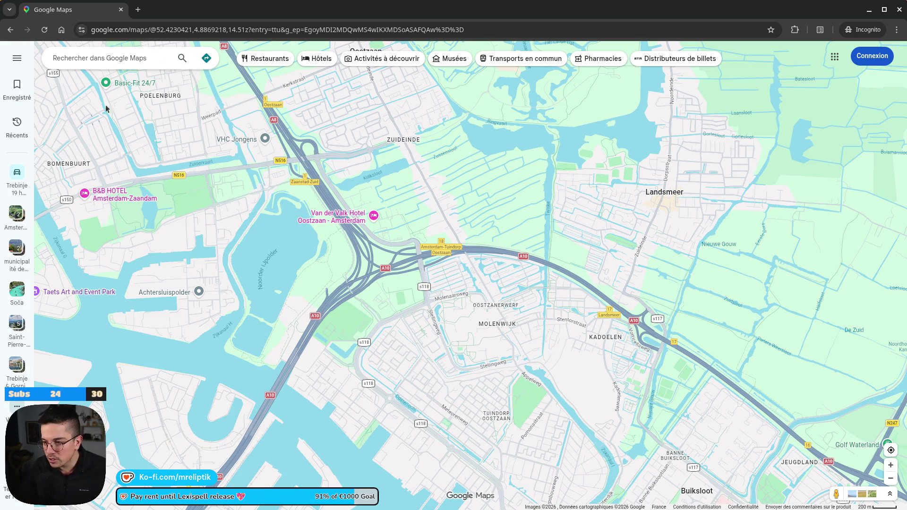
scroll(309, 217, "down", 3)
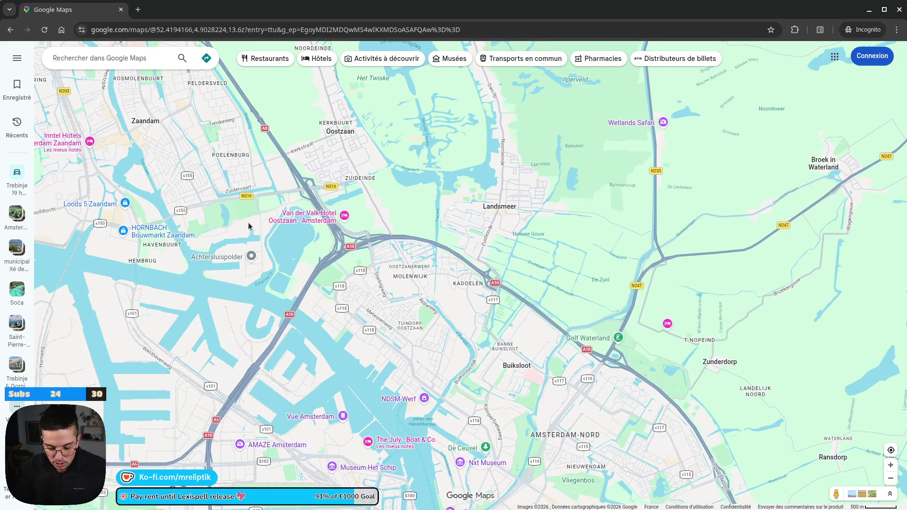
Step: Zoom out to the world map showing Greenland and Eurasia, then return to Godot's Lexispell project
scroll(279, 198, "down", 3)
scroll(251, 217, "down", 3)
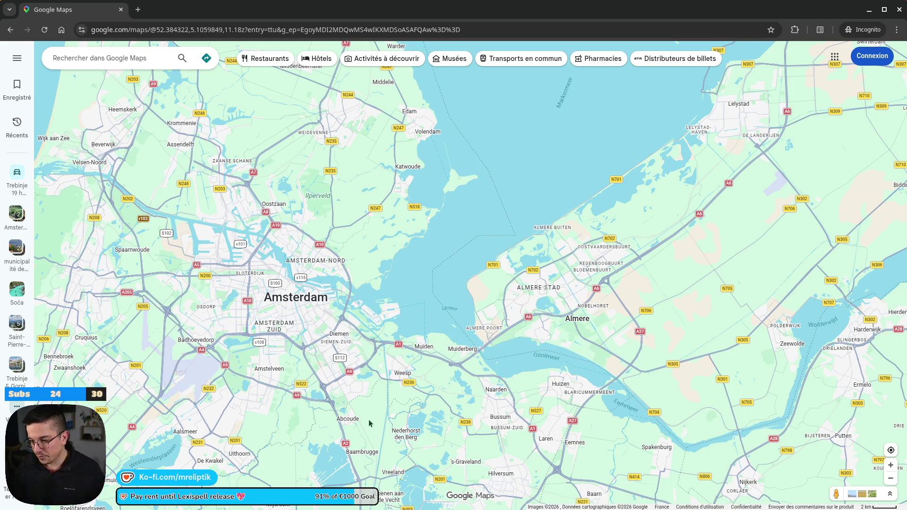
scroll(369, 422, "down", 10)
scroll(283, 309, "down", 5)
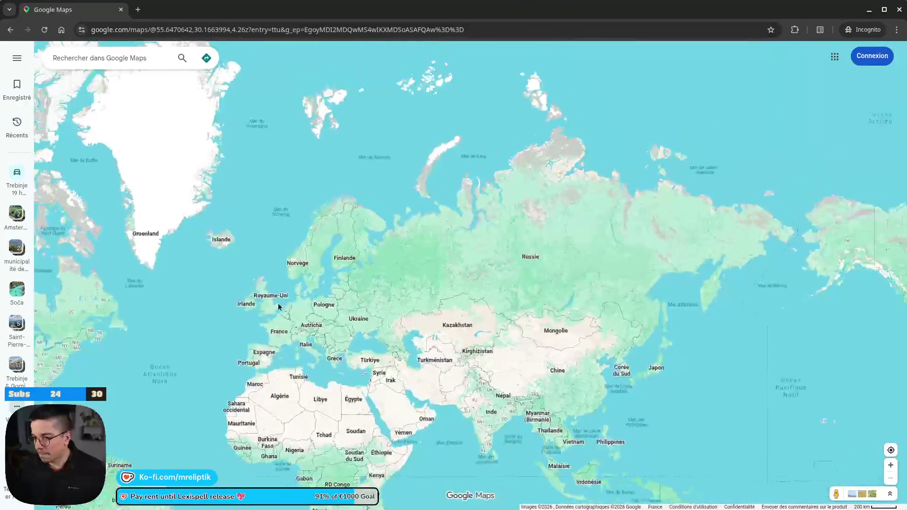
mouse_move(208, 334)
left_mouse_down()
mouse_move(350, 287)
mouse_move(396, 408)
mouse_move(270, 254)
mouse_move(245, 87)
left_mouse_up()
key("alt+Tab")
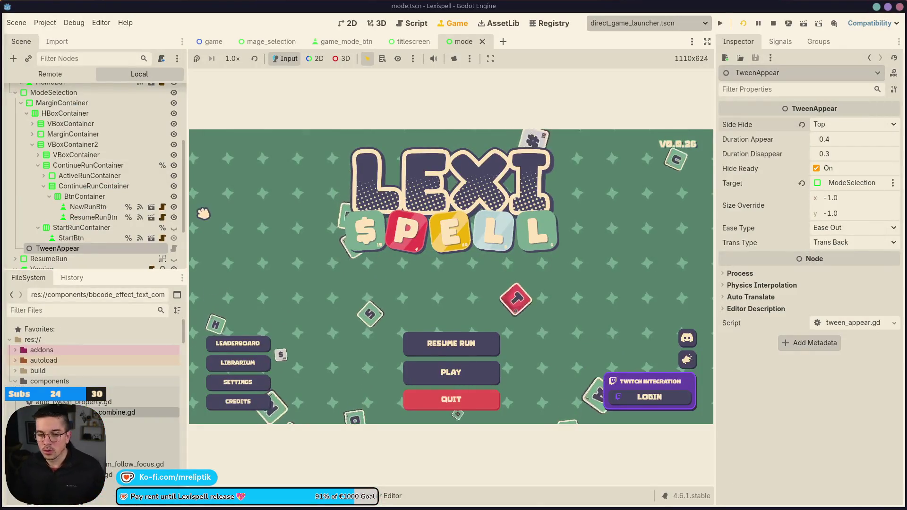